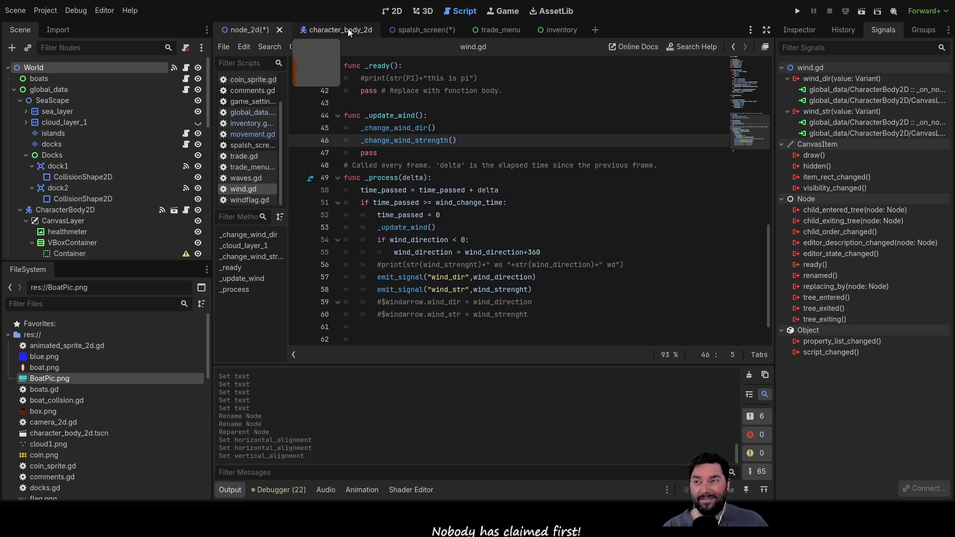
Look through the splash_screen, trade_menu and inventory scripts, ending on global_data.gd.
click(425, 31)
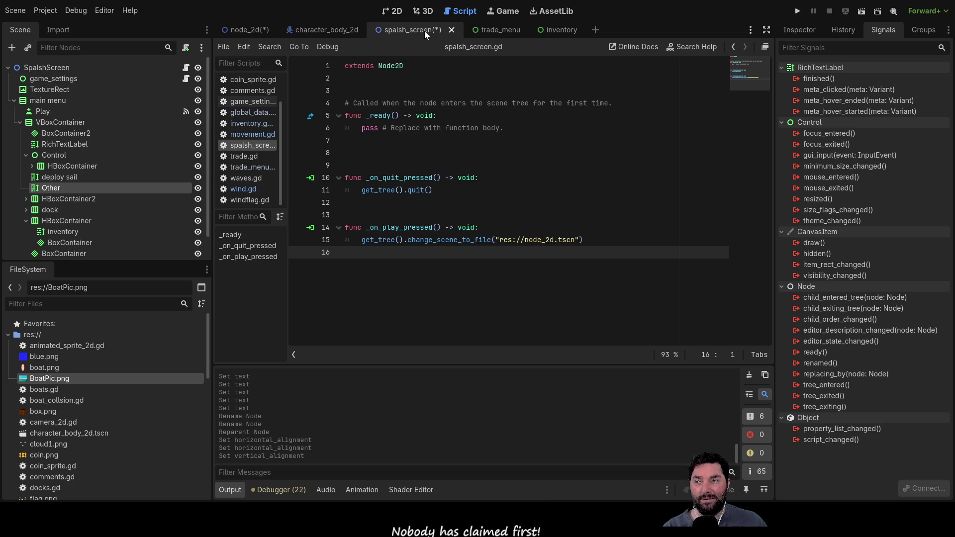
click(520, 28)
click(548, 25)
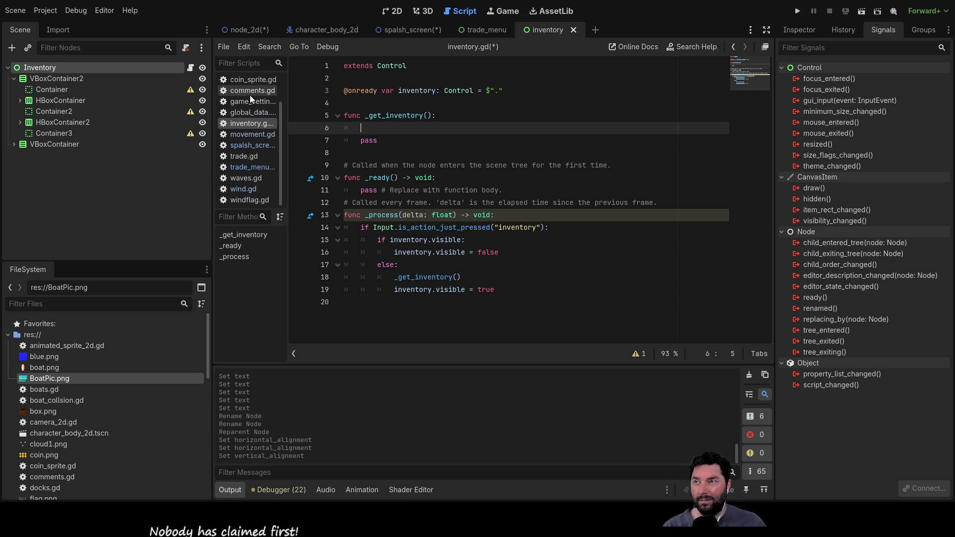
click(255, 113)
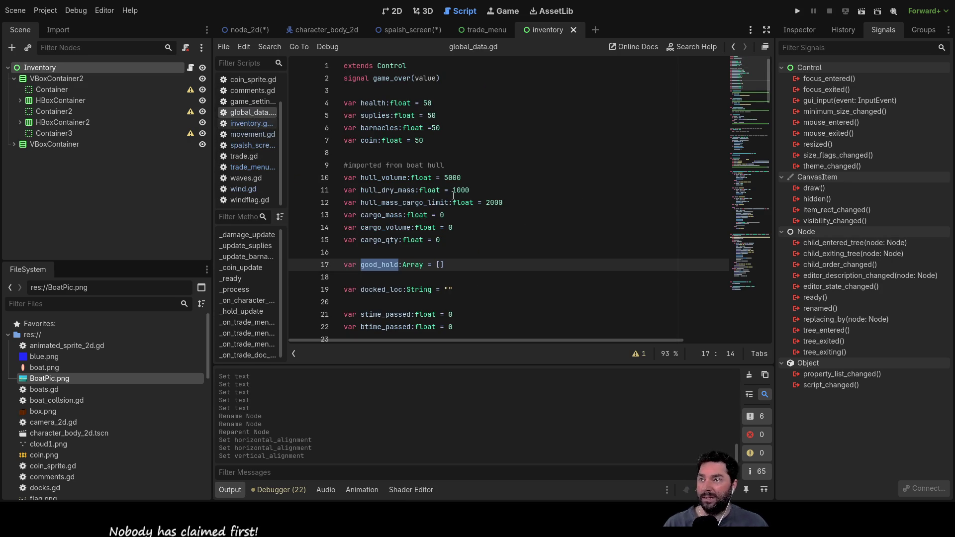
Declare signal send_cargo(value) on line 3 of global_data.gd, directly below game_over(value).
click(353, 89)
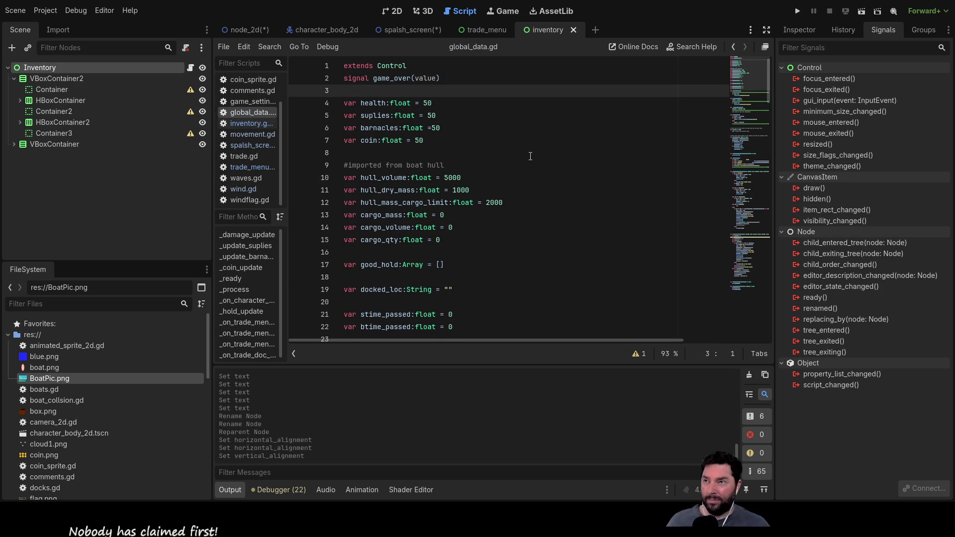
key(Return)
key(Up)
text(signal )
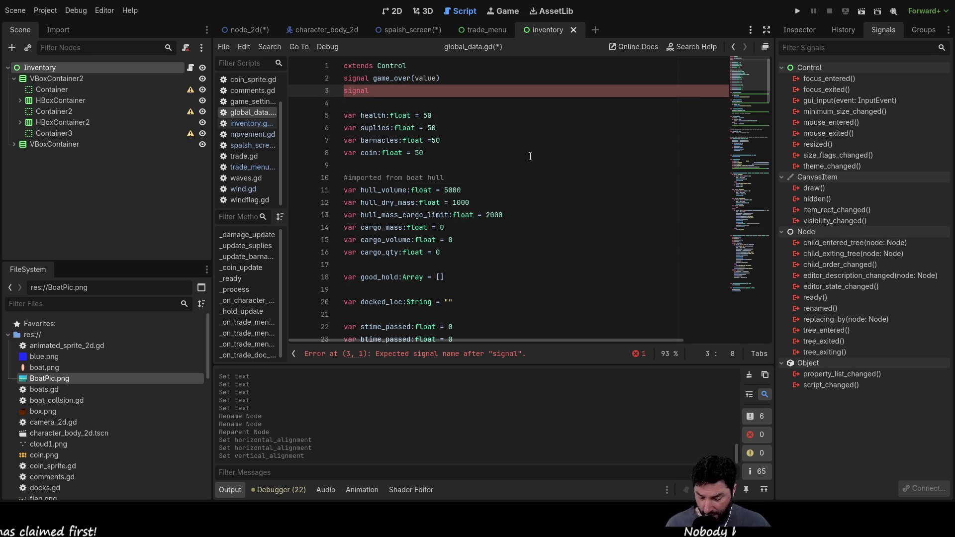
text(send_cargo)
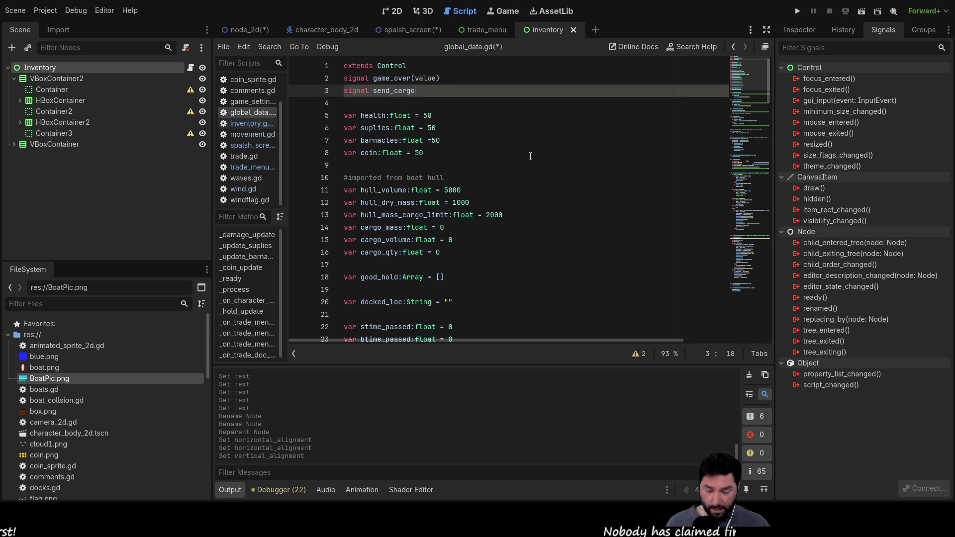
text((value)
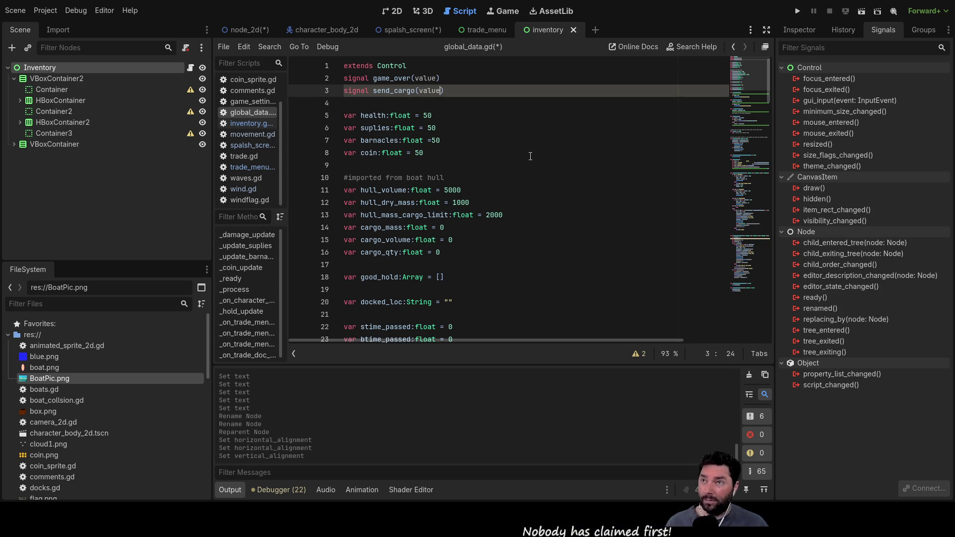
key(Down)
key(Down)
key(Down)
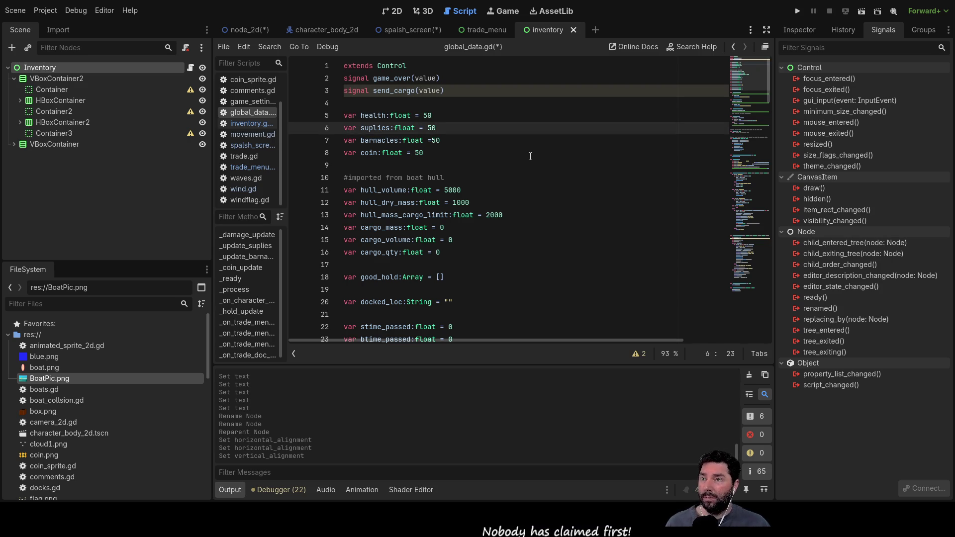
double_click(392, 92)
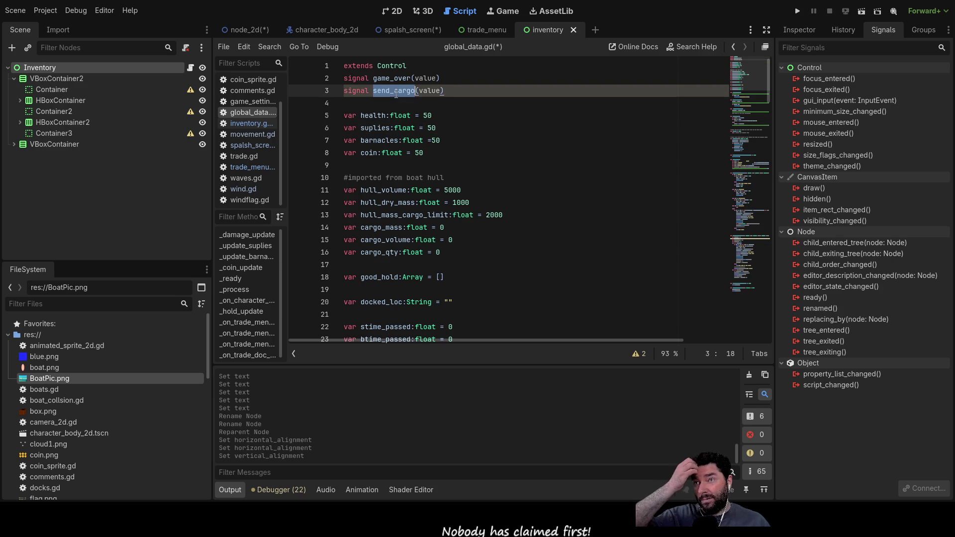
Add two blank lines after _on_trade_doc_local at the end of global_data.gd.
scroll(421, 252, down, 5)
scroll(421, 252, down, 20)
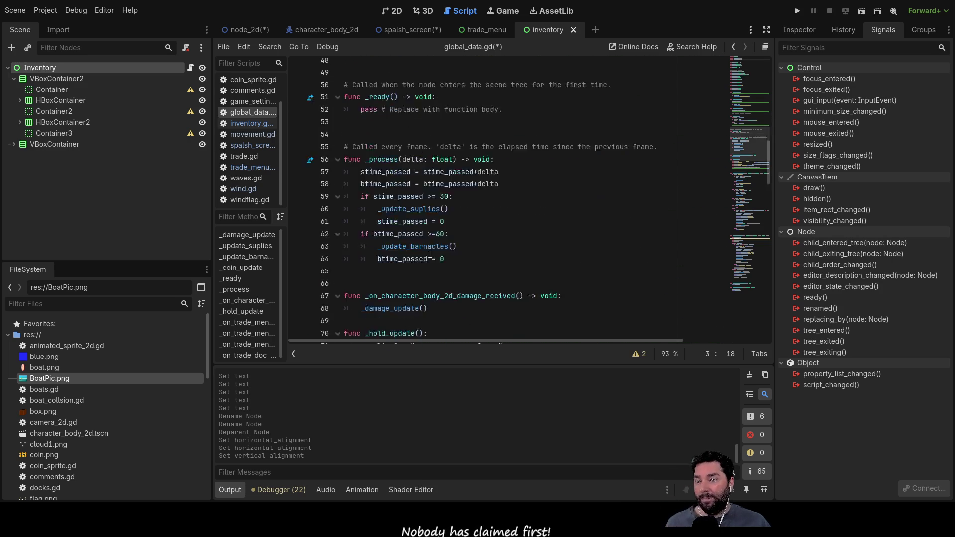
scroll(426, 256, up, 5)
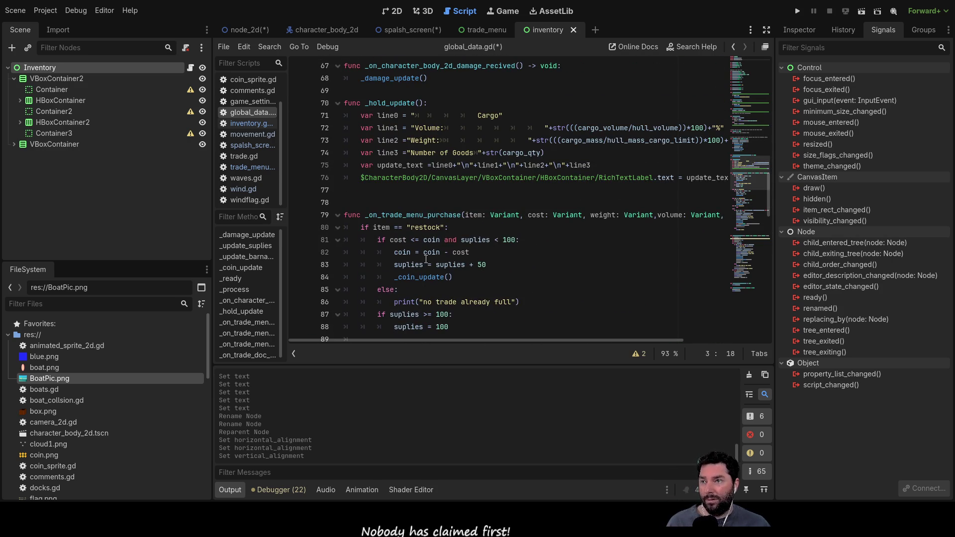
scroll(424, 264, up, 1)
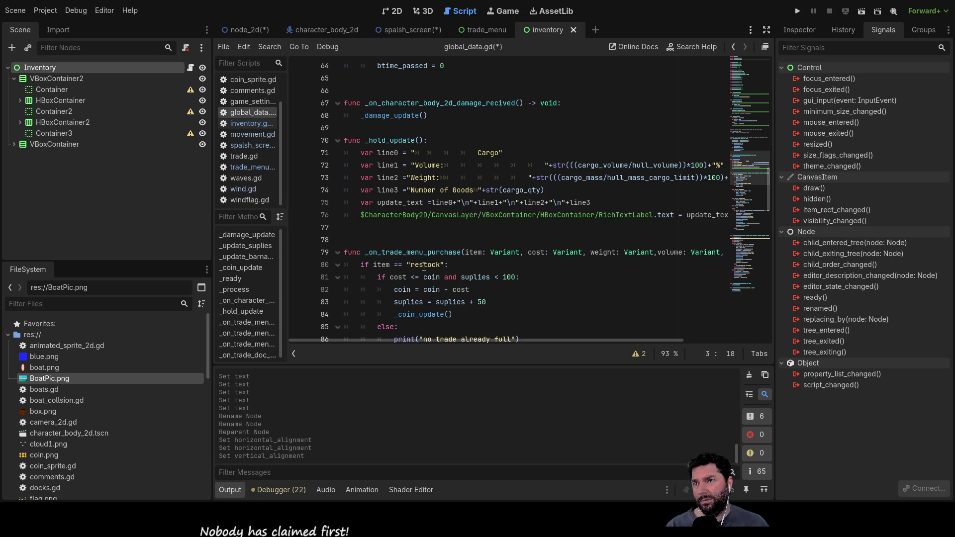
scroll(426, 266, up, 13)
scroll(429, 262, up, 8)
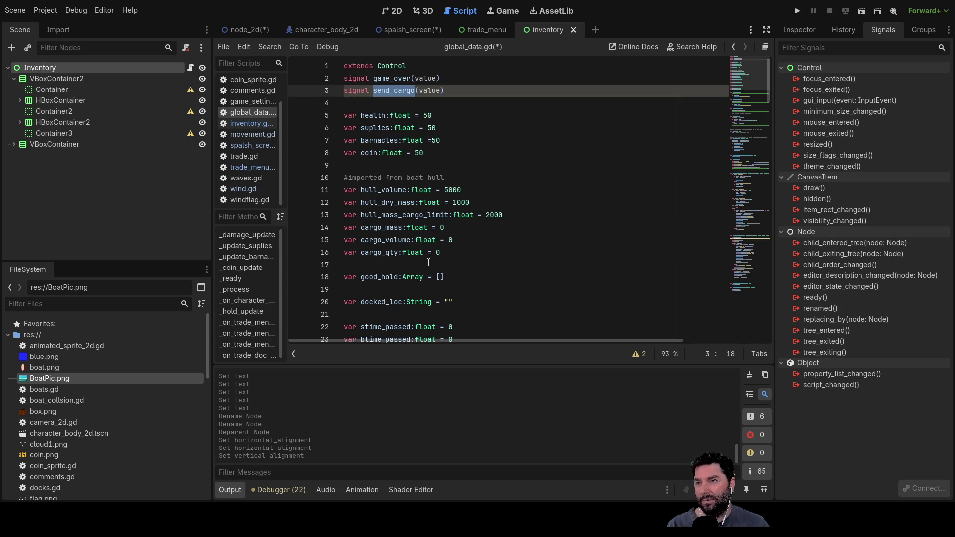
scroll(429, 263, down, 20)
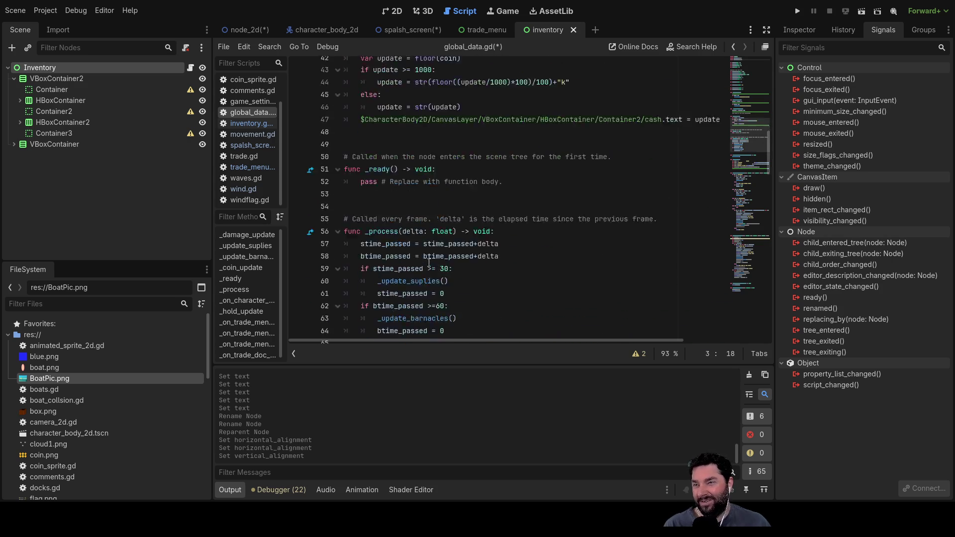
scroll(437, 255, down, 20)
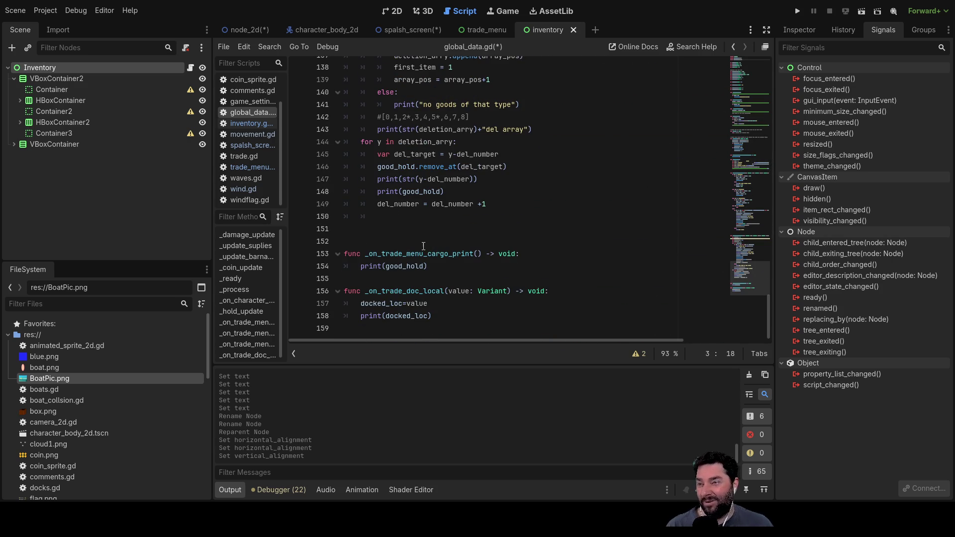
click(452, 339)
key(Return)
key(Return)
key(Return)
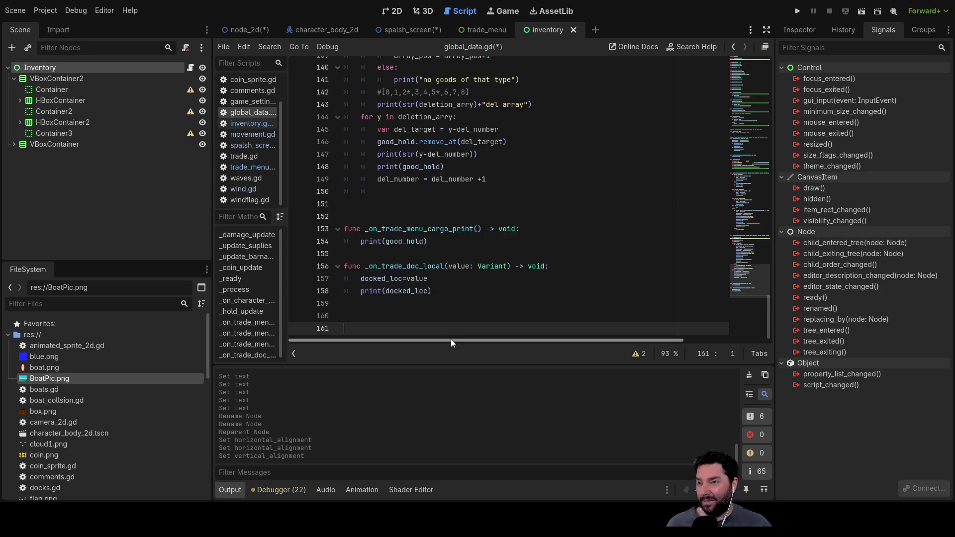
key(Up)
key(Up)
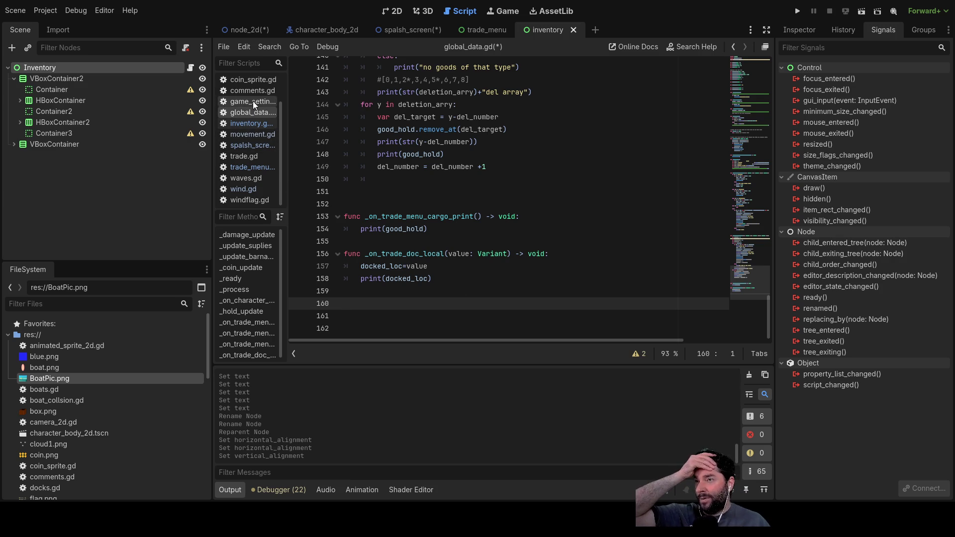
Start an emit_signal() call in _get_inventory of inventory.gd and open a line below extends Control.
click(254, 123)
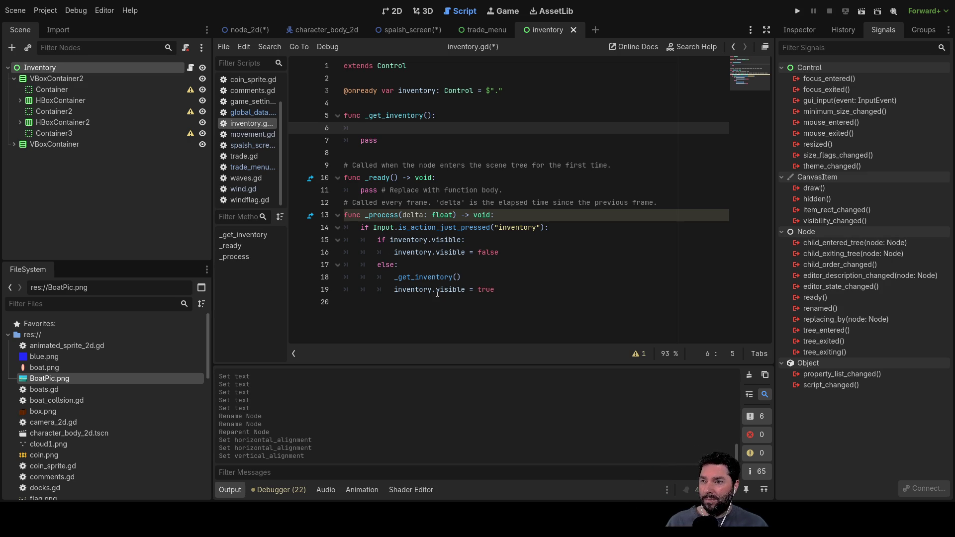
click(391, 279)
click(373, 125)
text(emit)
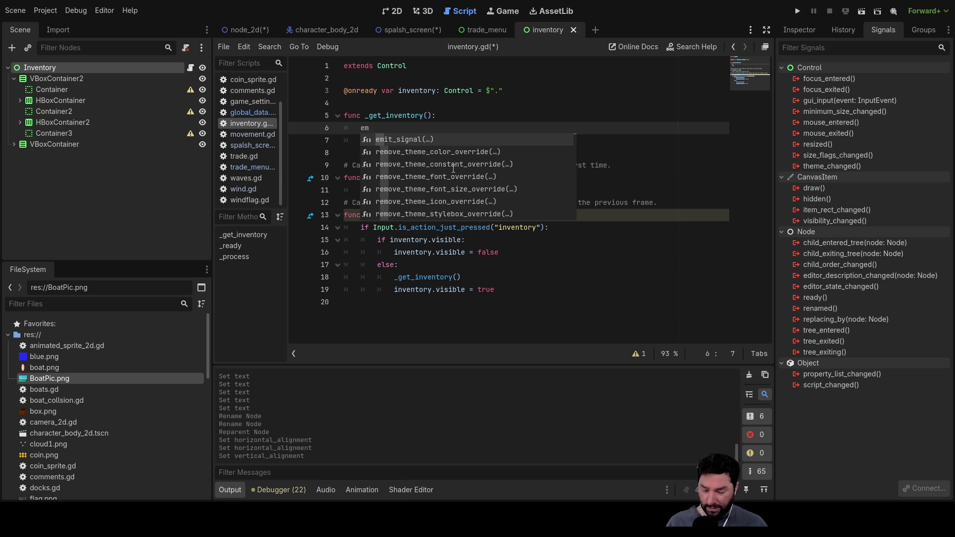
key(Return)
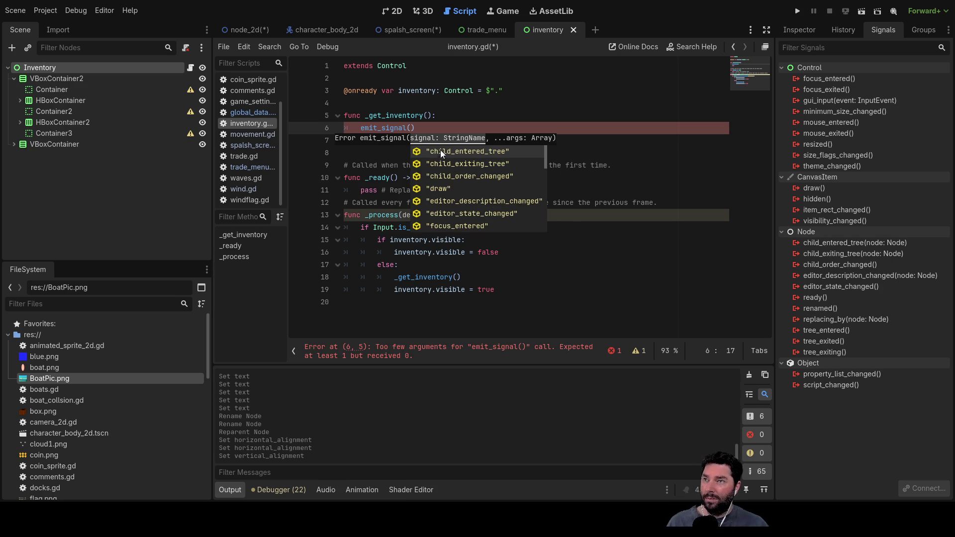
click(360, 76)
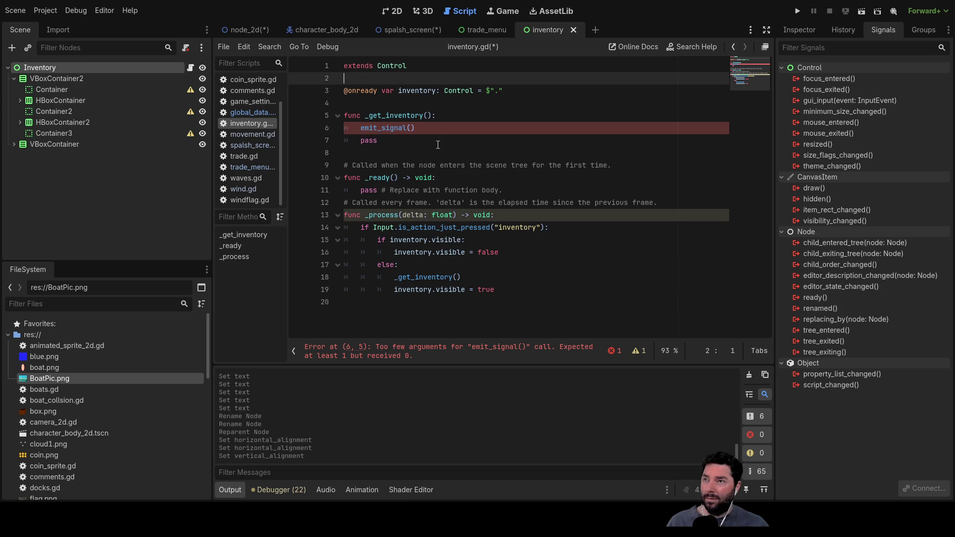
key(Return)
Declare signal request_cargo on line 2 of inventory.gd.
key(Up)
text(signal)
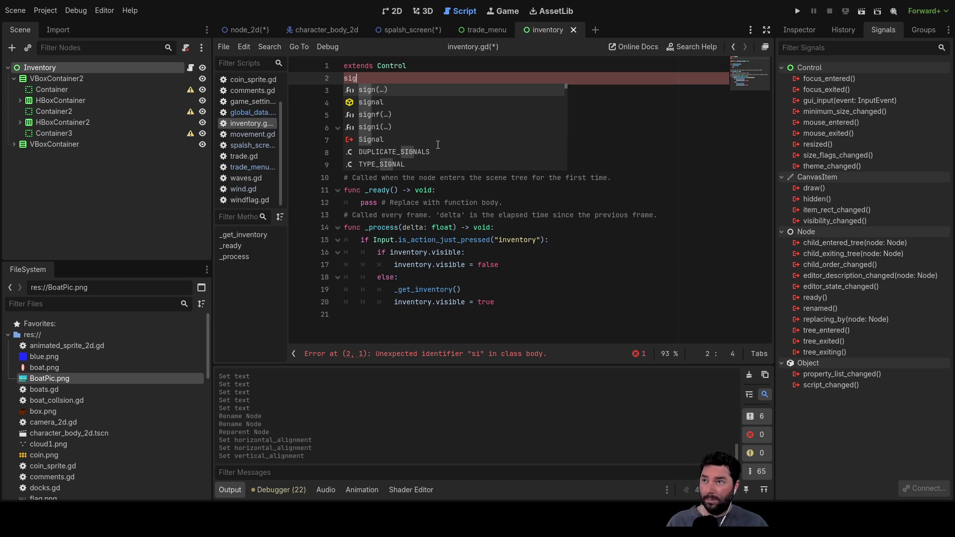
key(Escape)
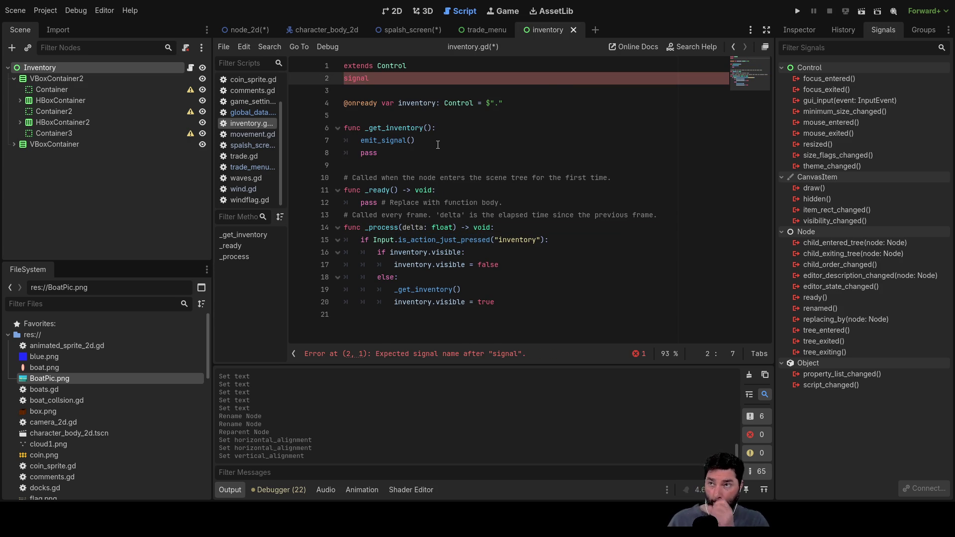
text(request_)
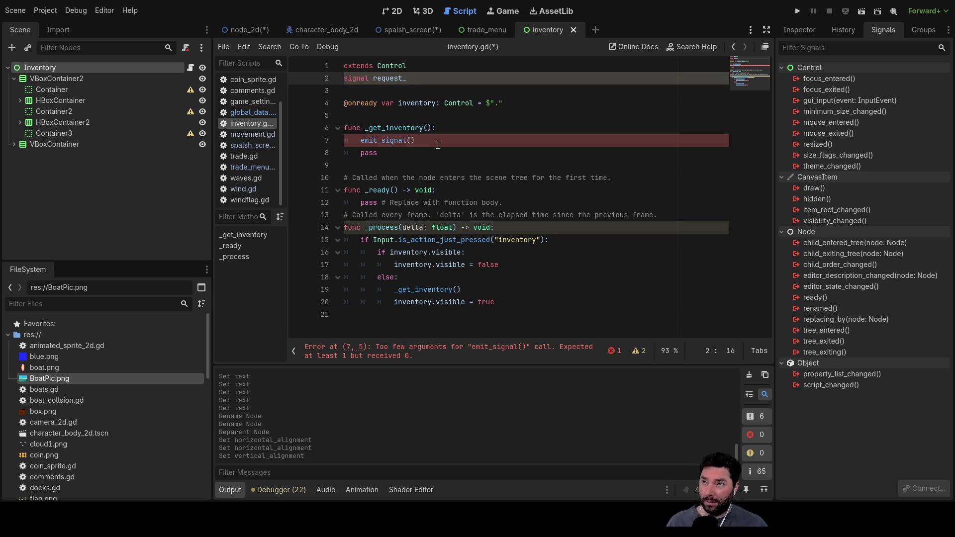
text(cargo)
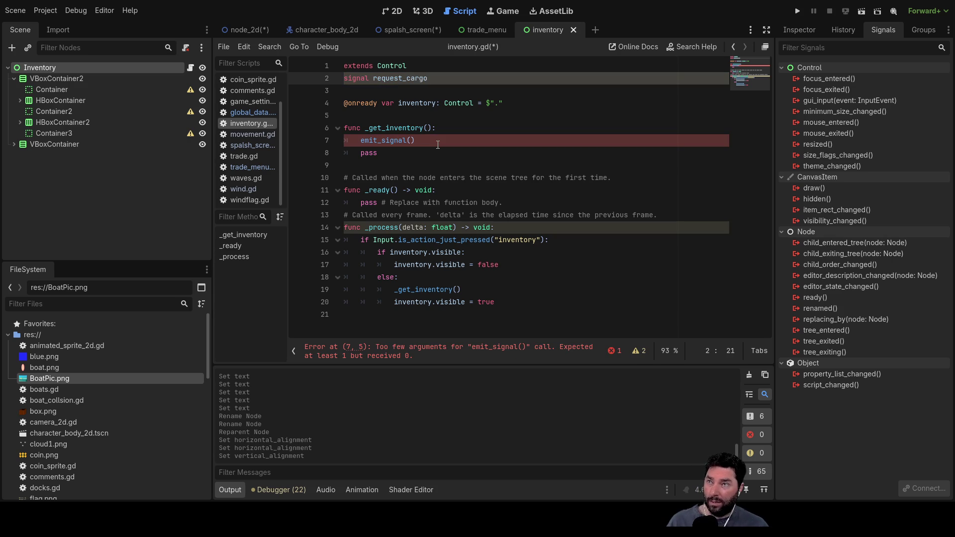
text(())
key(BackSpace)
key(BackSpace)
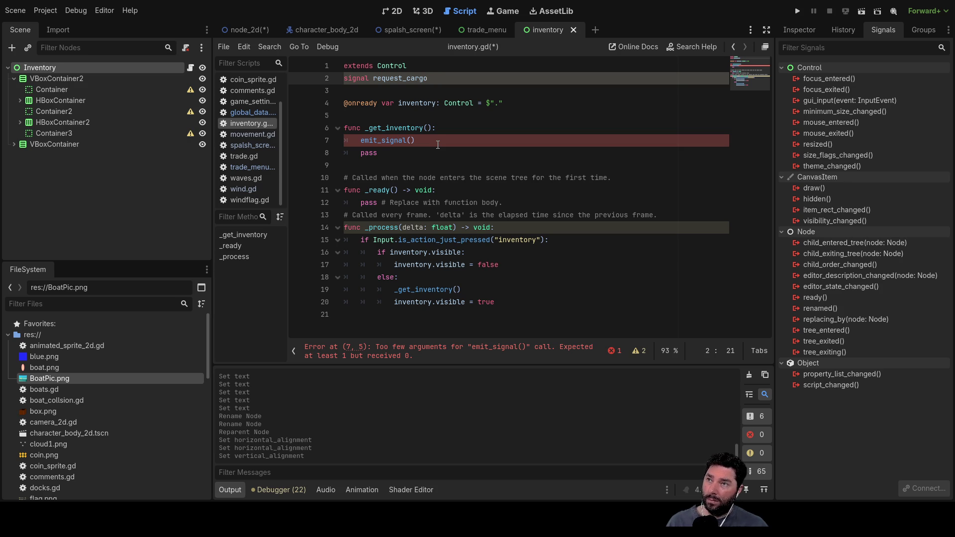
key(Up)
key(Down)
key(Down)
key(Down)
key(Down)
key(Down)
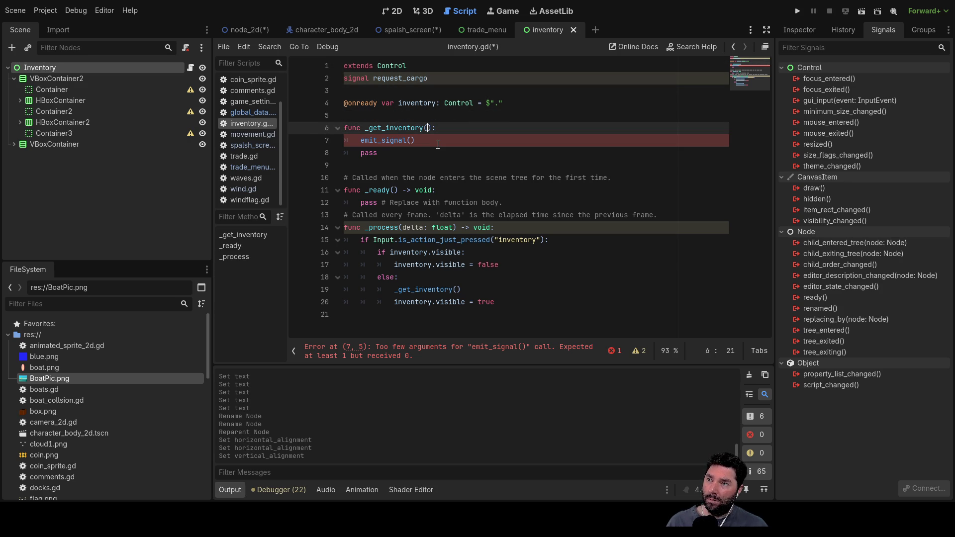
Make the emit_signal call emit "request_cargo" and remove the blank line before pass.
key(End)
key(Left)
text(")
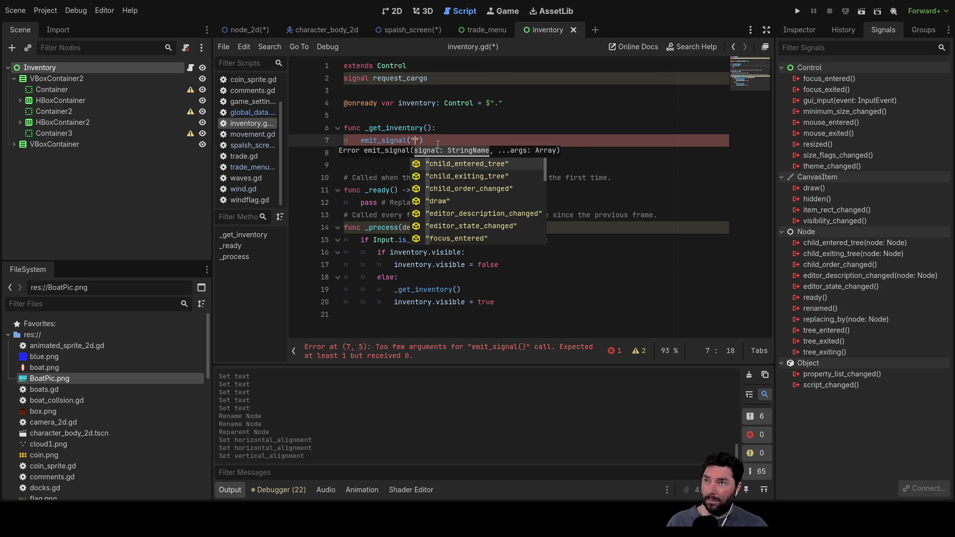
text(re)
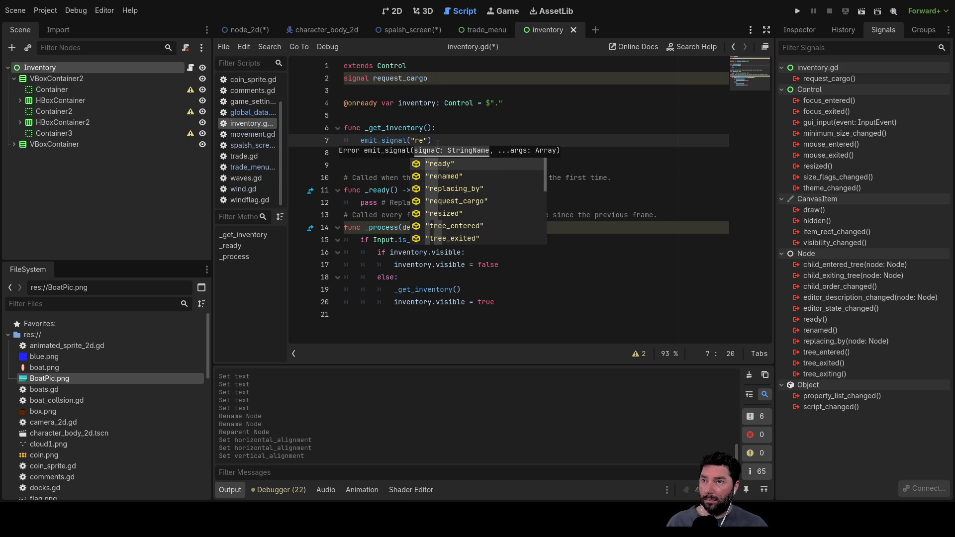
key(Down)
key(Down)
key(Down)
key(Return)
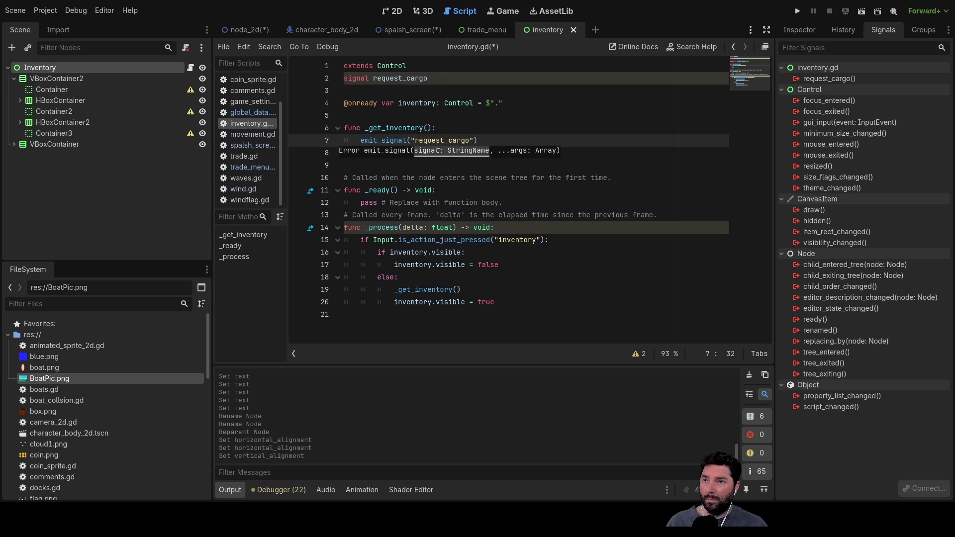
key(Up)
key(Up)
key(Down)
key(Down)
key(Down)
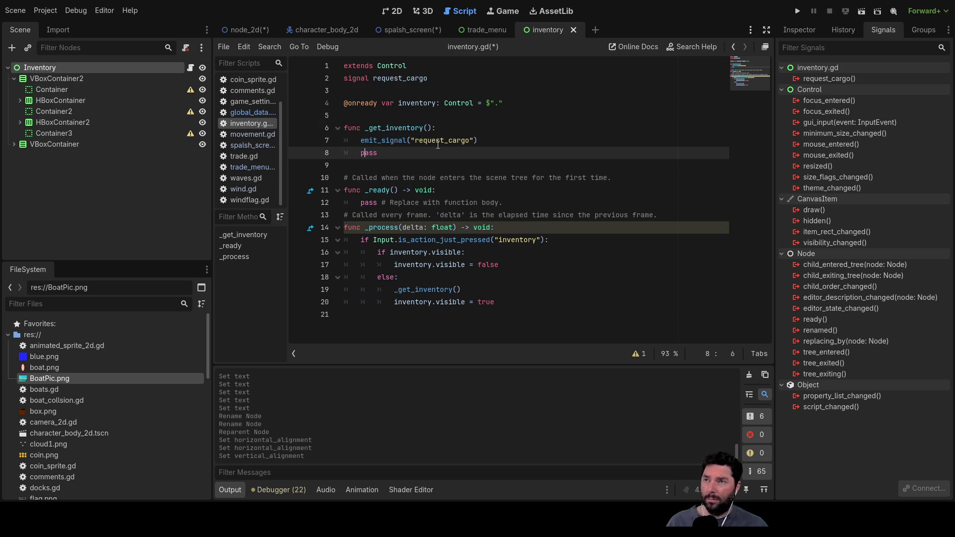
key(Return)
key(Up)
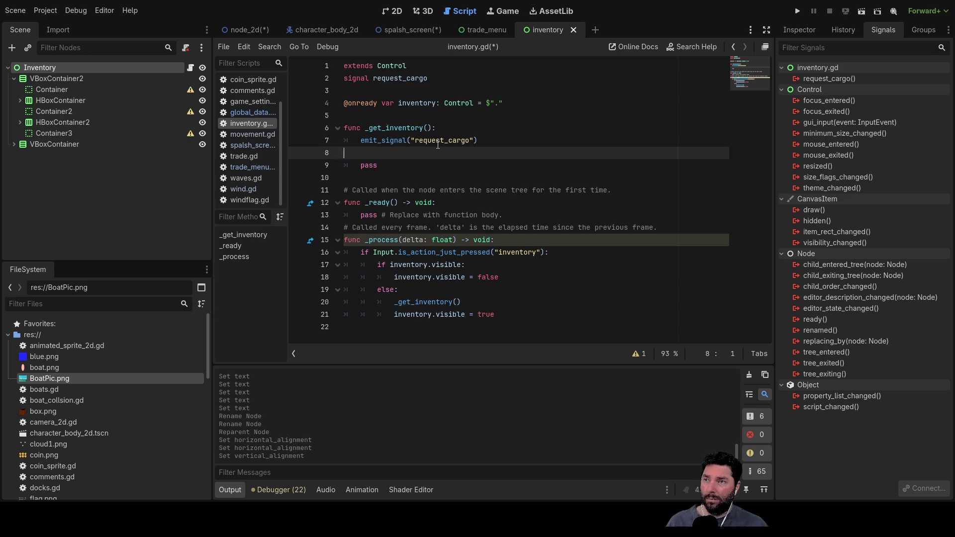
key(BackSpace)
key(Up)
key(Up)
key(Up)
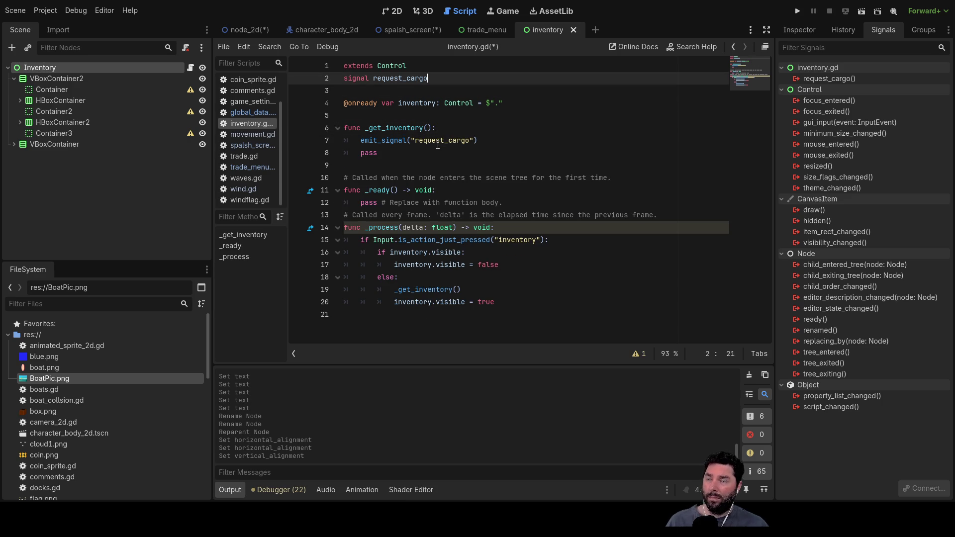
key(Down)
key(Down)
key(Up)
key(Up)
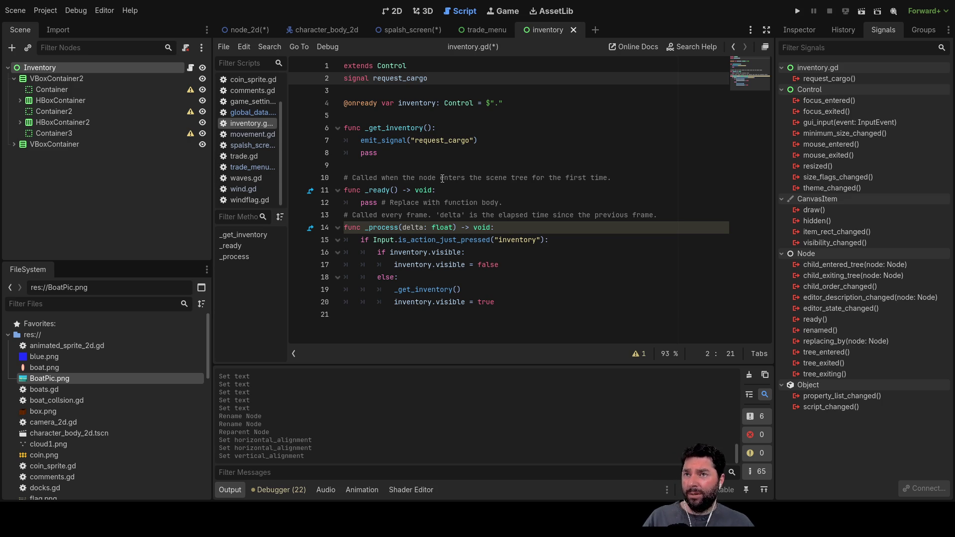
Open trade_menu.gd to review its trade_exit, purchase, sale and cargo_print signals.
click(483, 25)
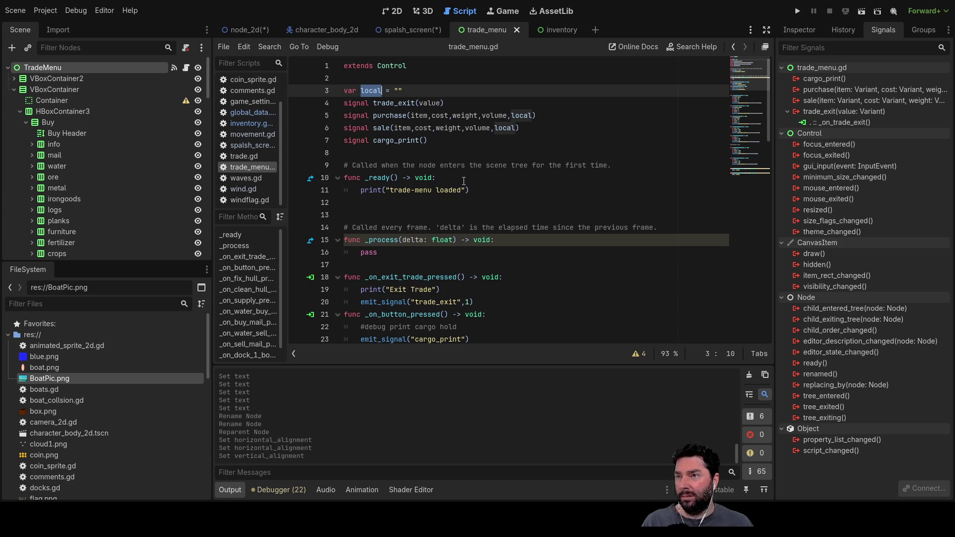
Compare trade_menu.gd's cargo_print signal declaration with inventory.gd's request_cargo declaration.
double_click(405, 140)
scroll(493, 194, down, 5)
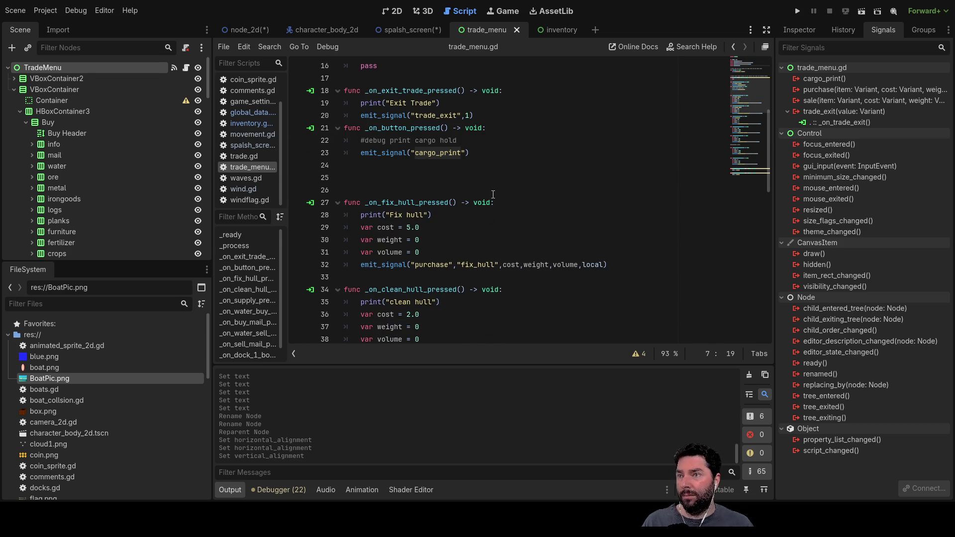
scroll(490, 195, up, 5)
scroll(489, 198, down, 3)
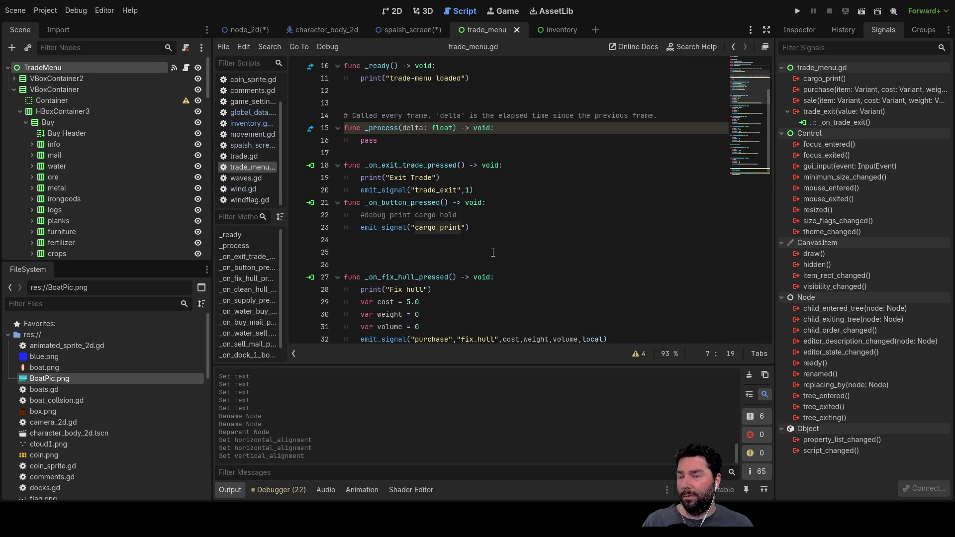
scroll(478, 244, up, 2)
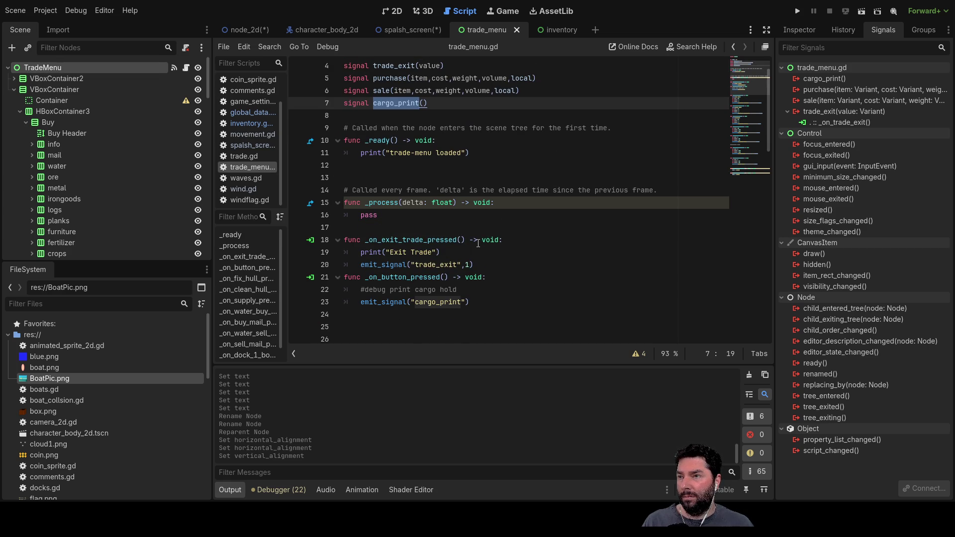
scroll(478, 243, up, 1)
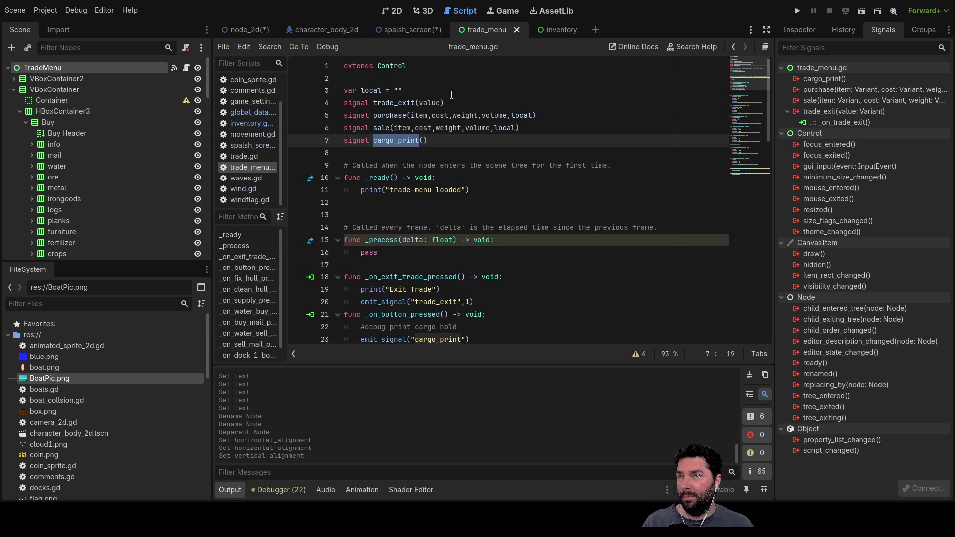
click(548, 32)
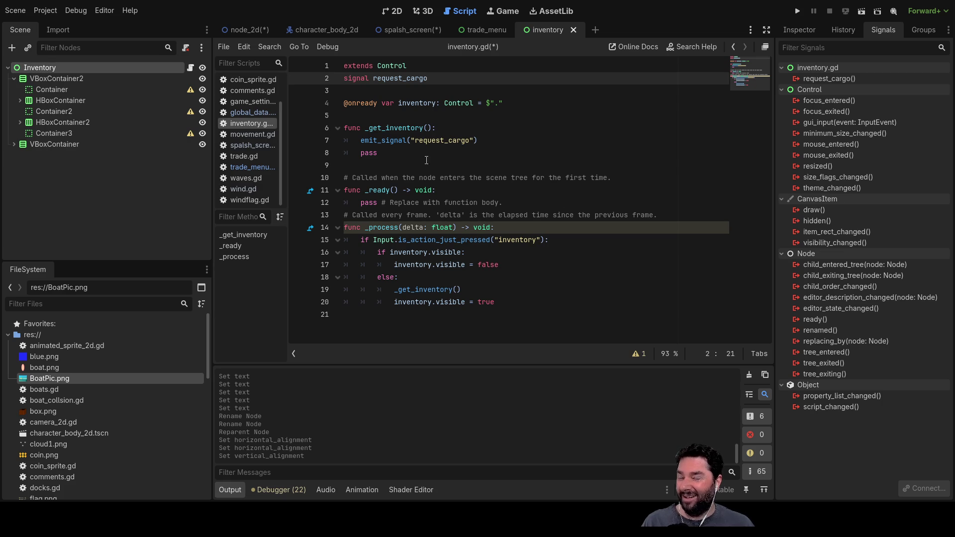
click(502, 29)
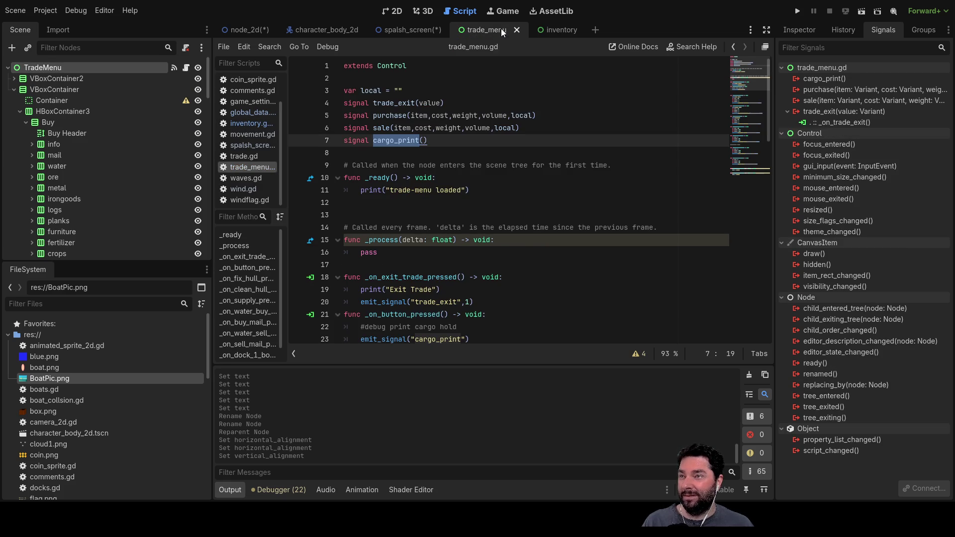
click(548, 30)
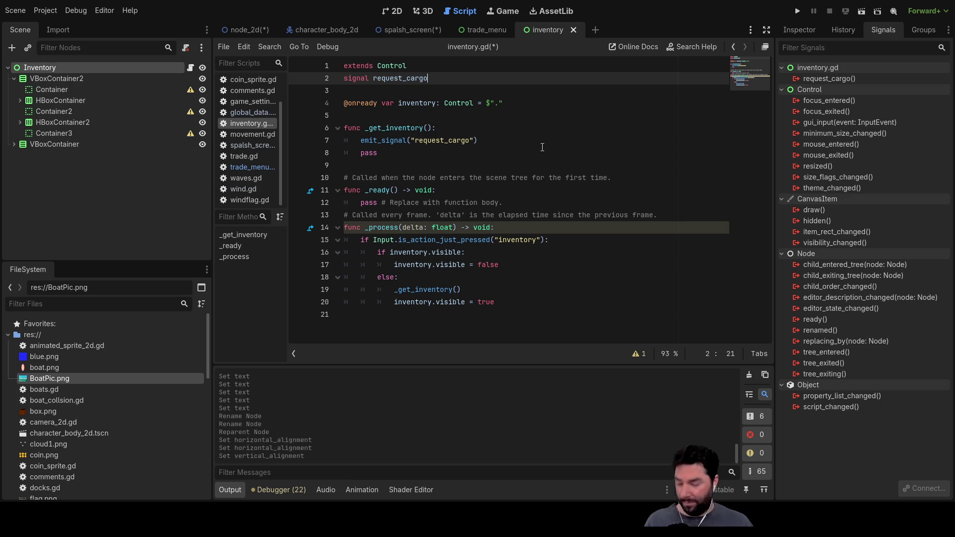
Recheck request_cargo against trade_menu.gd, select it in the Signals dock, and open the node_2d scene.
key(Down)
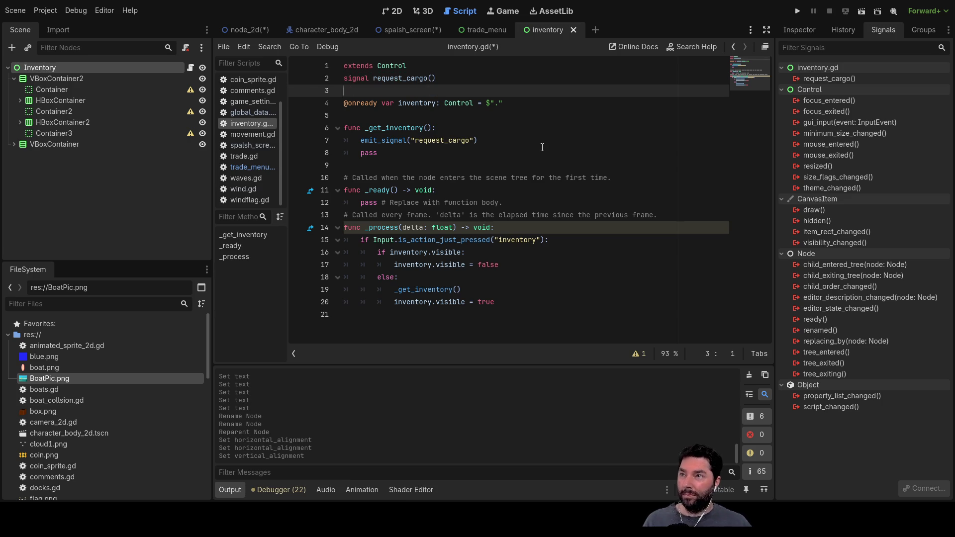
click(499, 28)
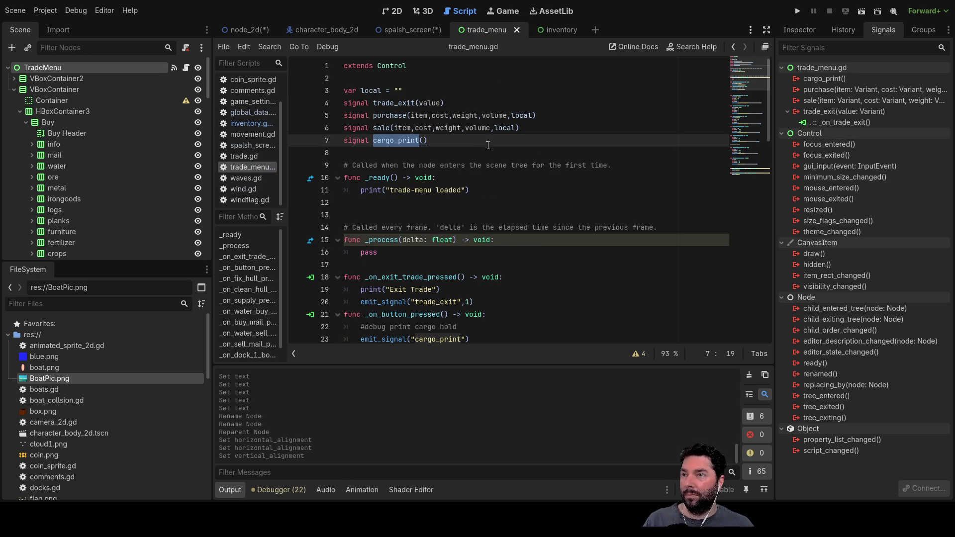
click(557, 30)
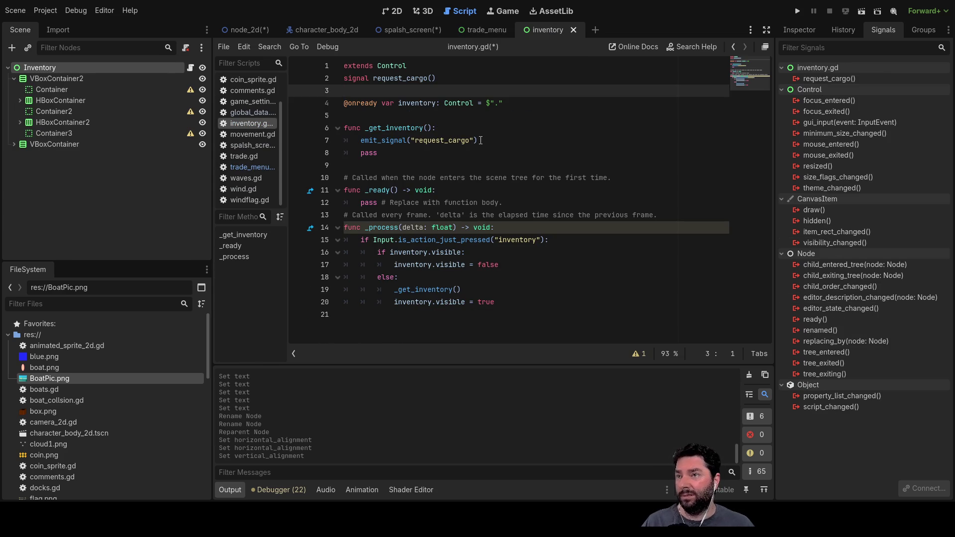
double_click(434, 140)
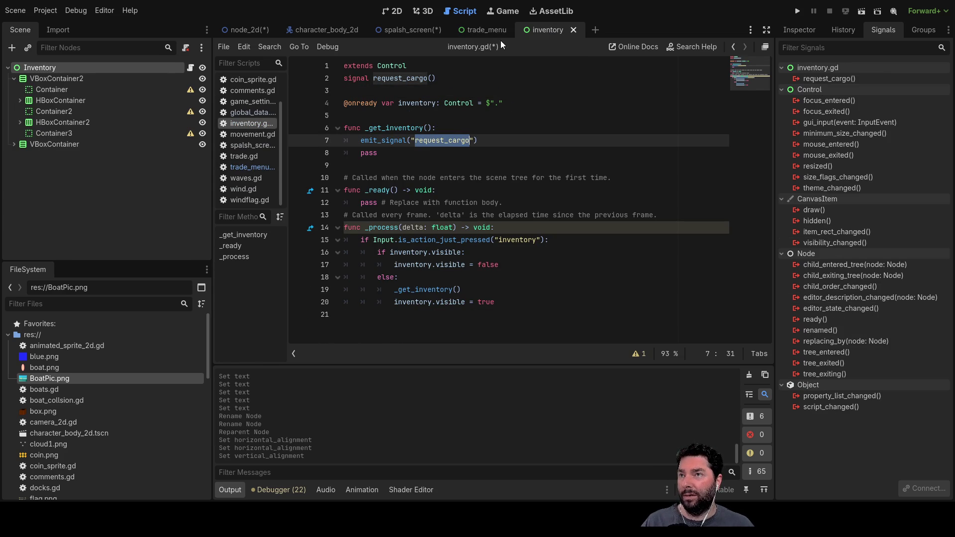
click(488, 30)
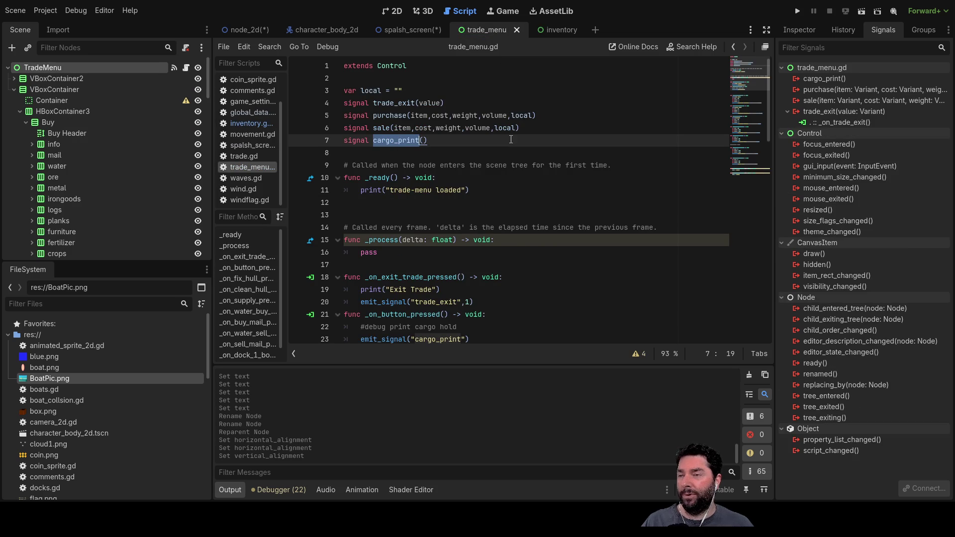
click(557, 30)
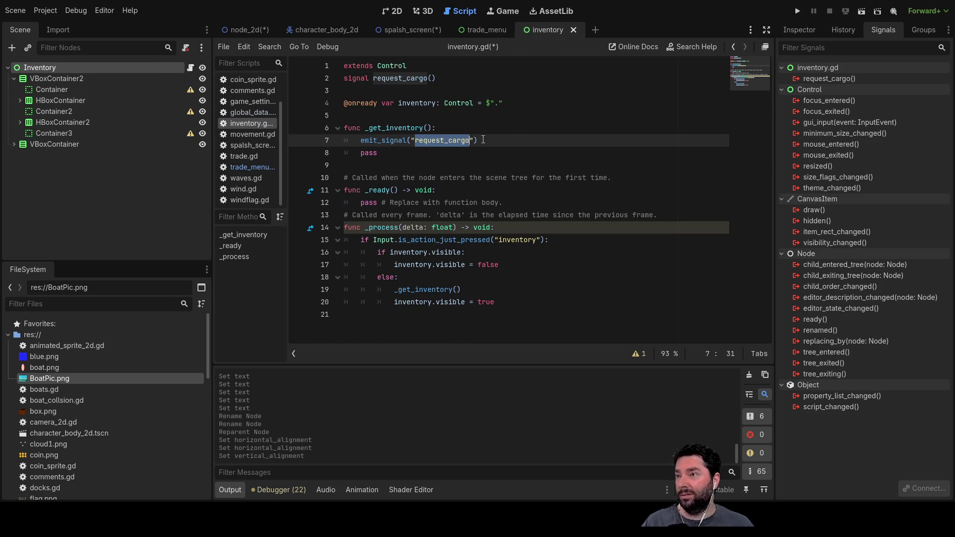
click(856, 79)
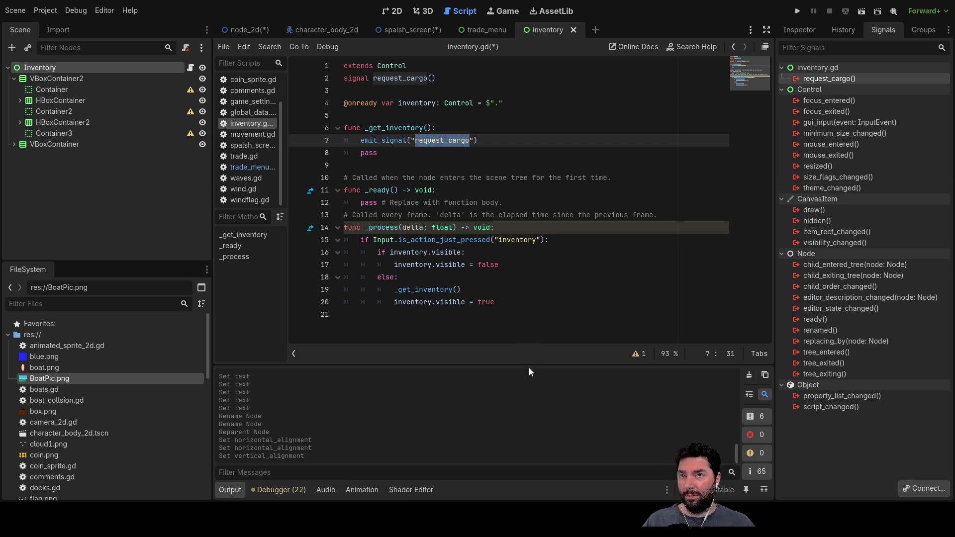
click(249, 33)
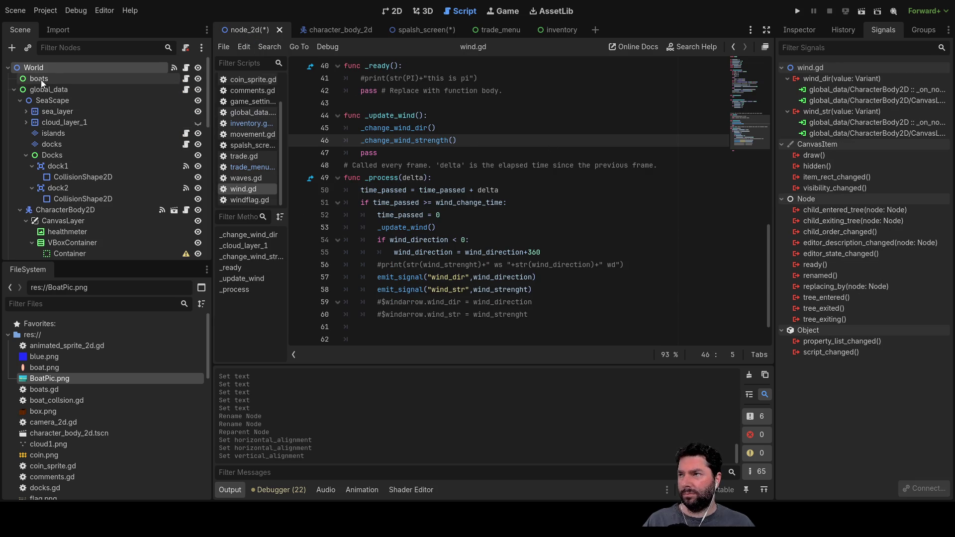
Under Trade, inspect the Inventory node's request_cargo signal and TradeMenu's signals and properties.
click(14, 90)
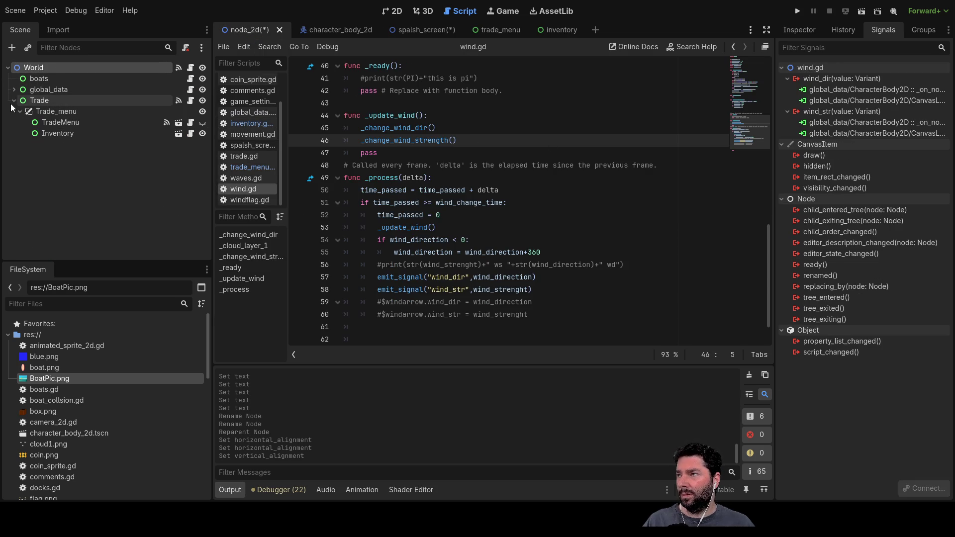
click(67, 133)
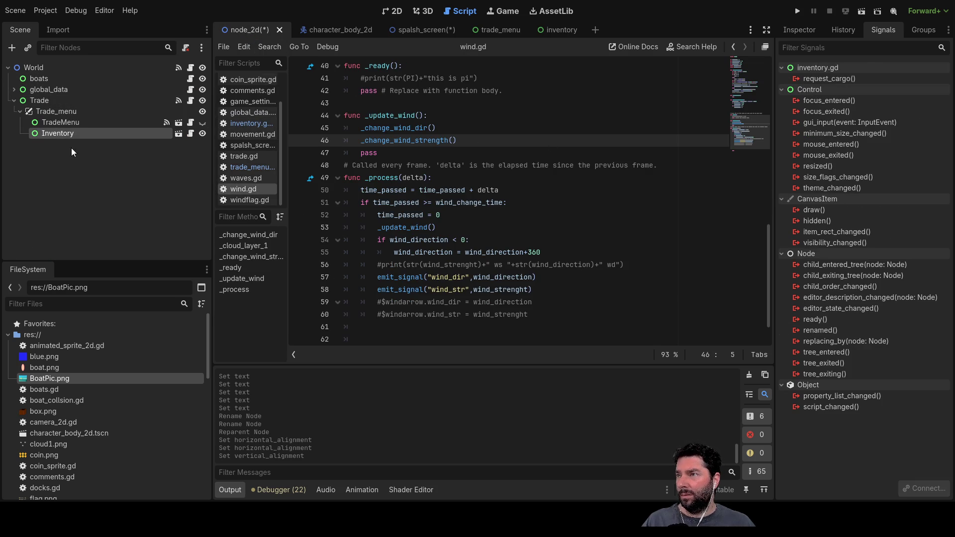
click(849, 78)
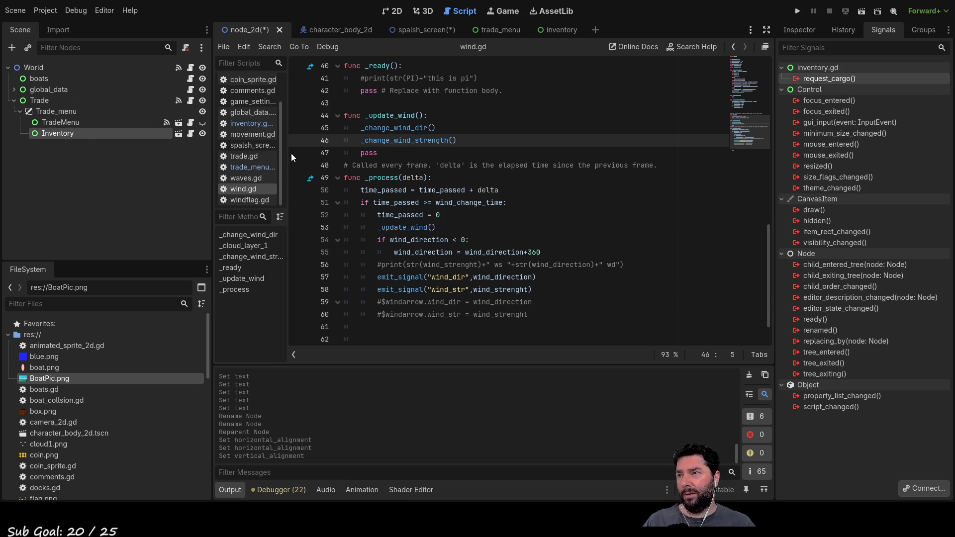
click(79, 122)
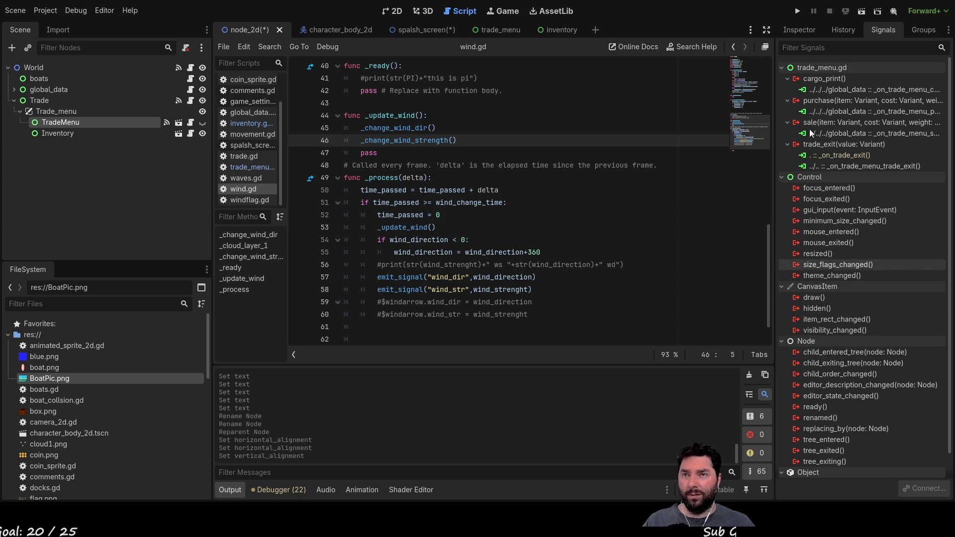
click(799, 30)
scroll(811, 339, down, 10)
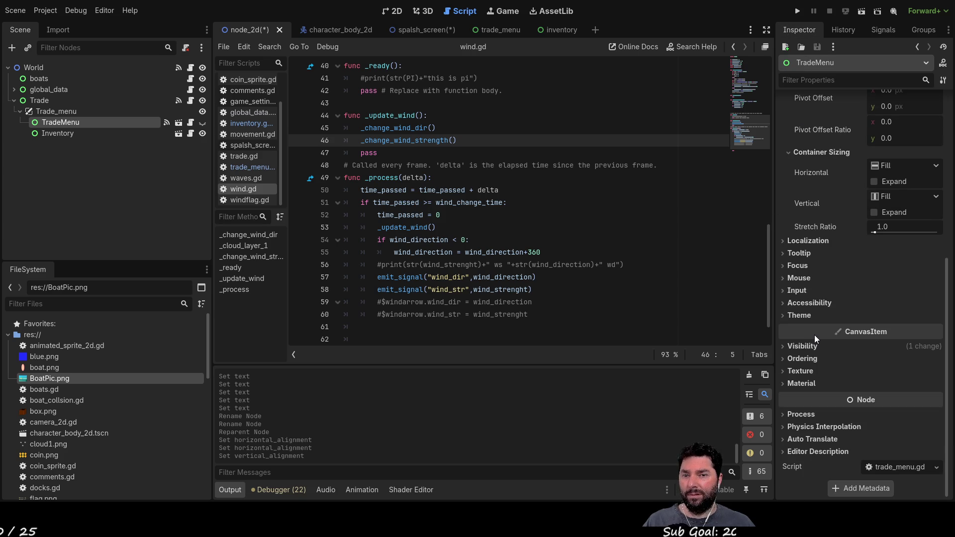
scroll(814, 336, up, 10)
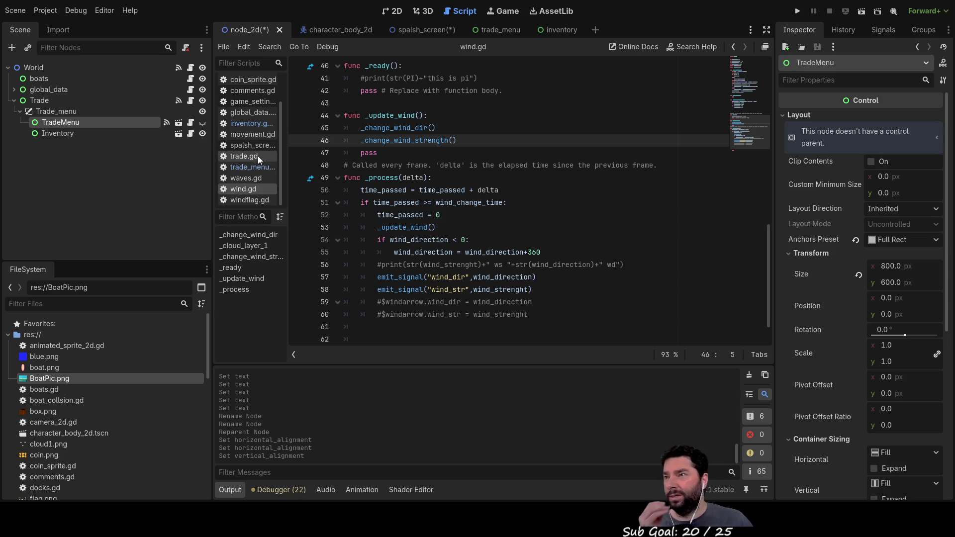
Review trade_menu.gd and global_data.gd's cargo variables, then select the Inventory node.
click(252, 167)
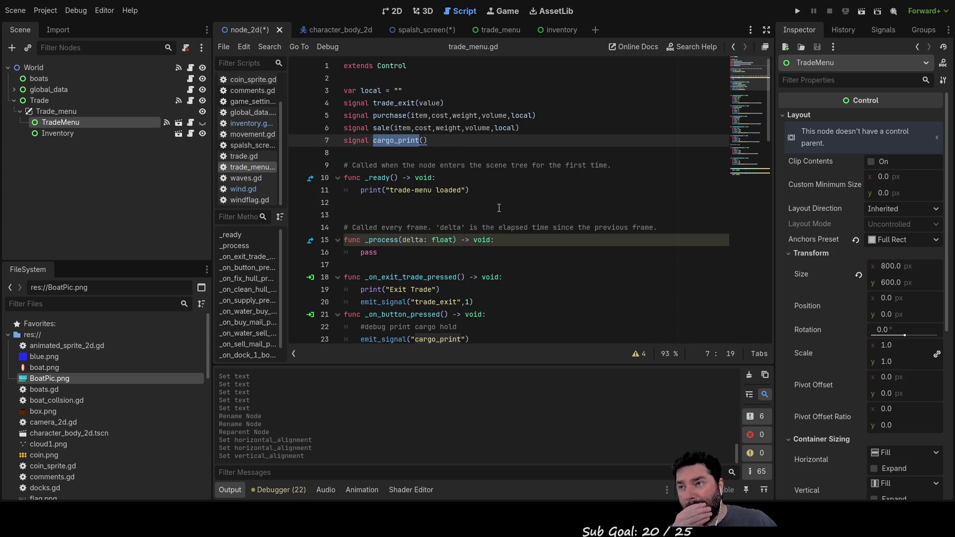
scroll(497, 207, down, 7)
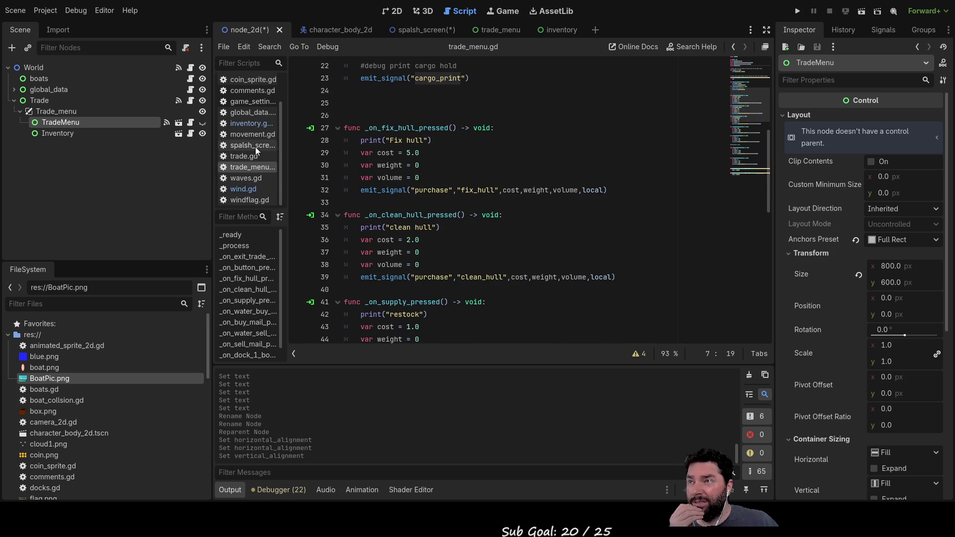
click(252, 113)
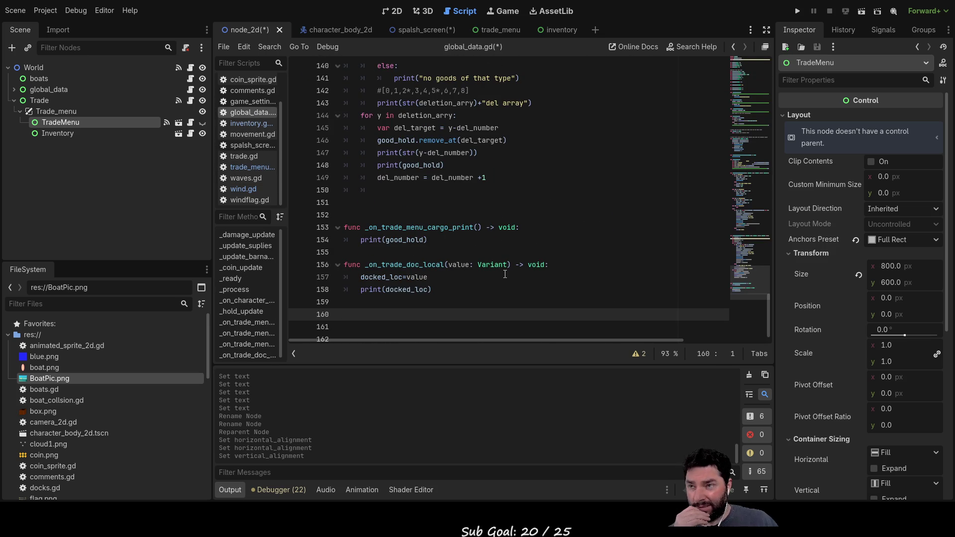
scroll(482, 251, up, 12)
scroll(447, 255, up, 18)
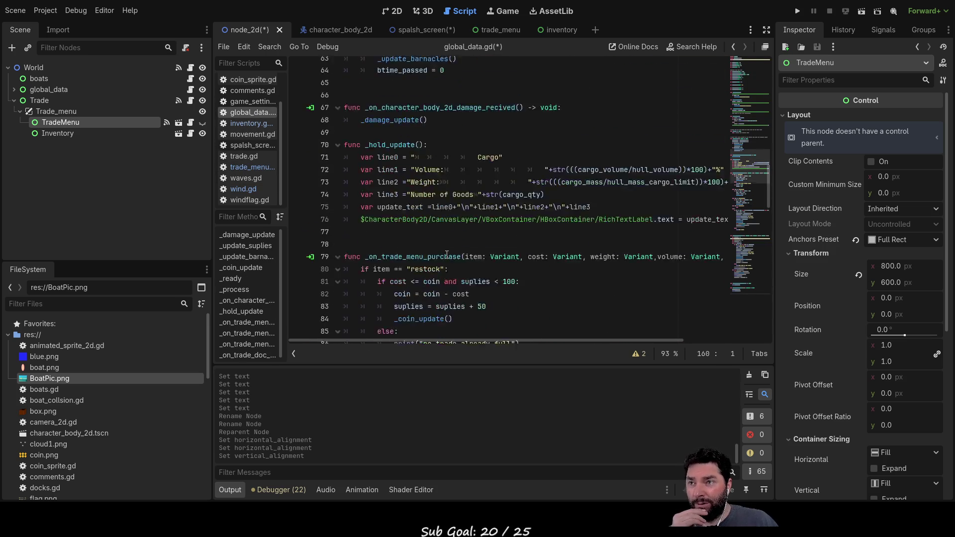
scroll(405, 241, up, 10)
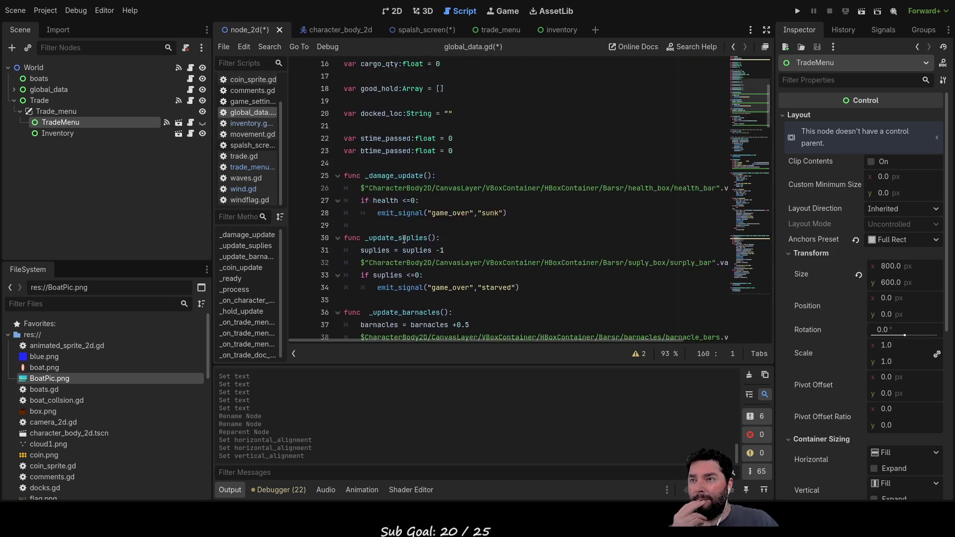
scroll(387, 158, down, 4)
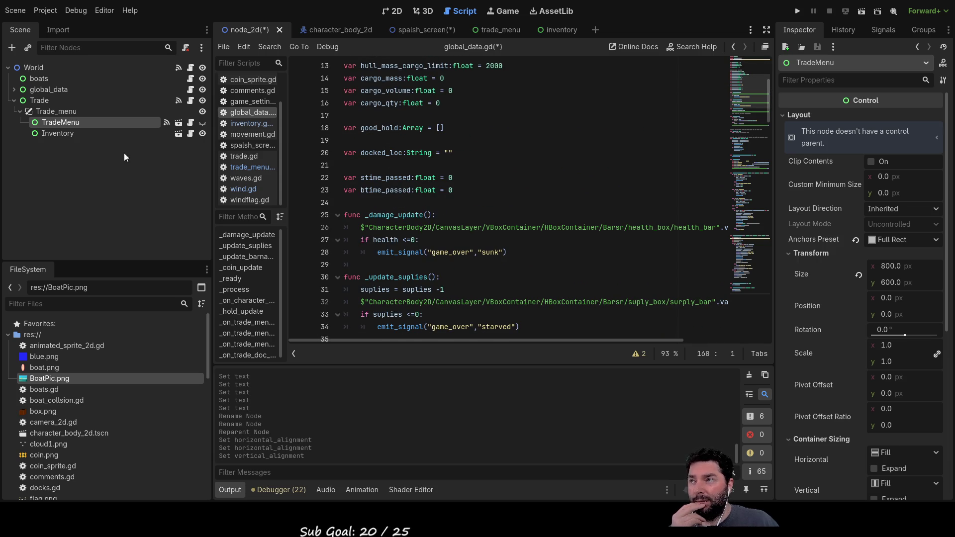
click(58, 132)
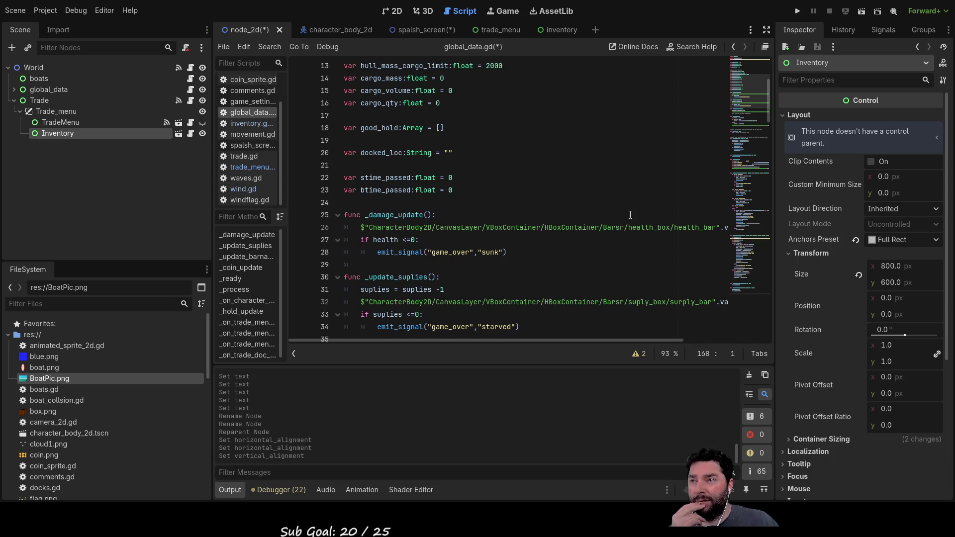
Connect Inventory's request_cargo signal to global_data and tidy the blank lines around the new handler.
click(884, 30)
click(822, 78)
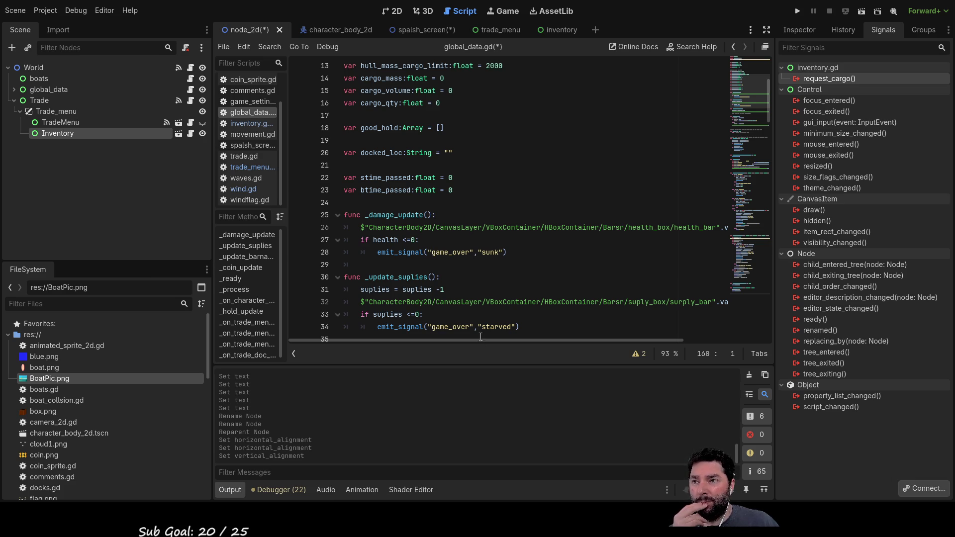
click(445, 371)
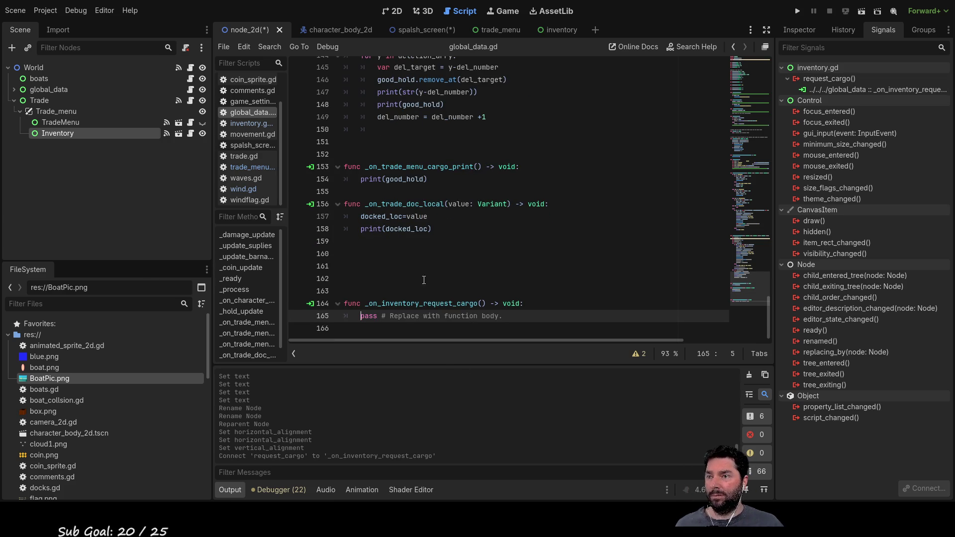
click(412, 277)
key(BackSpace)
key(BackSpace)
key(BackSpace)
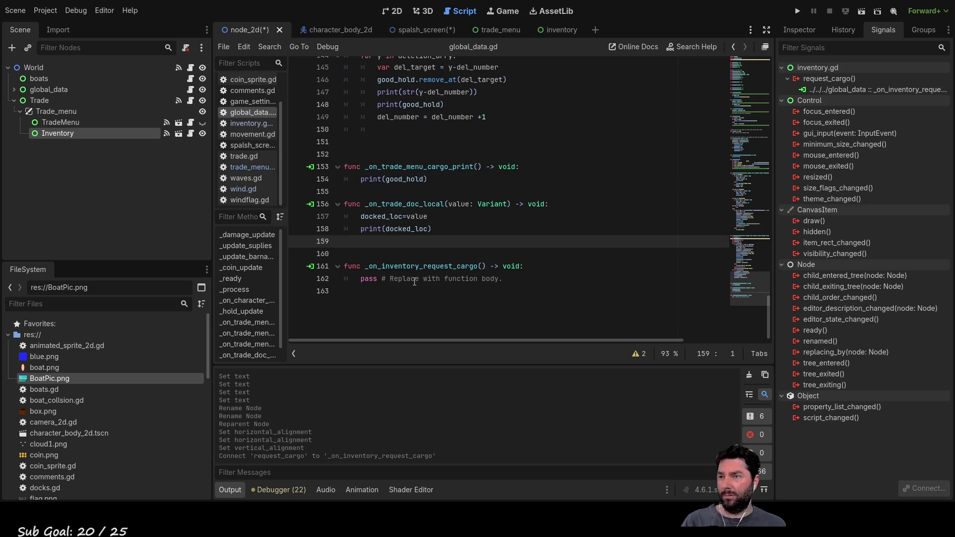
key(Delete)
click(422, 281)
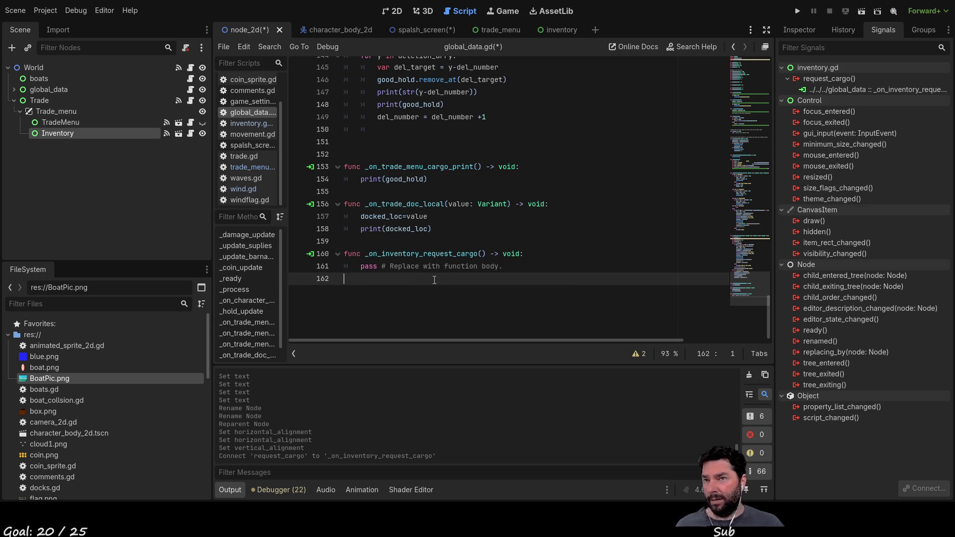
Connect global_data's send_cargo signal to the Inventory script.
click(44, 87)
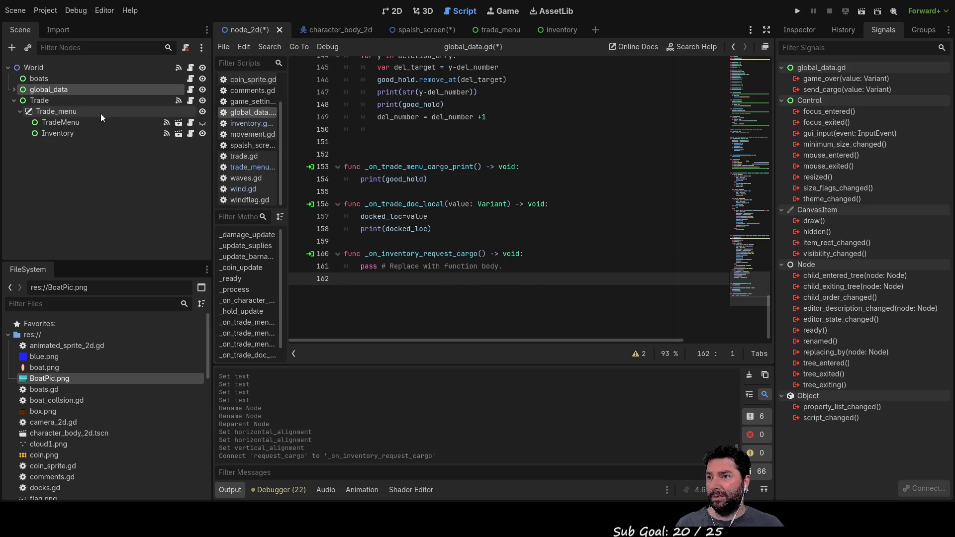
click(848, 92)
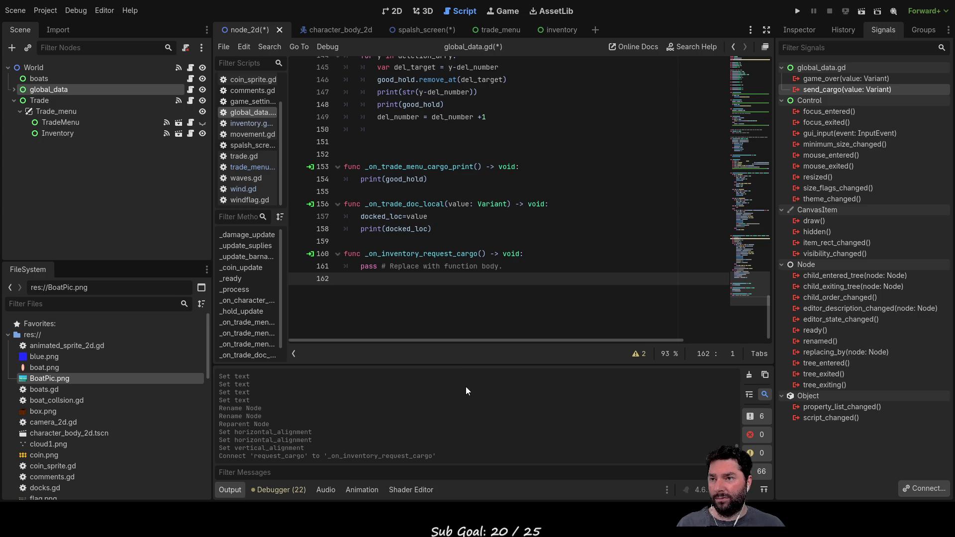
click(437, 375)
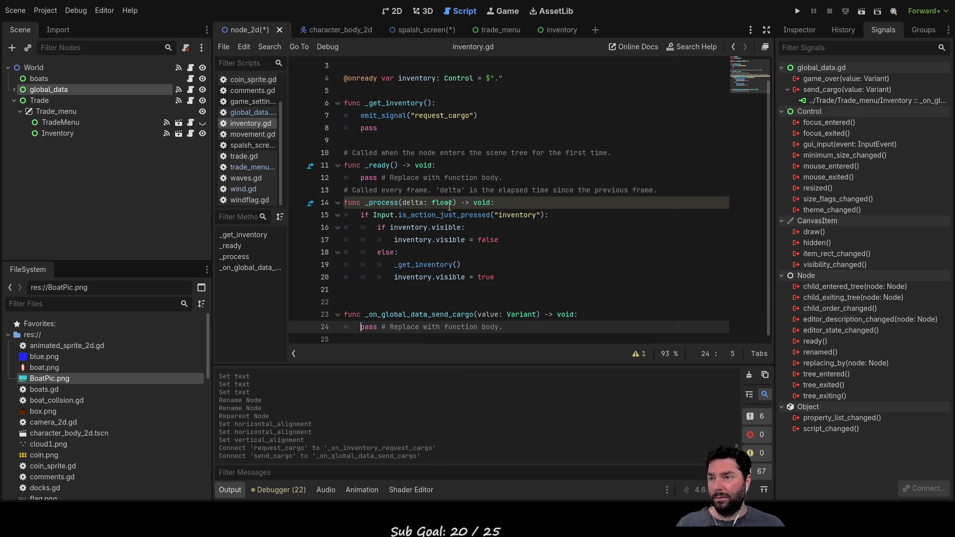
double_click(366, 327)
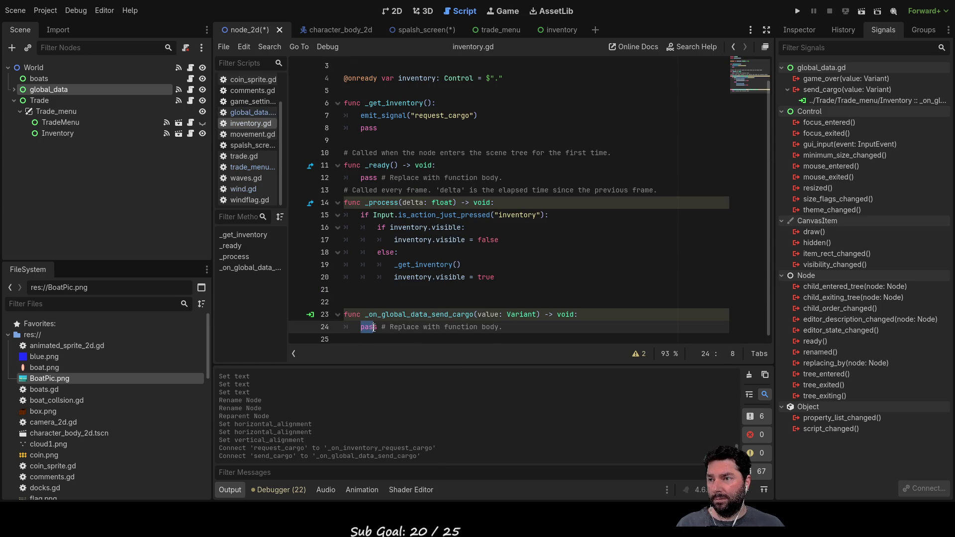
text(emit)
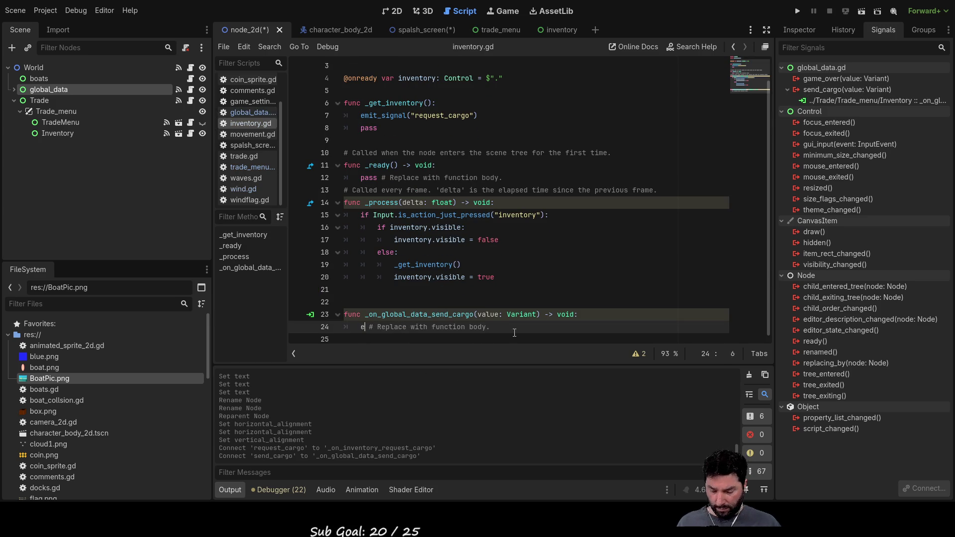
key(Return)
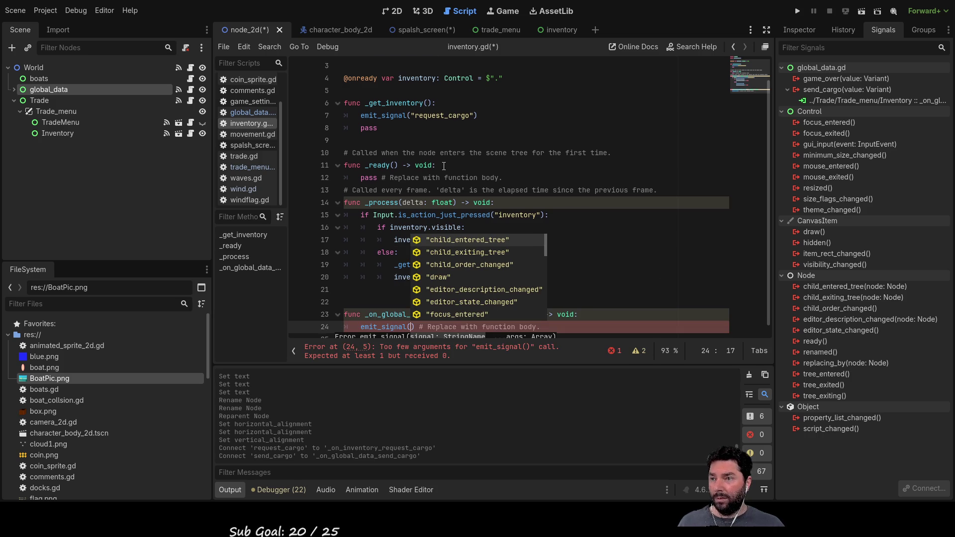
scroll(498, 224, up, 1)
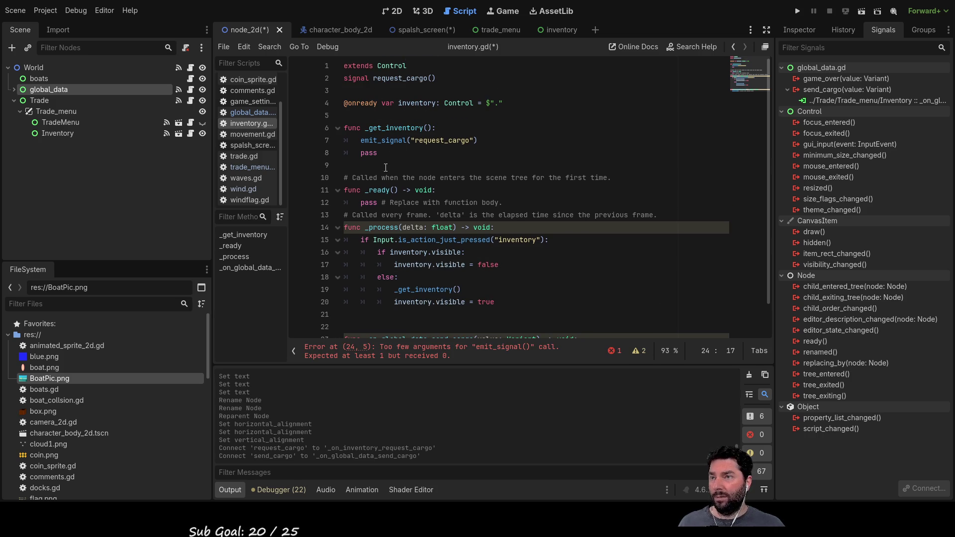
scroll(477, 256, down, 1)
scroll(476, 256, up, 1)
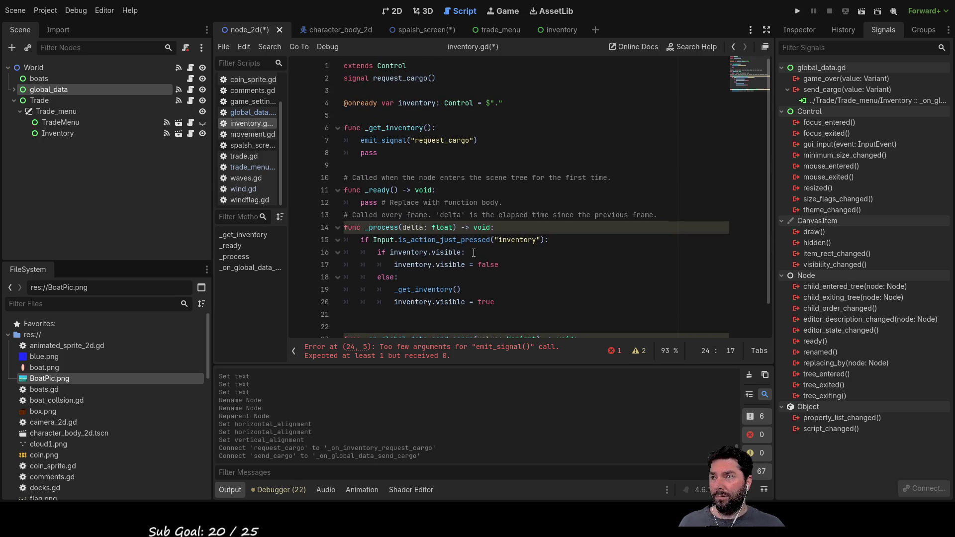
scroll(504, 278, down, 1)
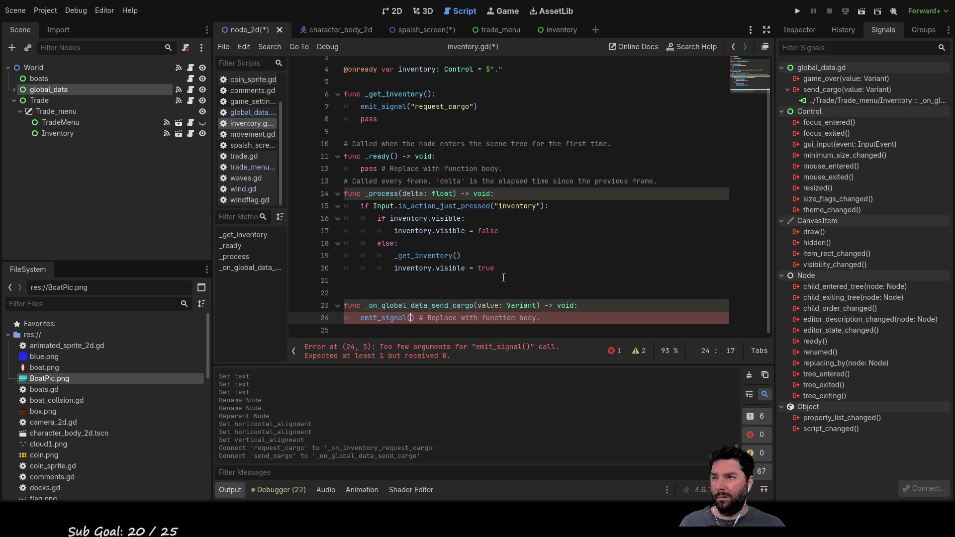
scroll(504, 278, up, 1)
scroll(505, 277, down, 1)
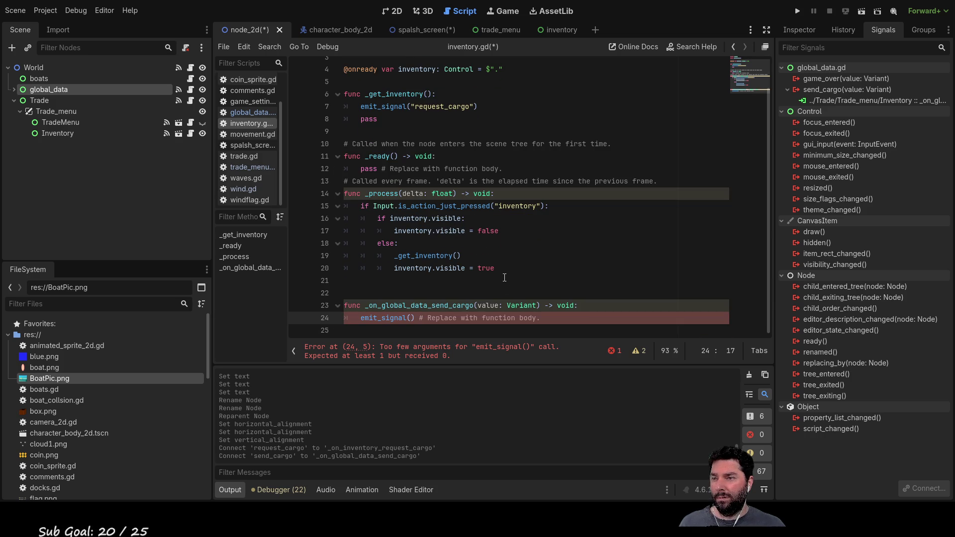
click(423, 328)
click(444, 306)
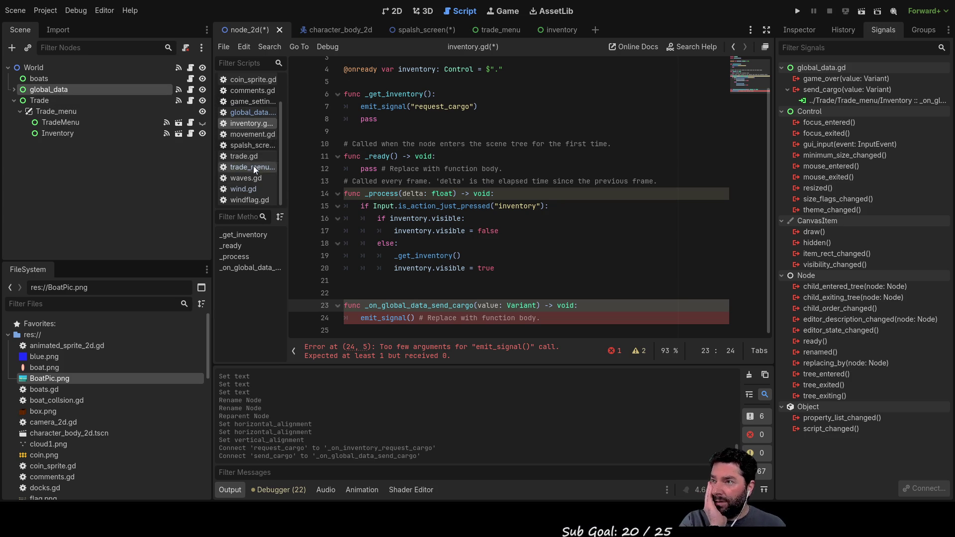
click(410, 318)
drag(420, 318, 357, 319)
key(BackSpace)
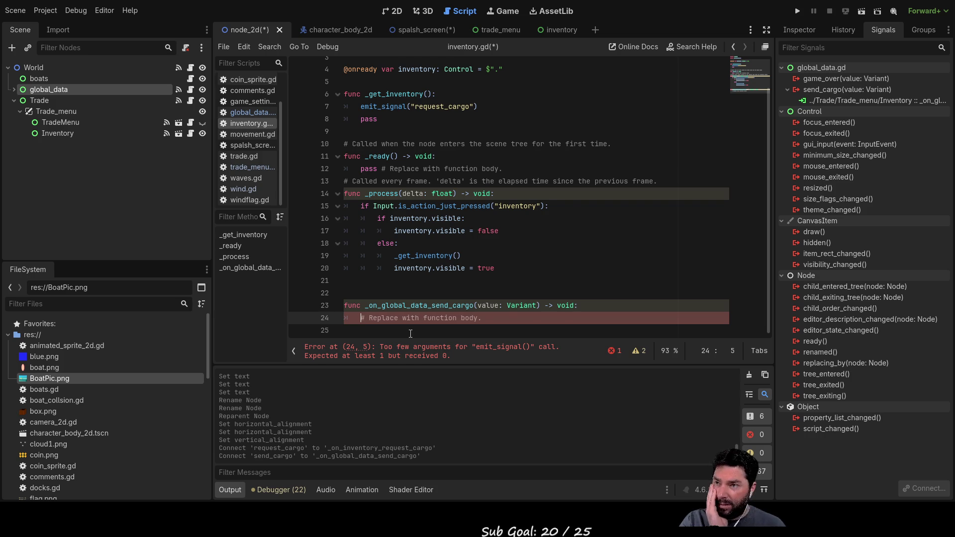
text(pass)
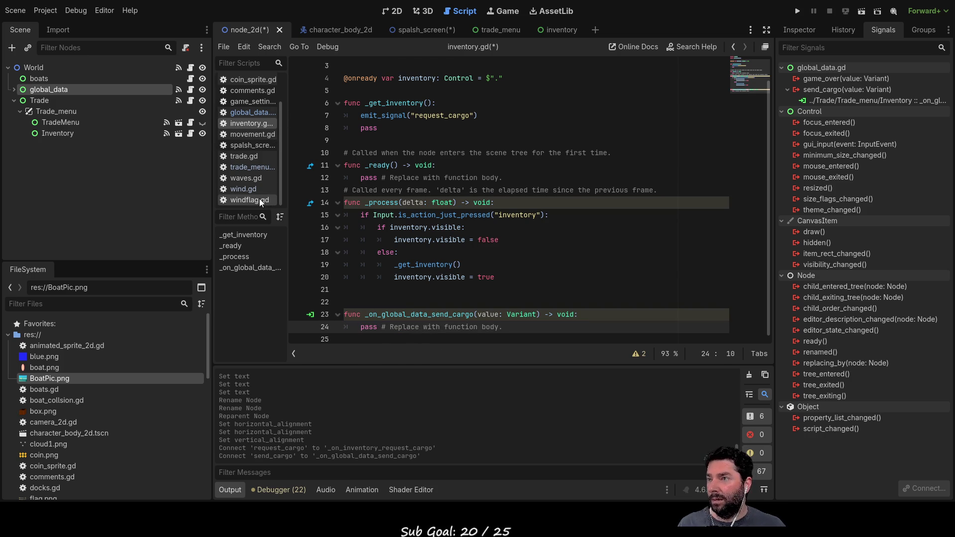
click(258, 113)
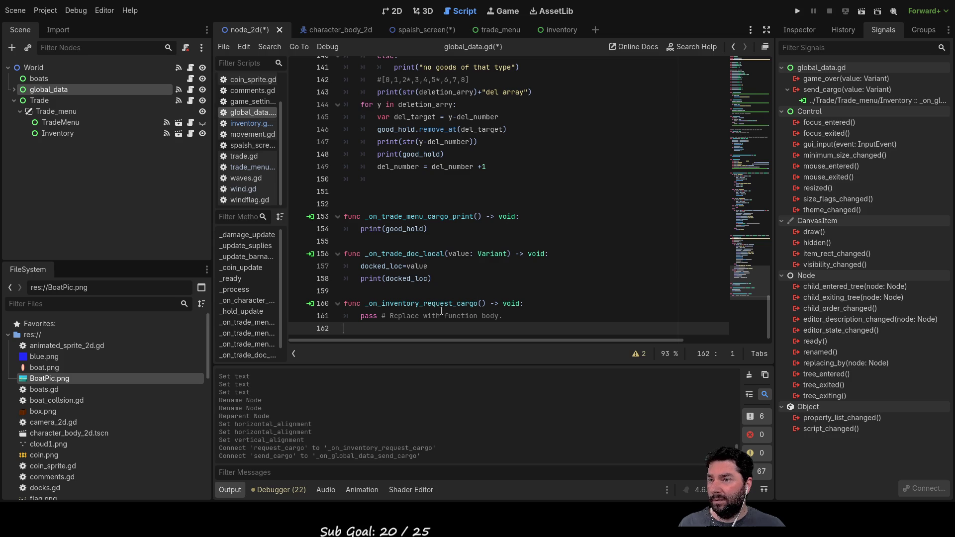
Replace pass and its comment in _on_inventory_request_cargo with an emit_signal() call.
click(366, 317)
key(Delete)
key(Delete)
key(Delete)
key(Right)
key(shift+Right)
key(shift+Right)
key(shift+Right)
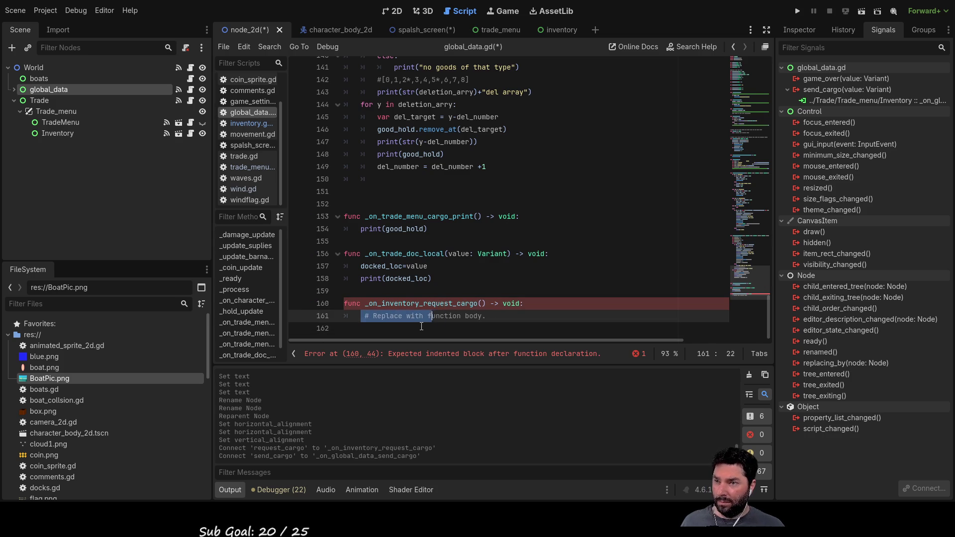
key(BackSpace)
key(BackSpace)
text(em)
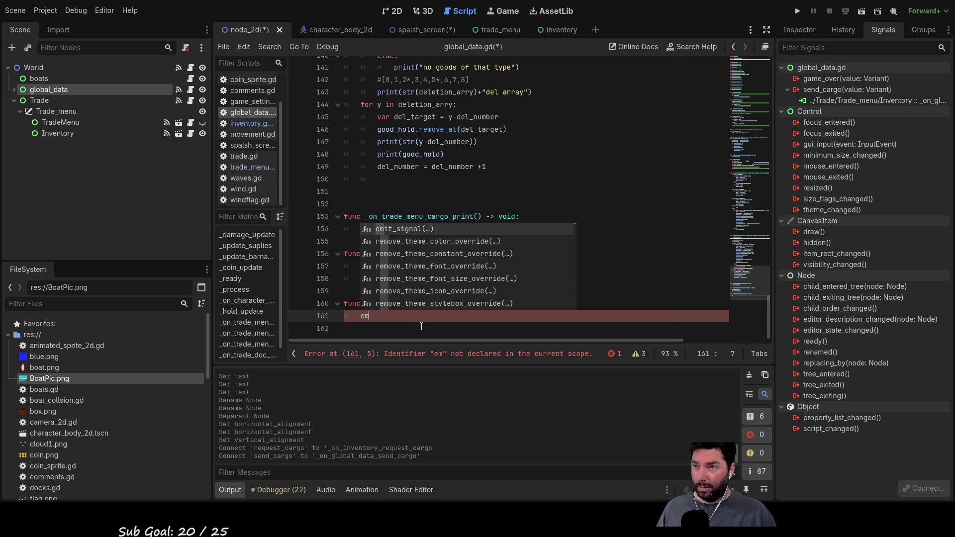
key(Return)
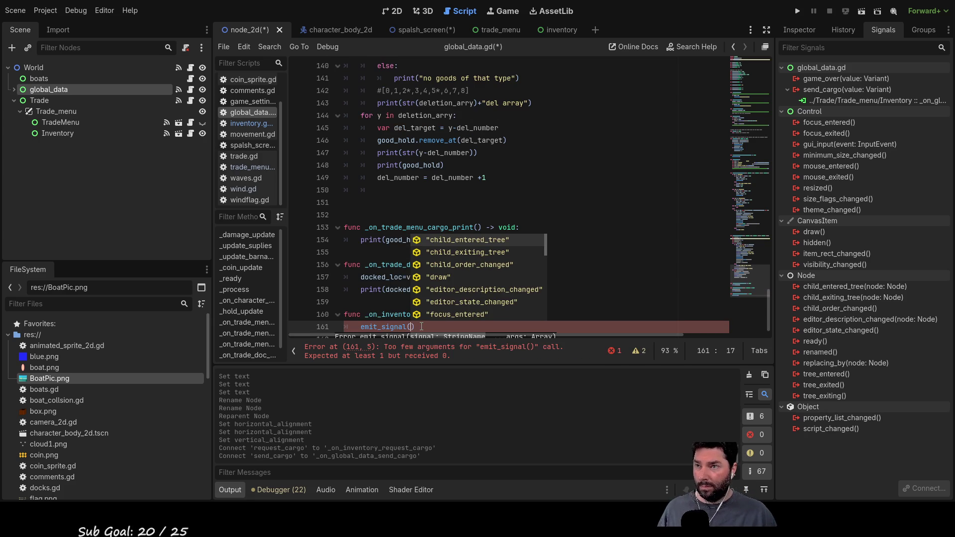
Browse the signal-name suggestions, check the send_cargo declaration, and return to the emit_signal arguments.
key(Down)
key(Down)
key(Down)
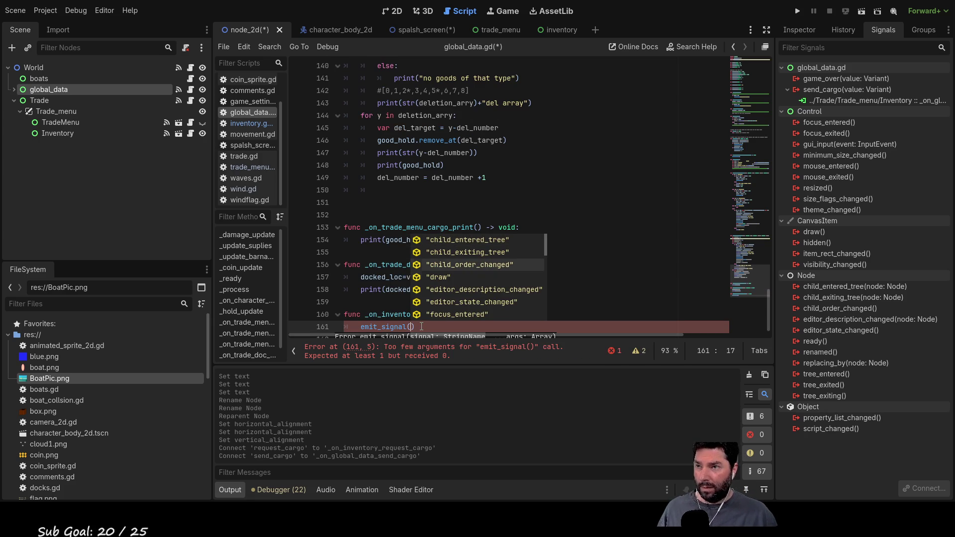
key(Down)
key(Down)
key(Down)
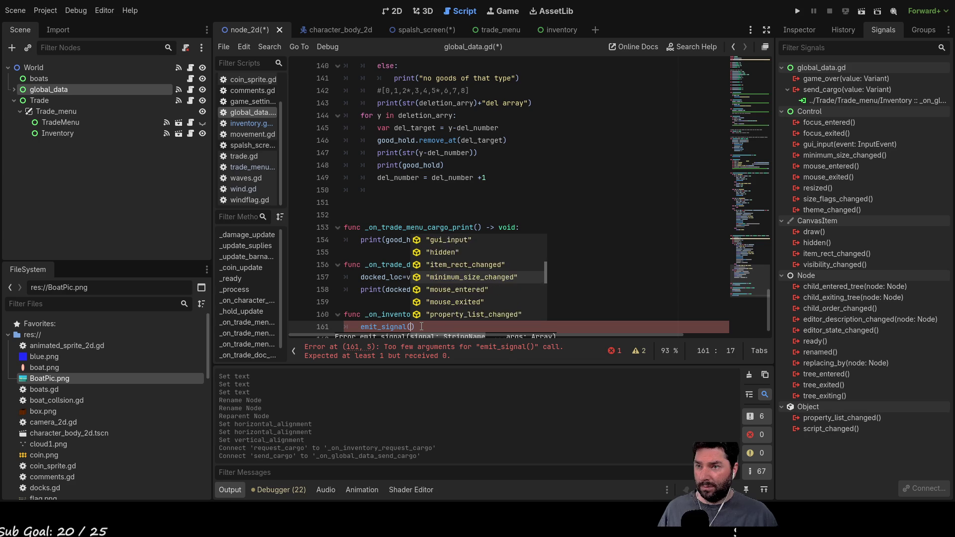
key(Down)
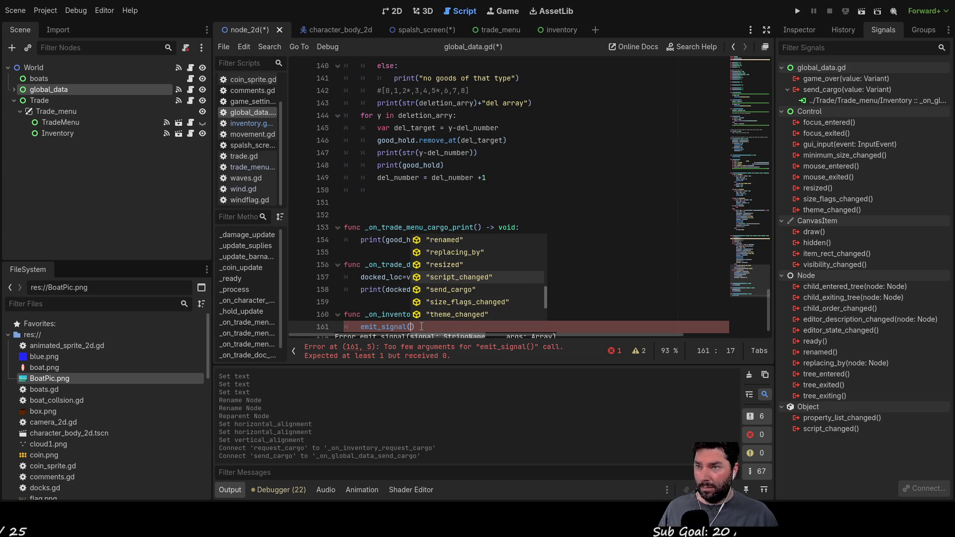
key(Up)
key(Up)
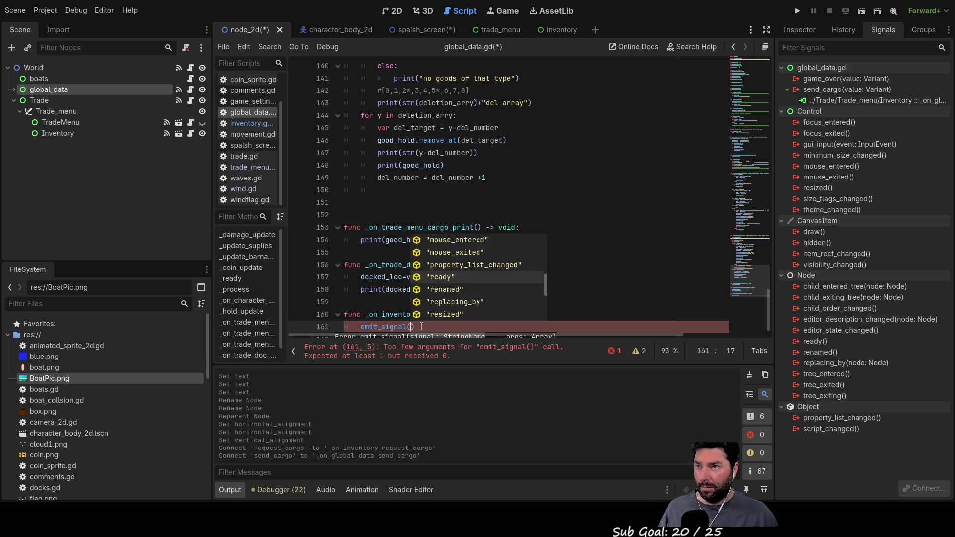
key(Down)
key(Down)
key(Down)
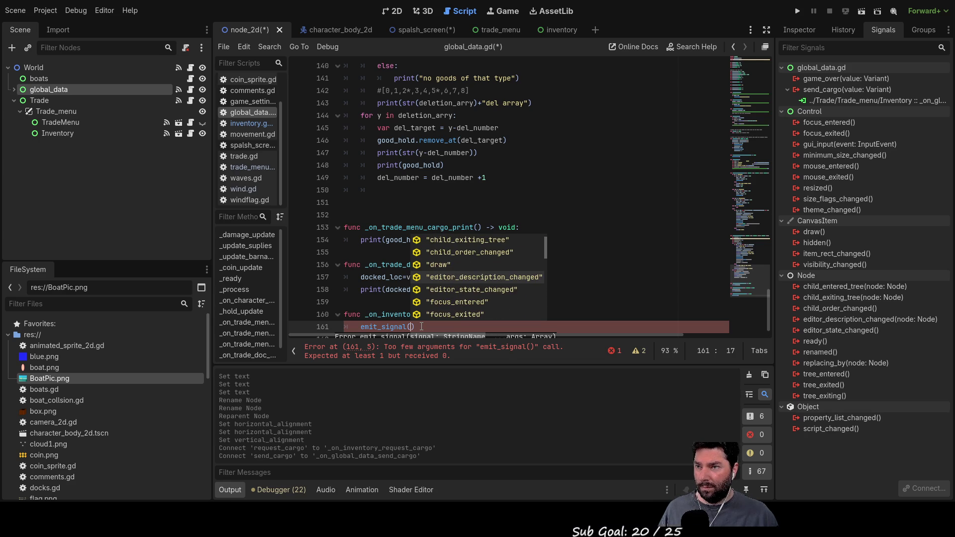
key(Down)
key(Down)
key(Down)
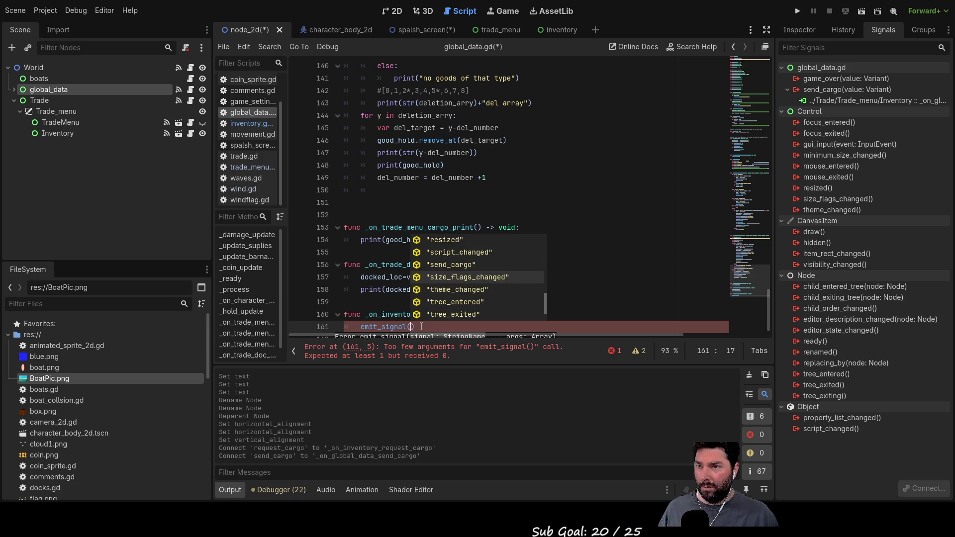
key(Down)
key(Down)
key(Down)
key(Down)
key(Down)
key(Down)
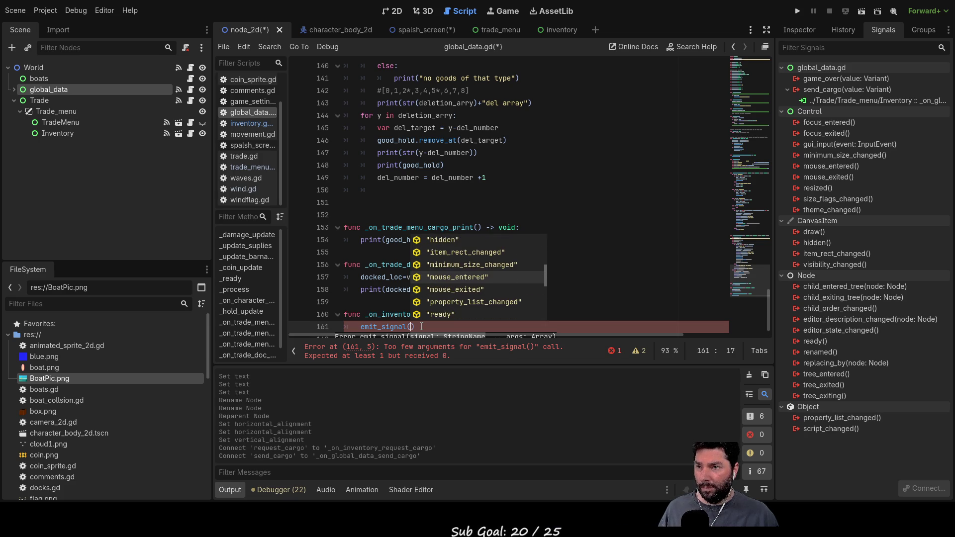
key(Down)
key(Down)
key(Down)
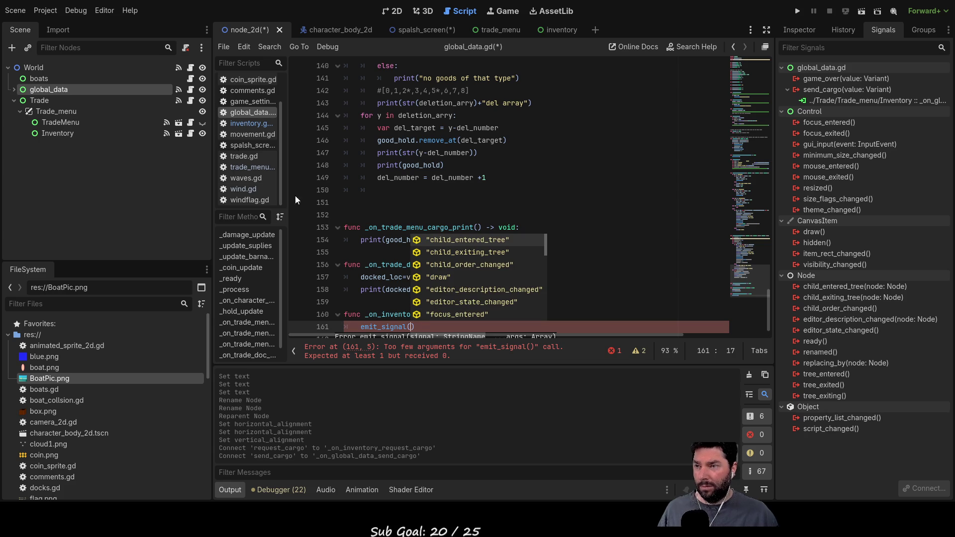
click(580, 192)
scroll(559, 225, up, 9)
scroll(559, 225, up, 20)
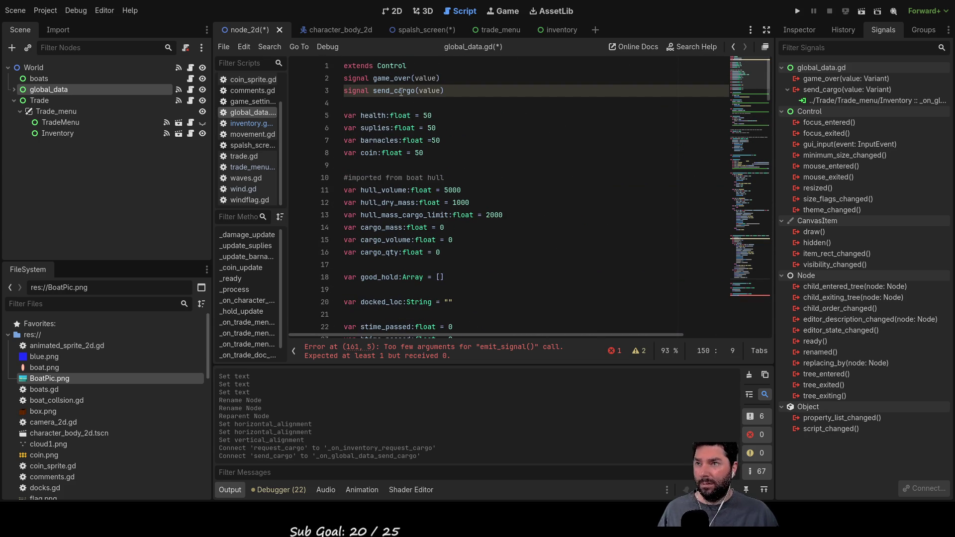
double_click(401, 91)
key(ctrl+c)
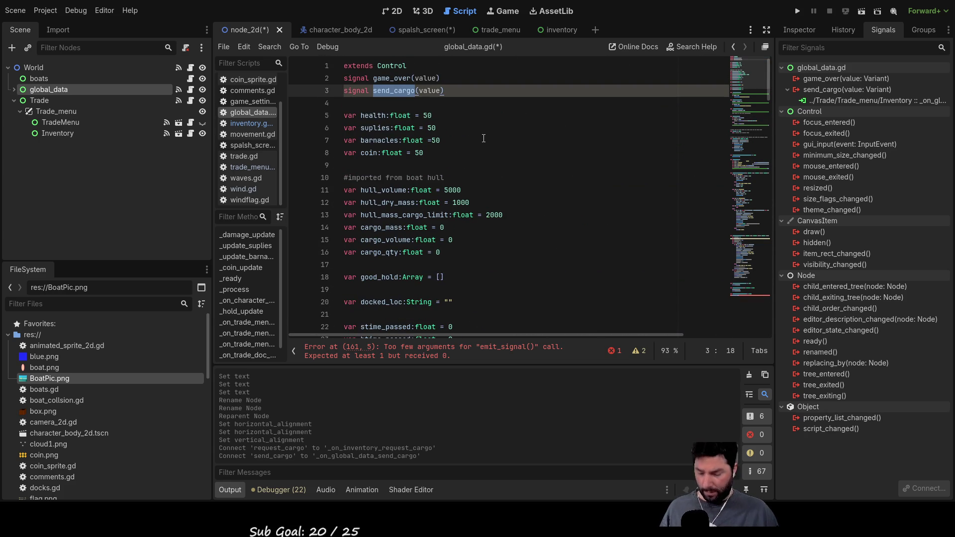
scroll(483, 138, down, 20)
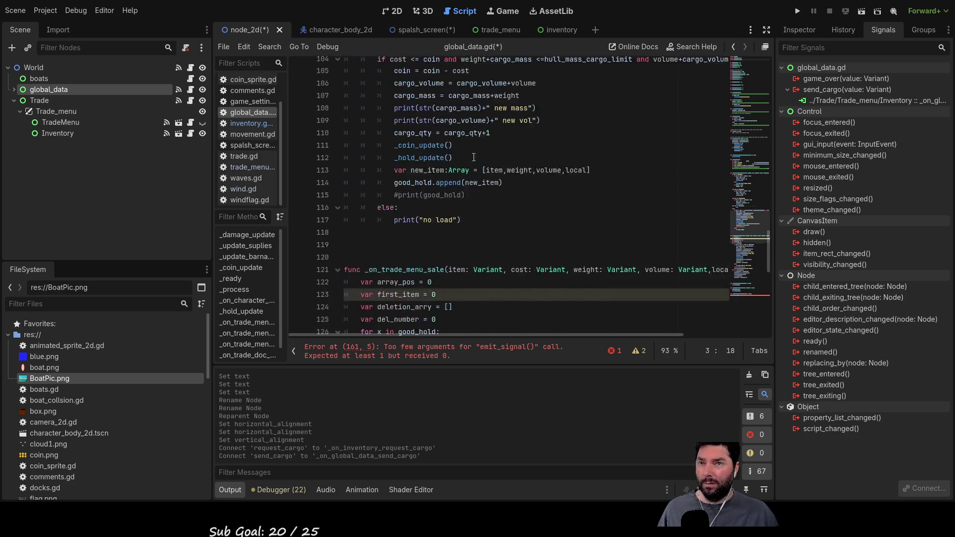
click(411, 315)
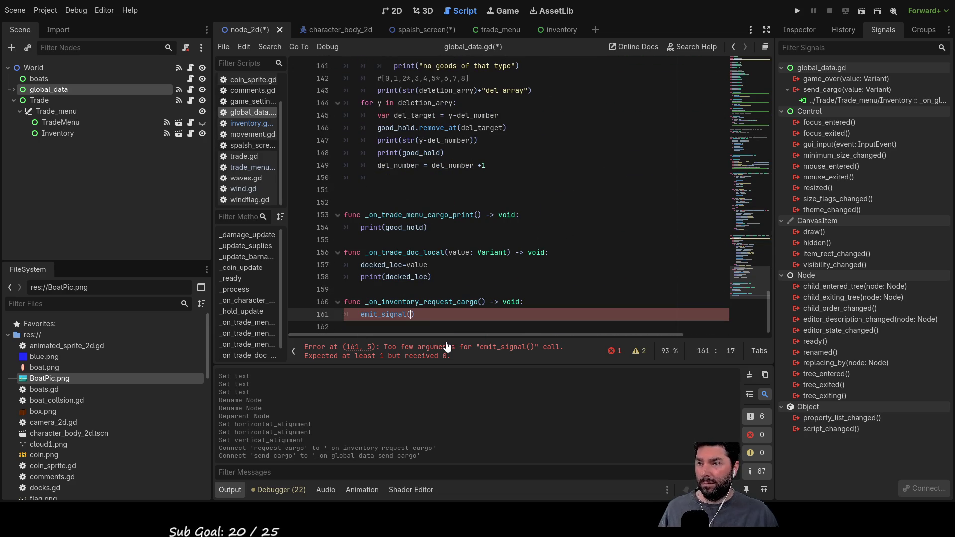
Complete the emit_signal call on line 161 with the "send_cargo" signal name.
text(")
key(ctrl+v)
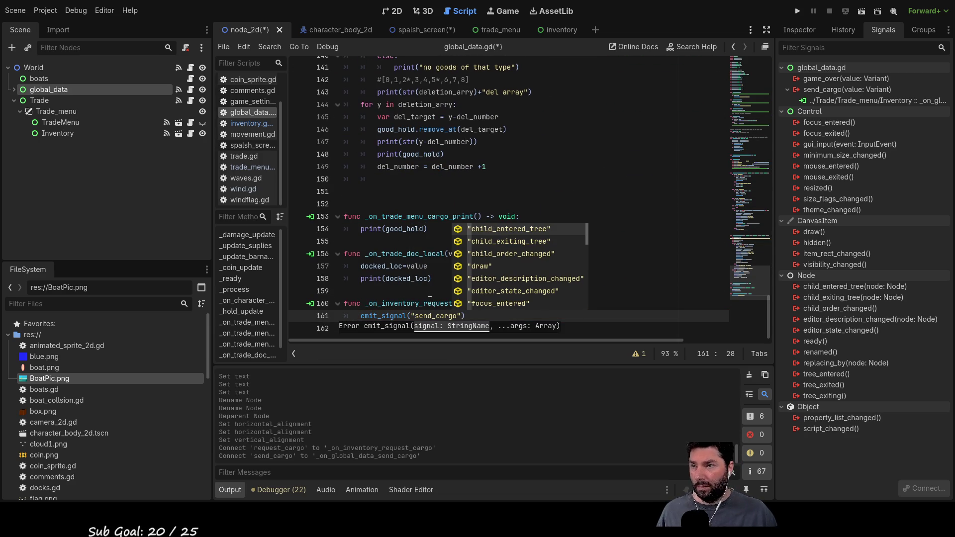
key(Escape)
key(Up)
key(Up)
Add good_hold, copied from its line-18 declaration, as the second emit_signal argument.
click(462, 316)
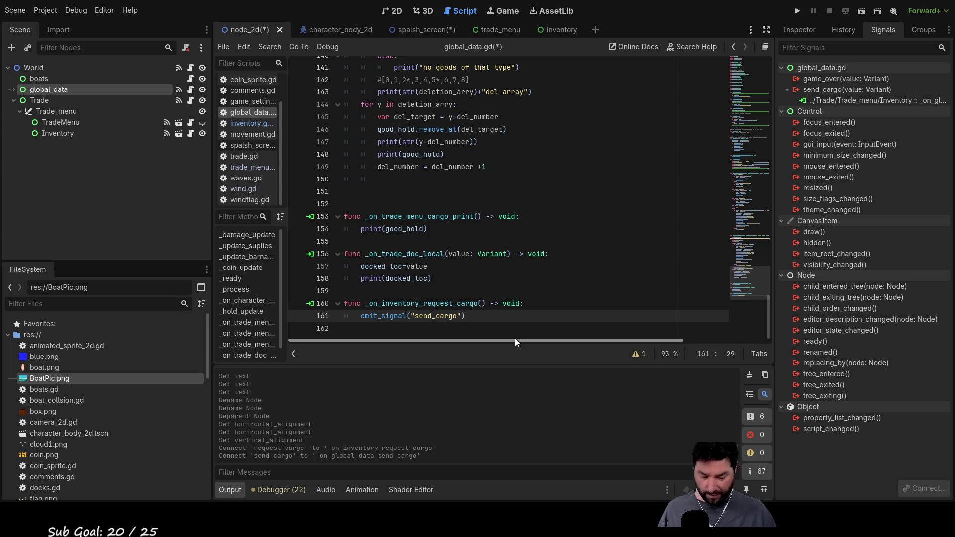
text(,)
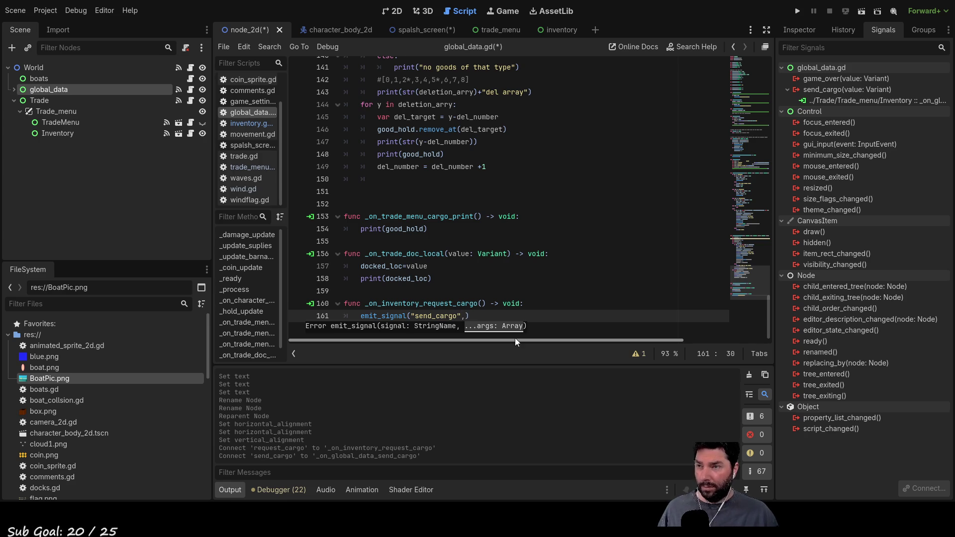
text(ca)
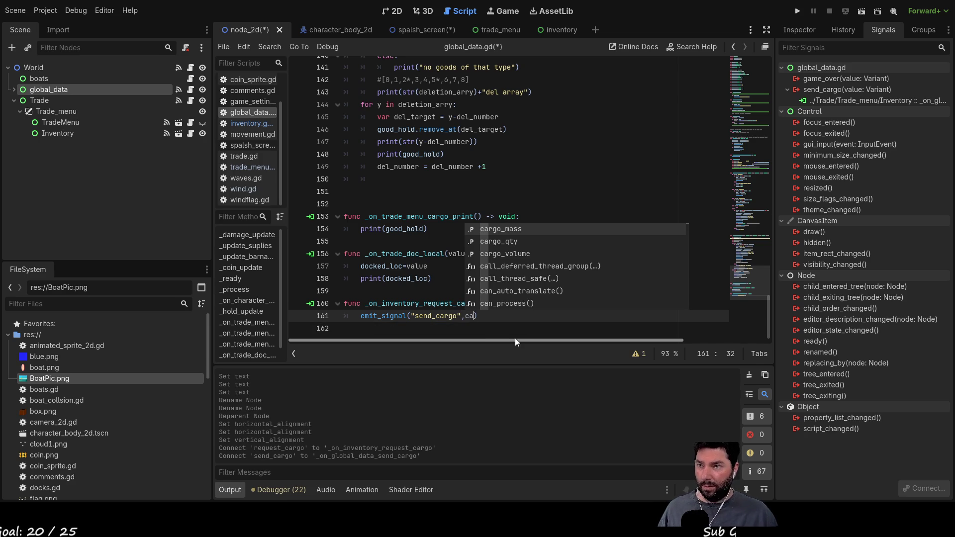
key(Down)
key(Down)
key(Down)
key(Down)
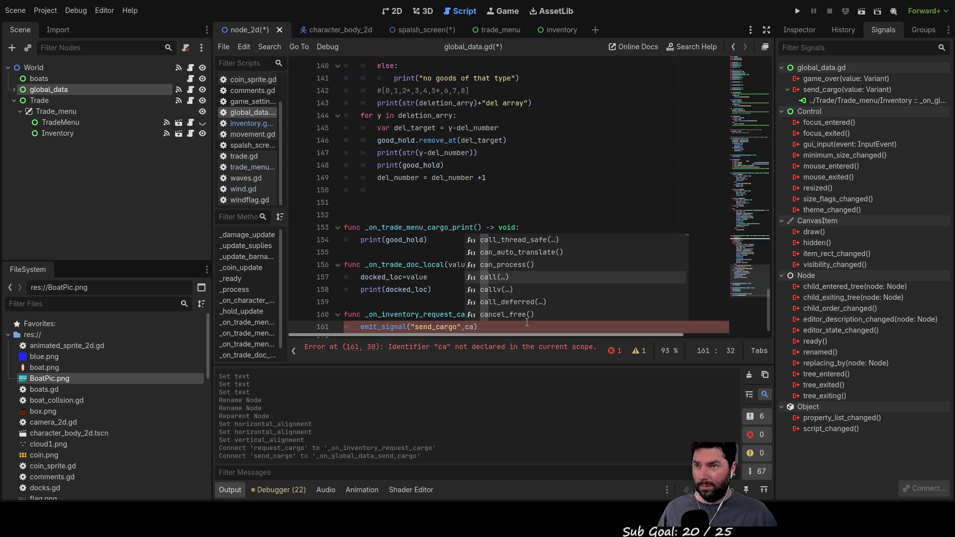
scroll(549, 206, up, 20)
scroll(549, 205, up, 18)
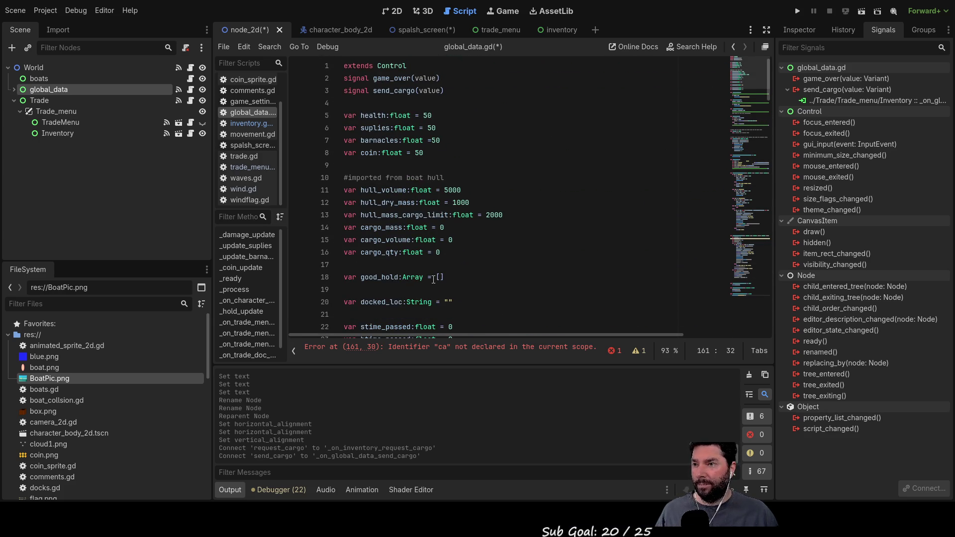
scroll(508, 234, down, 2)
click(382, 202)
double_click(382, 203)
key(ctrl+c)
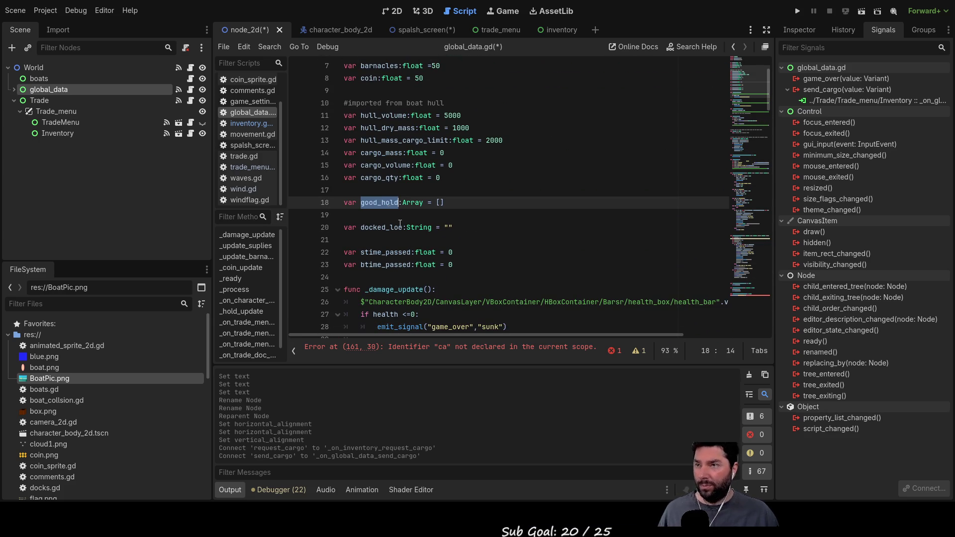
scroll(449, 252, down, 20)
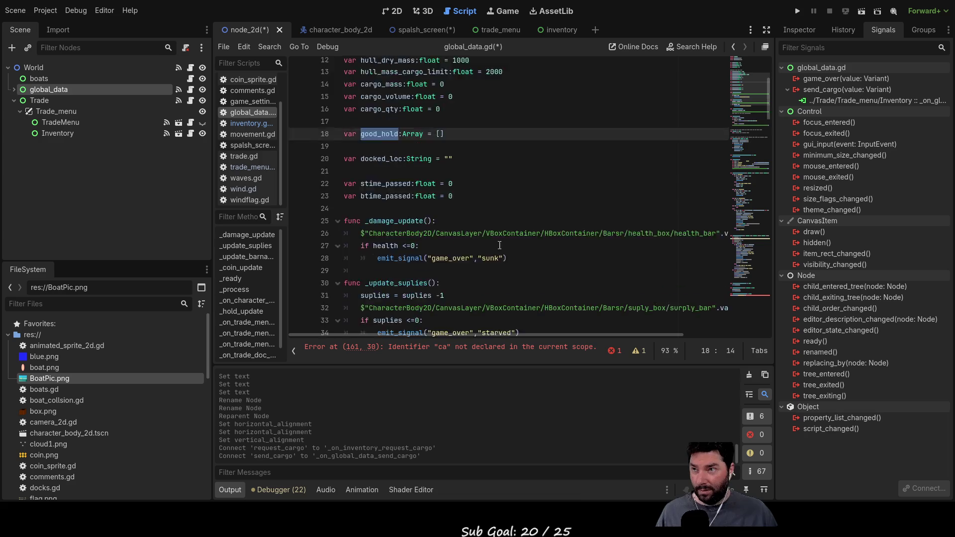
click(477, 347)
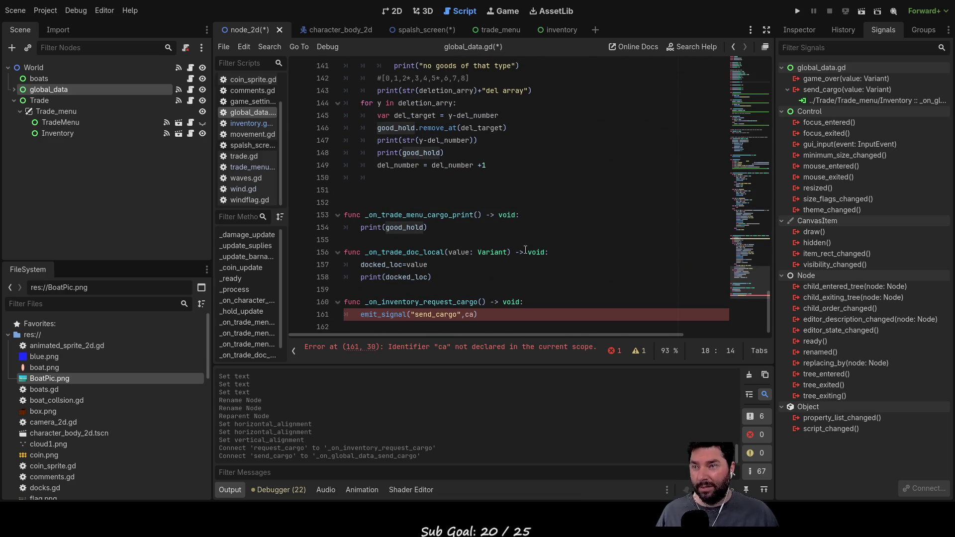
key(ctrl+v)
Check the finished emit_signal("send_cargo", good_hold) line on line 161.
scroll(543, 239, up, 9)
scroll(543, 238, up, 20)
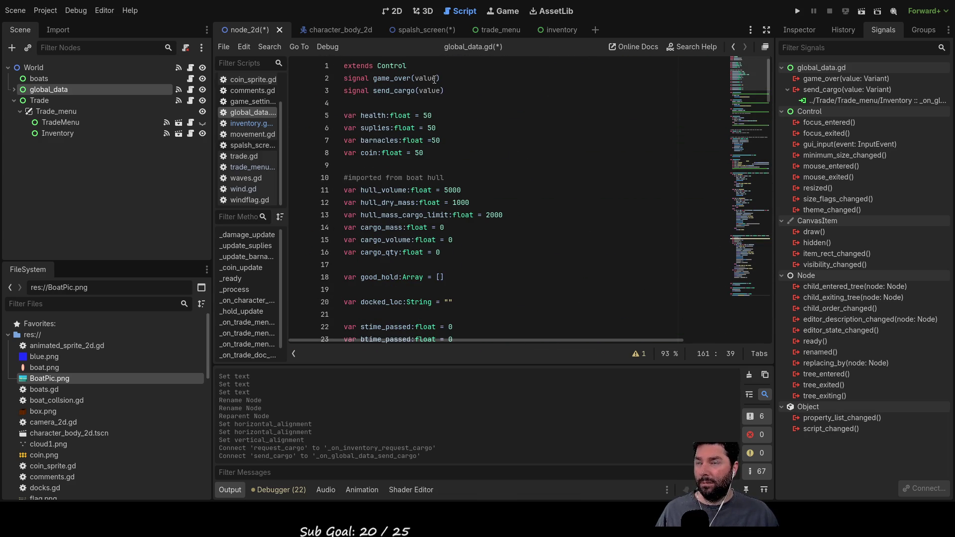
scroll(531, 297, down, 1)
scroll(531, 297, down, 20)
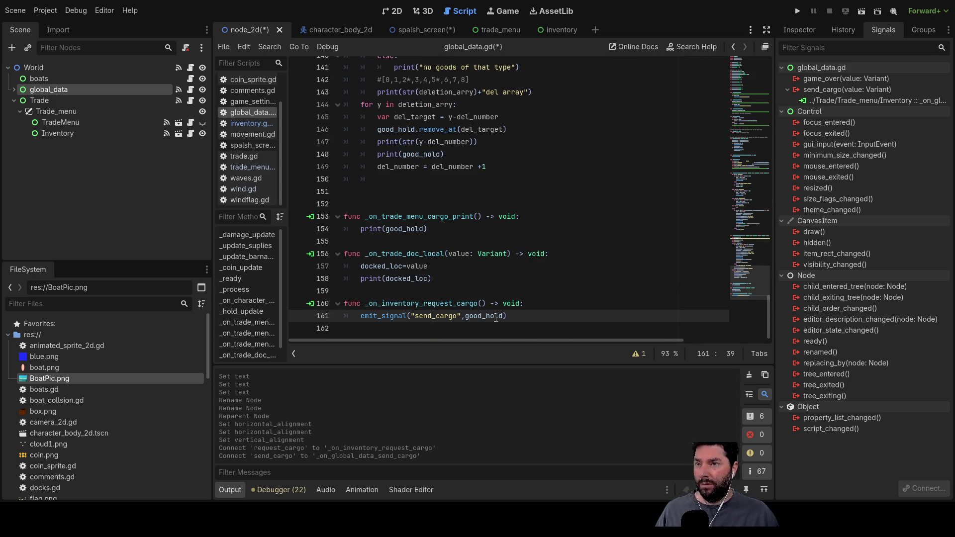
double_click(390, 316)
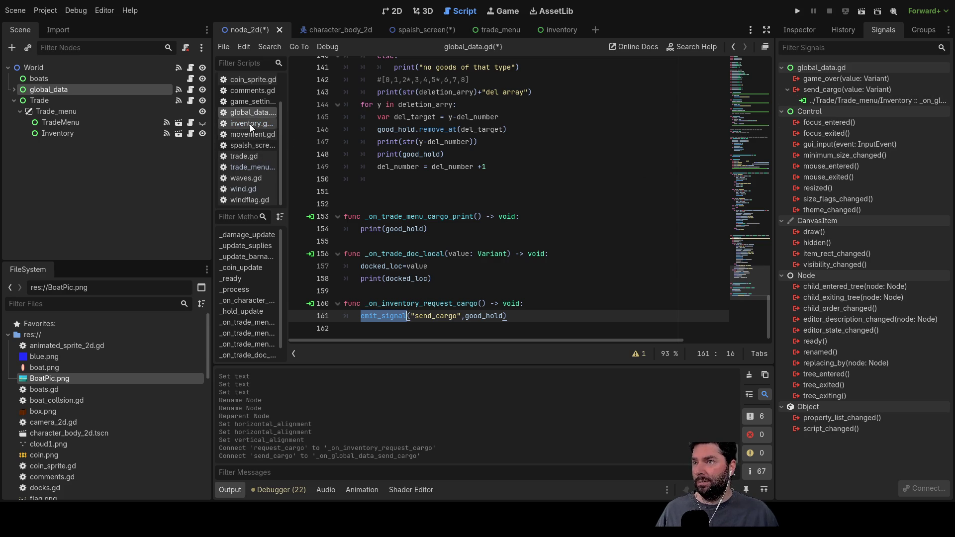
click(246, 157)
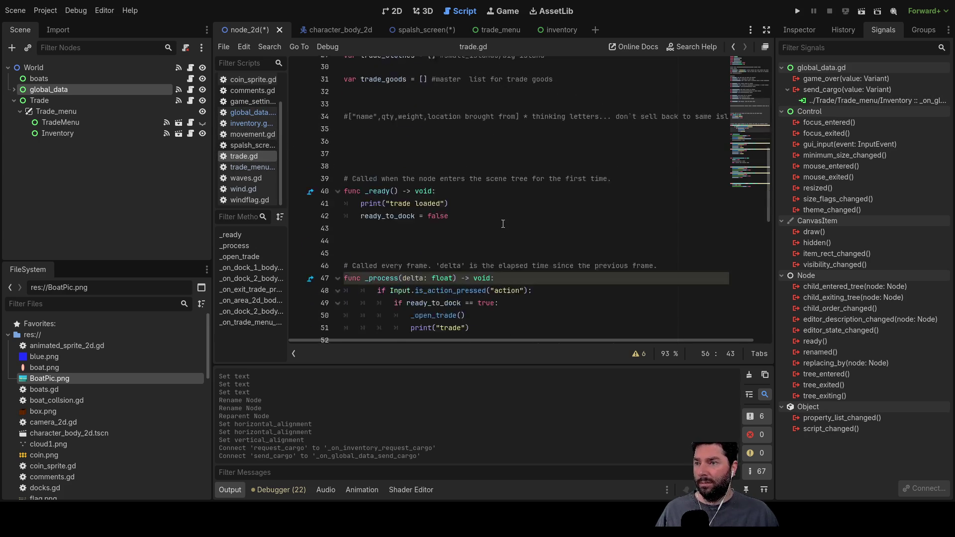
scroll(503, 224, down, 10)
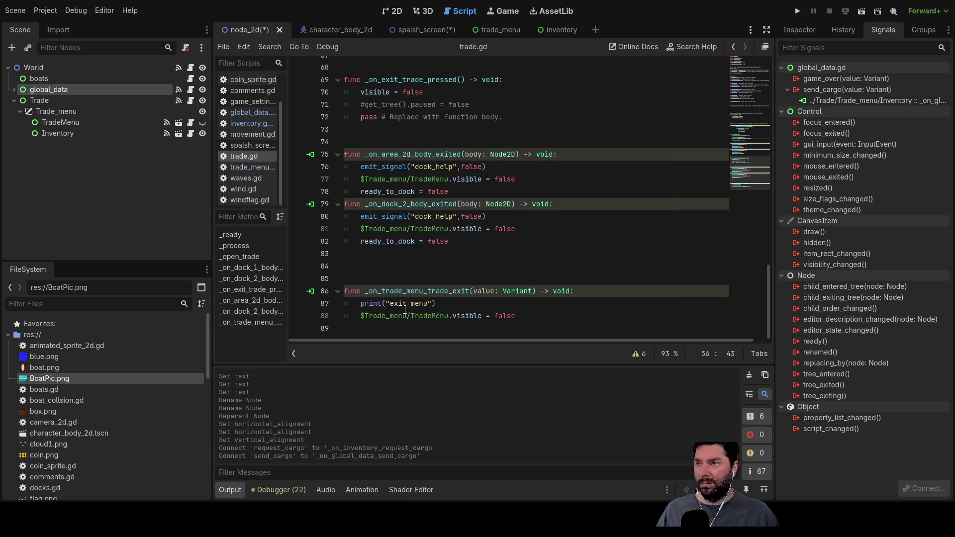
click(266, 167)
scroll(492, 227, down, 6)
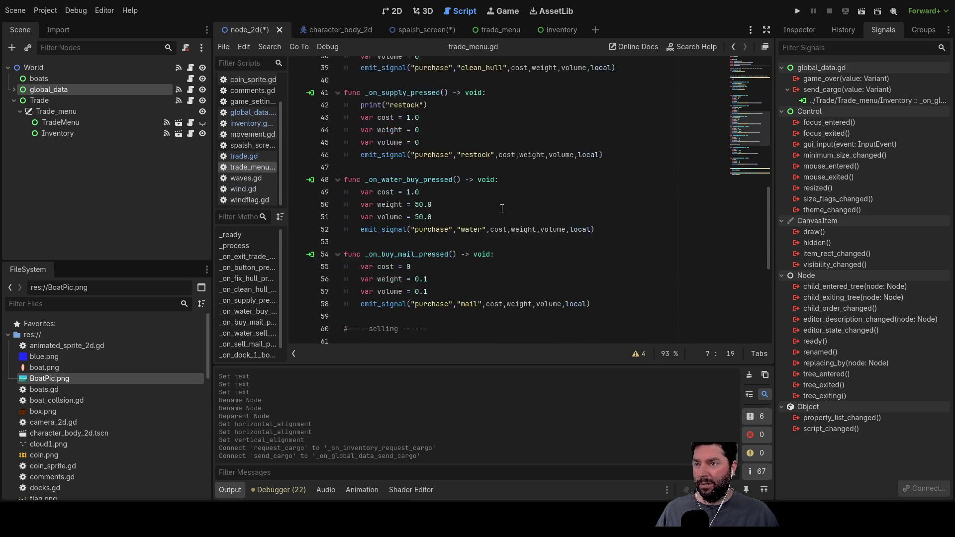
click(444, 338)
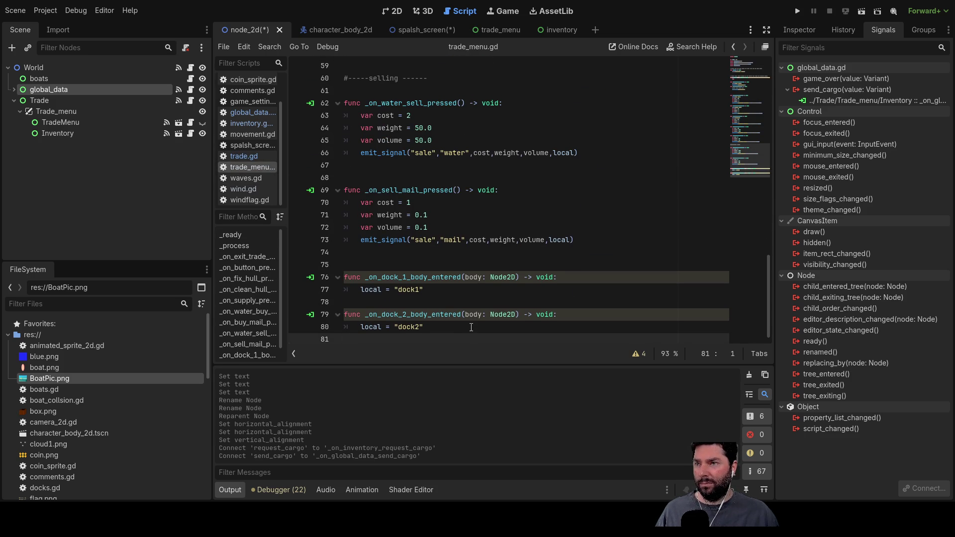
click(251, 158)
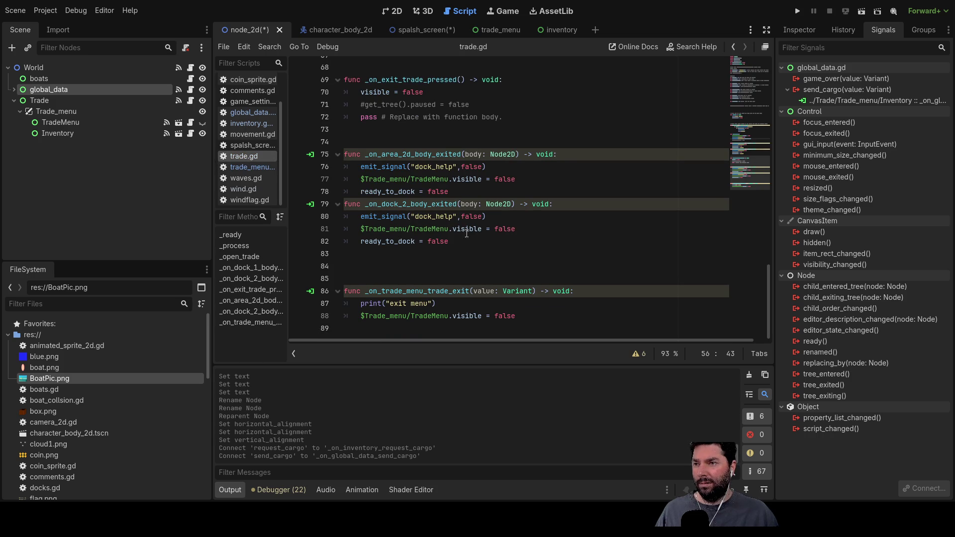
click(437, 255)
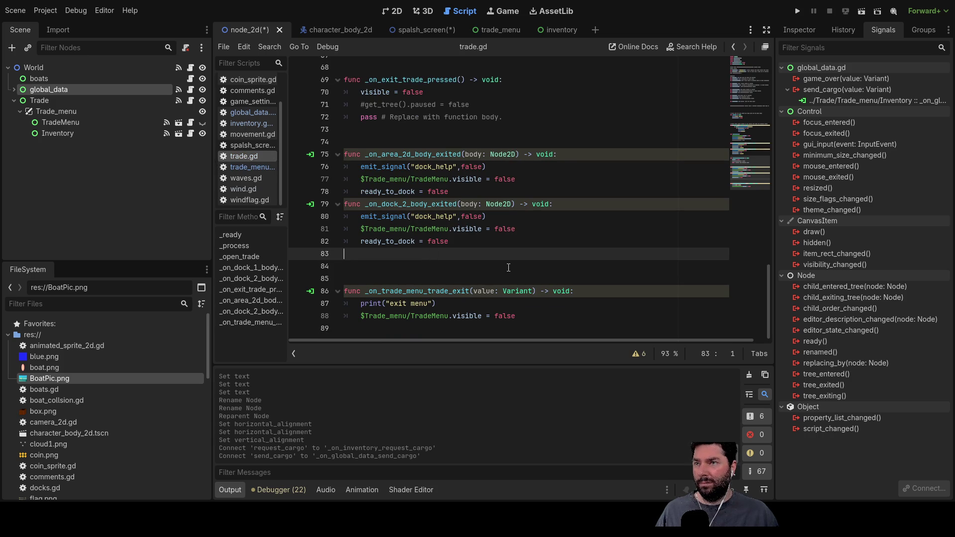
scroll(510, 266, up, 5)
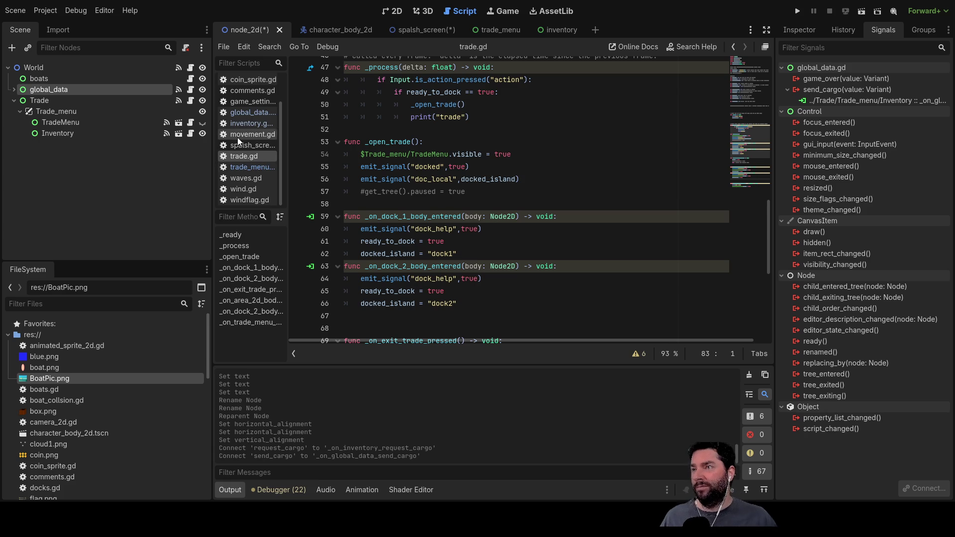
click(249, 113)
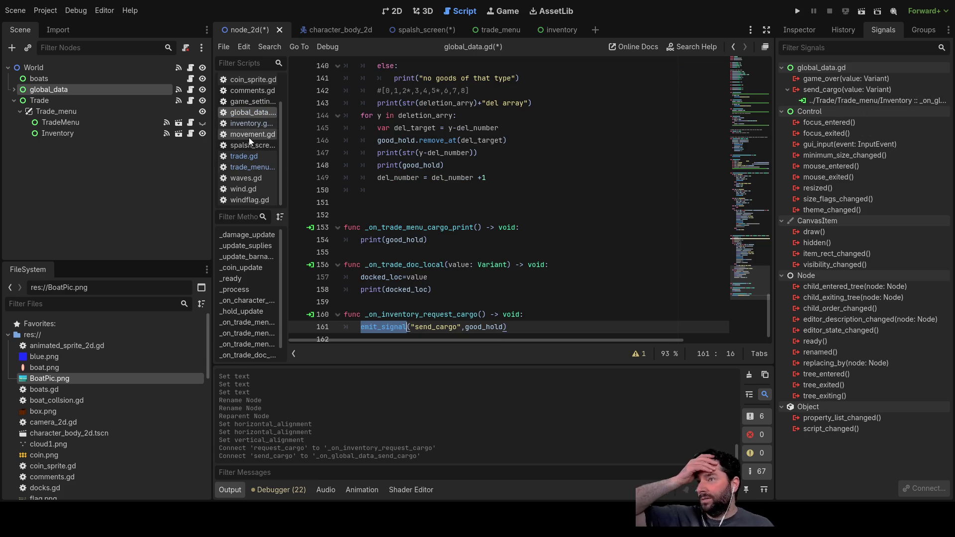
click(250, 124)
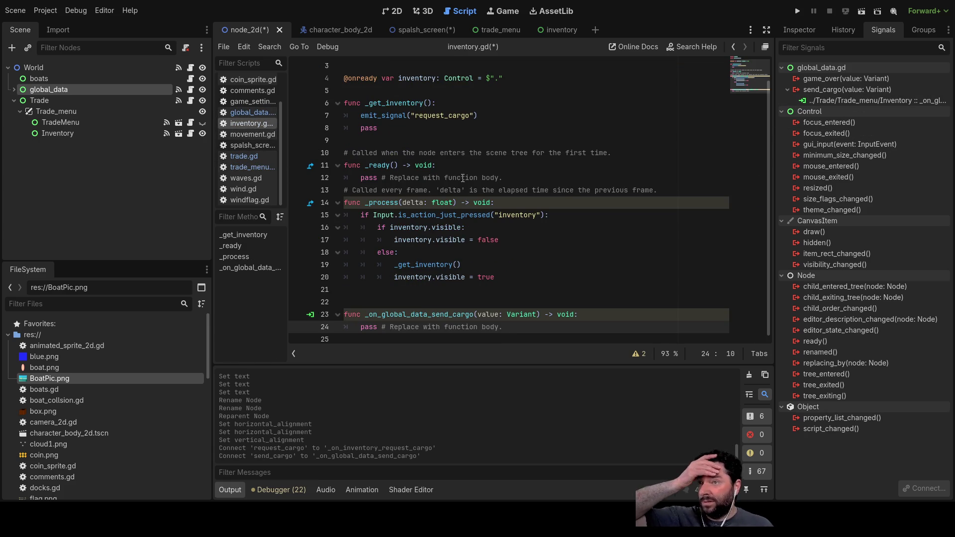
Remove the pass placeholders from the send_cargo handler and _get_inventory.
double_click(377, 328)
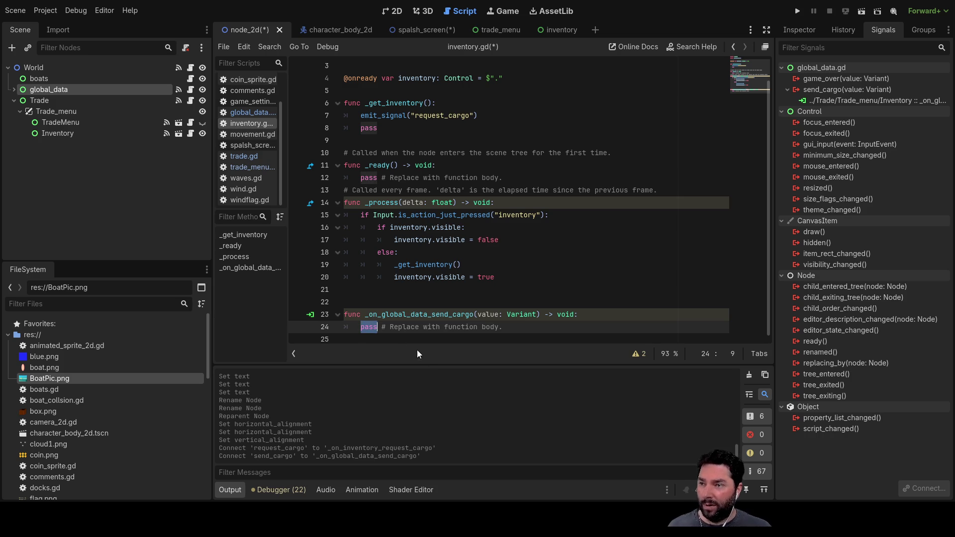
key(BackSpace)
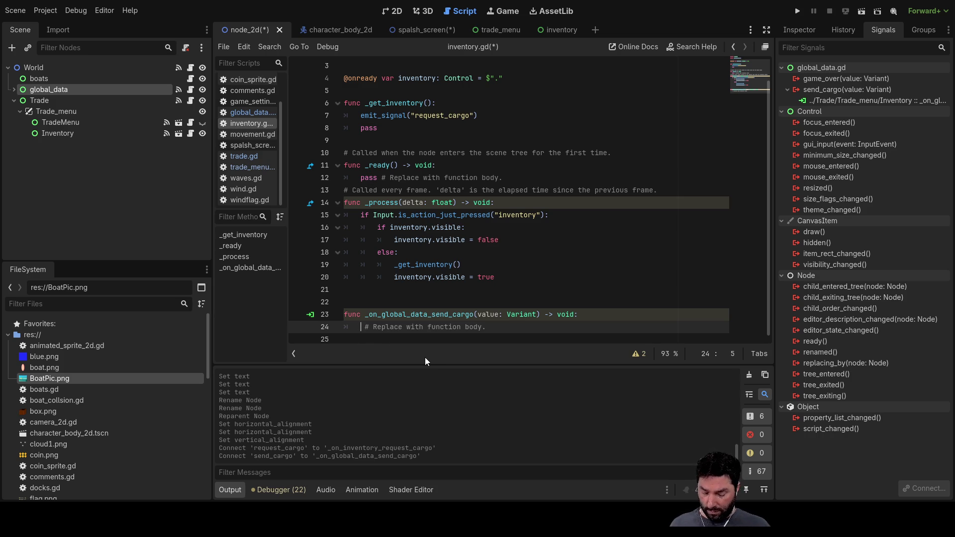
scroll(467, 183, up, 1)
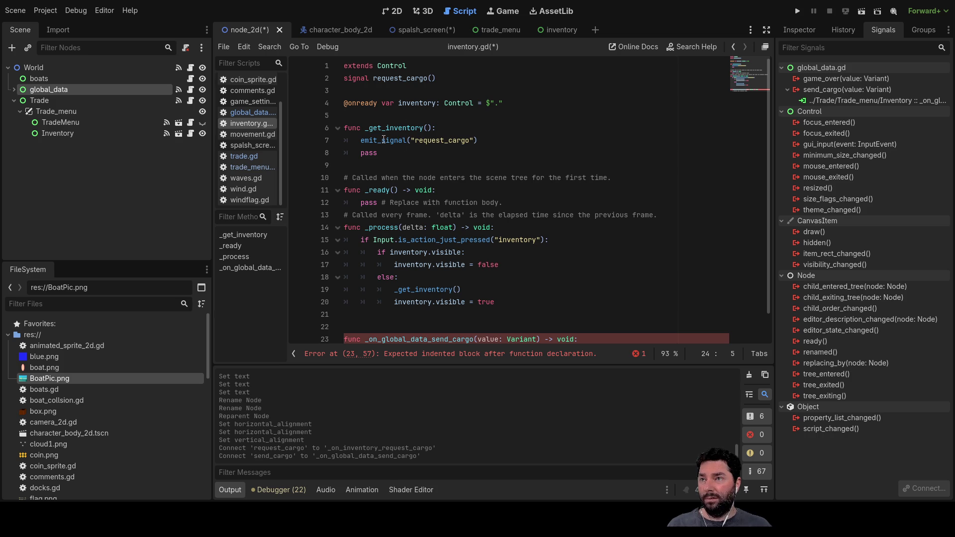
drag(367, 154, 335, 153)
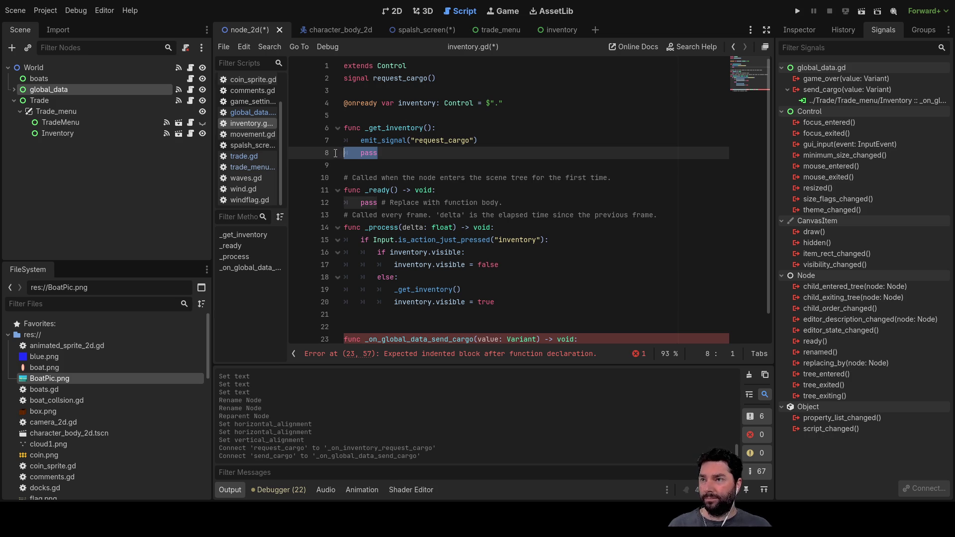
key(BackSpace)
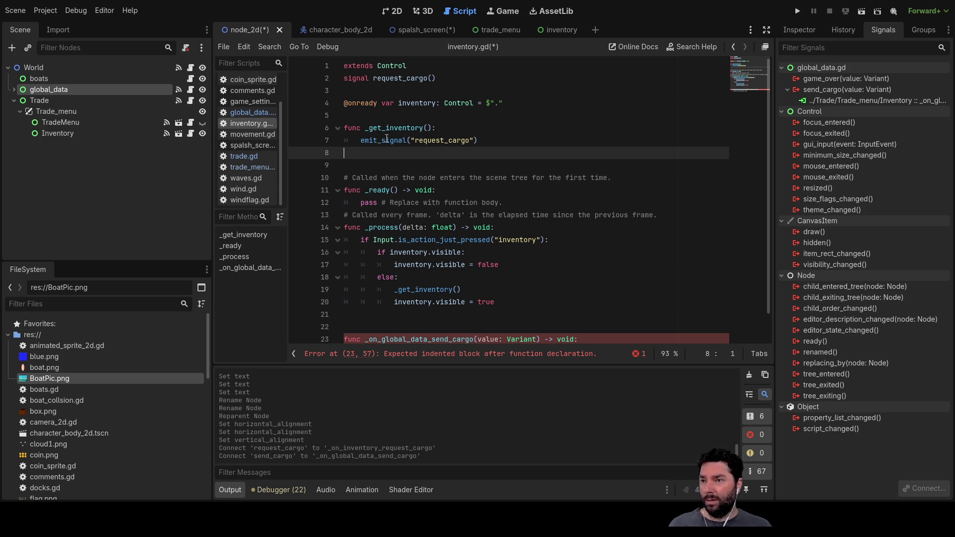
scroll(391, 142, down, 1)
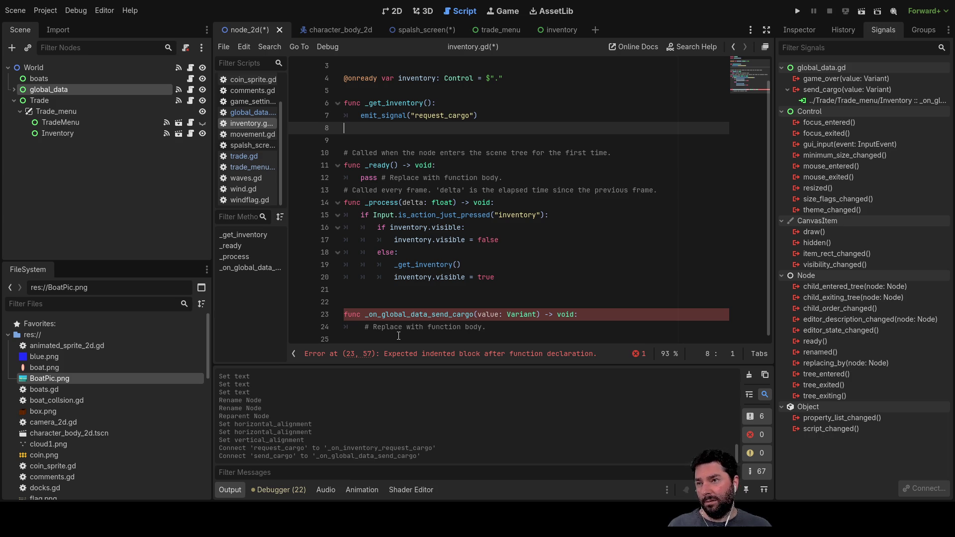
click(366, 326)
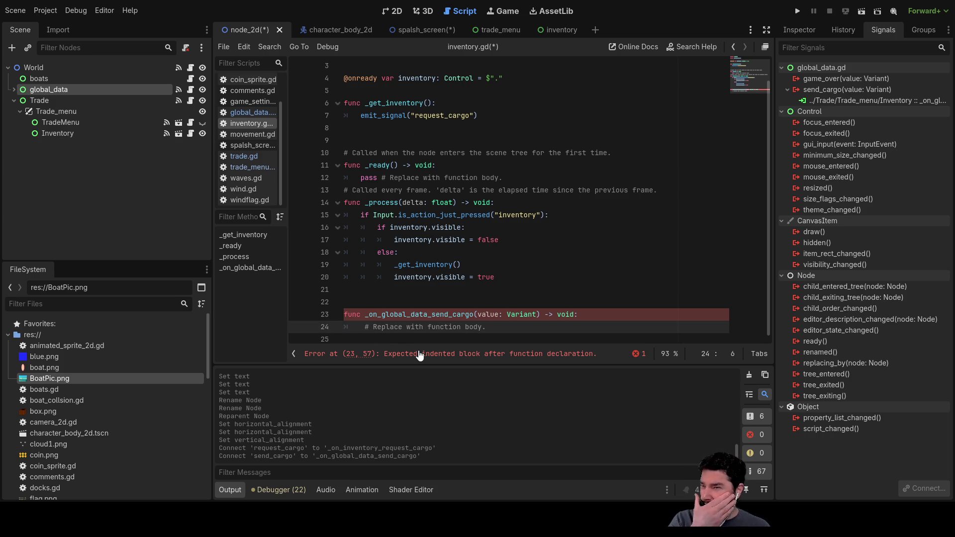
Declare var cargo_hold: Array = [] on line 3 below the signal declaration.
key(Up)
key(Up)
key(Up)
key(Down)
key(Down)
key(Return)
key(Return)
key(Up)
key(Up)
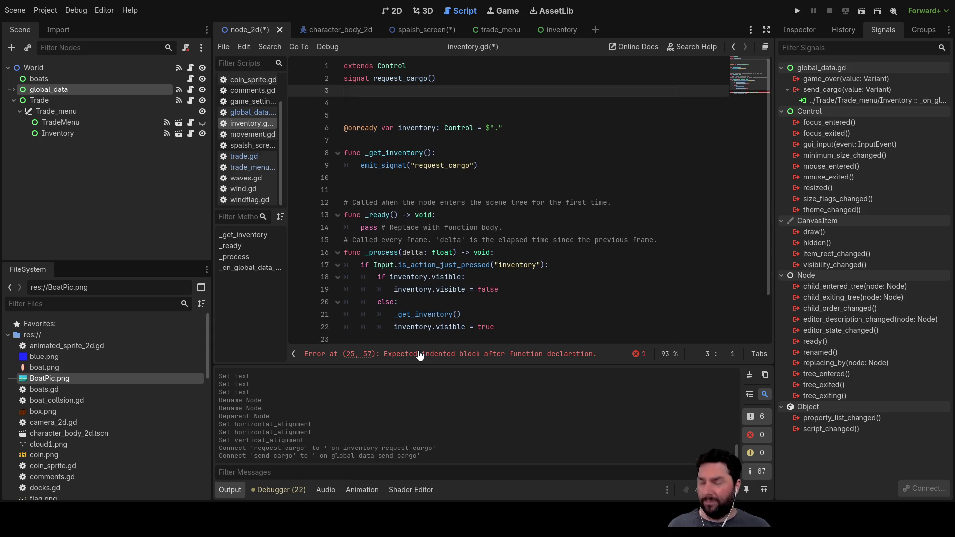
text(var )
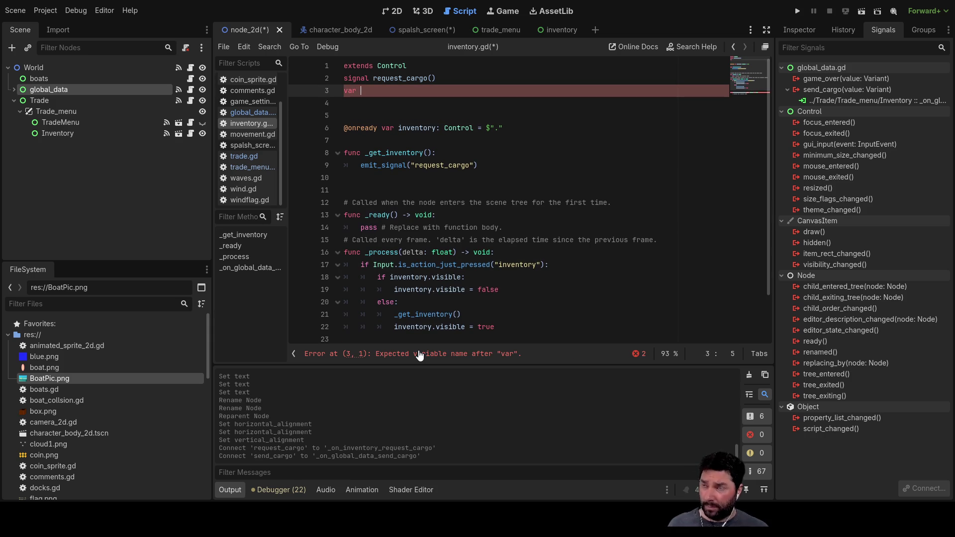
text(cargo)
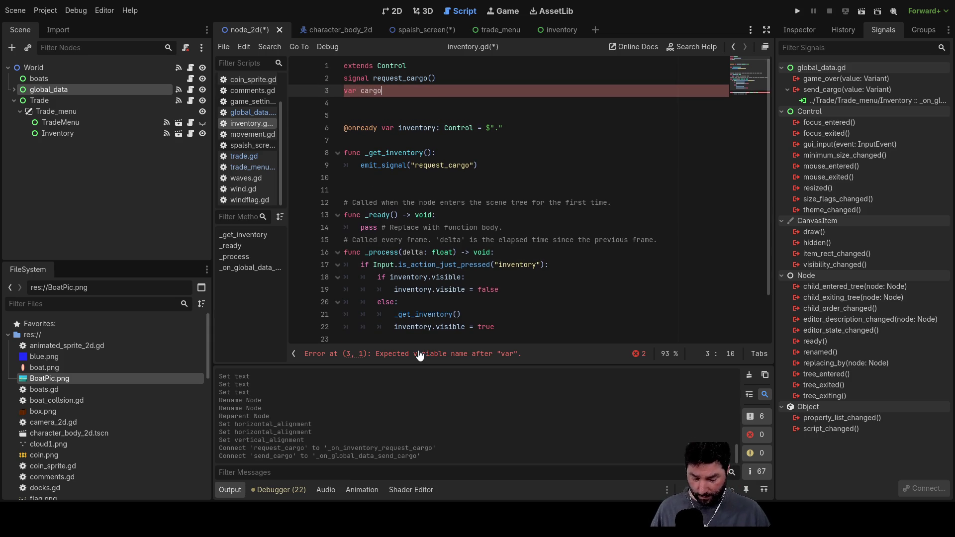
text(_hold:ar)
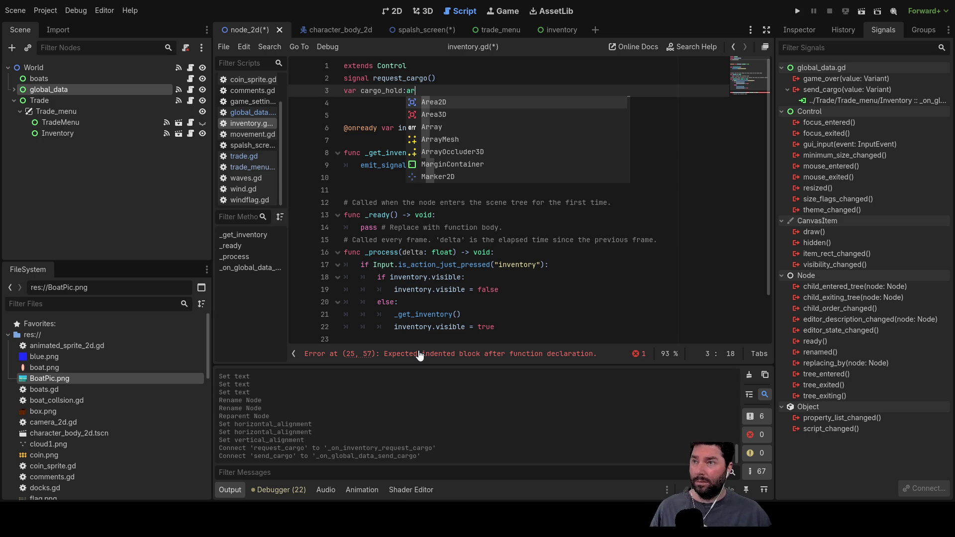
key(Down)
key(Down)
key(Return)
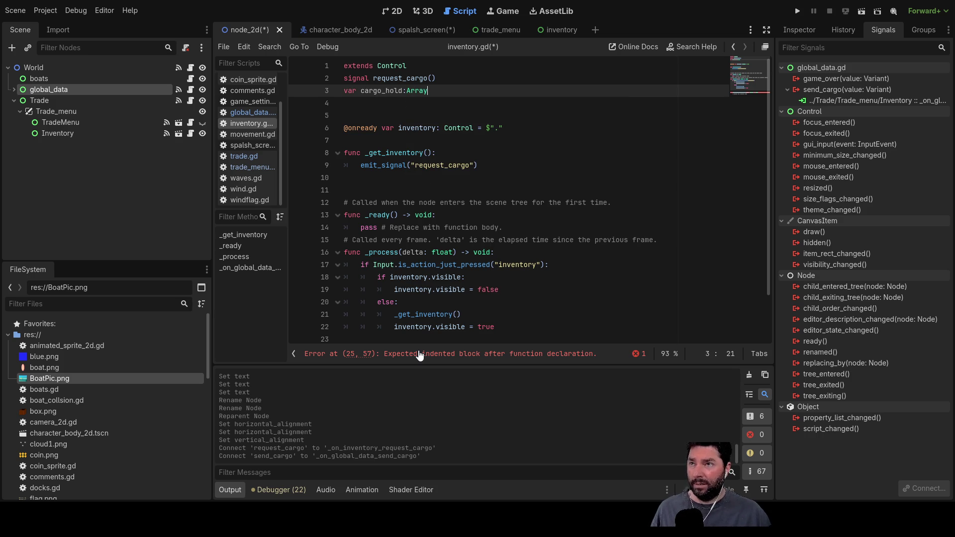
text([])
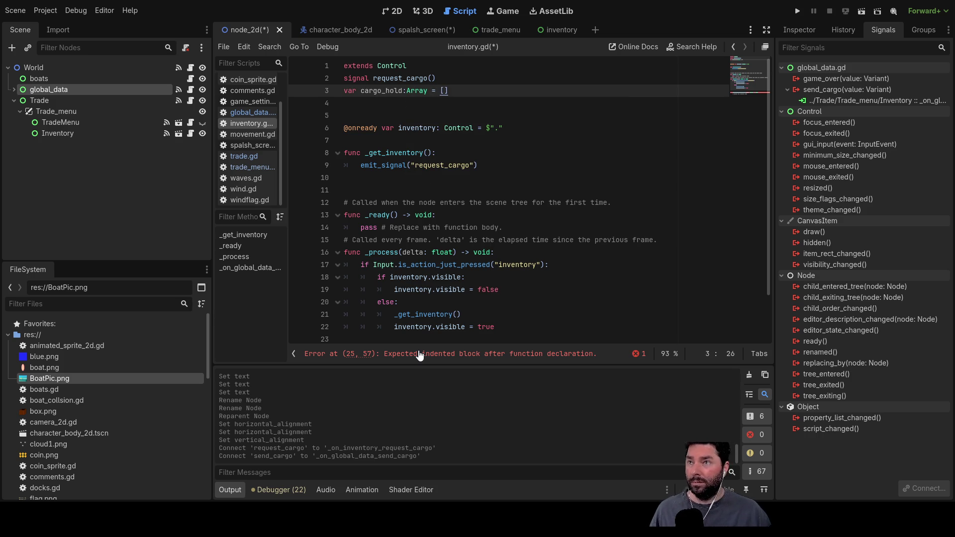
key(Left)
key(Left)
key(Left)
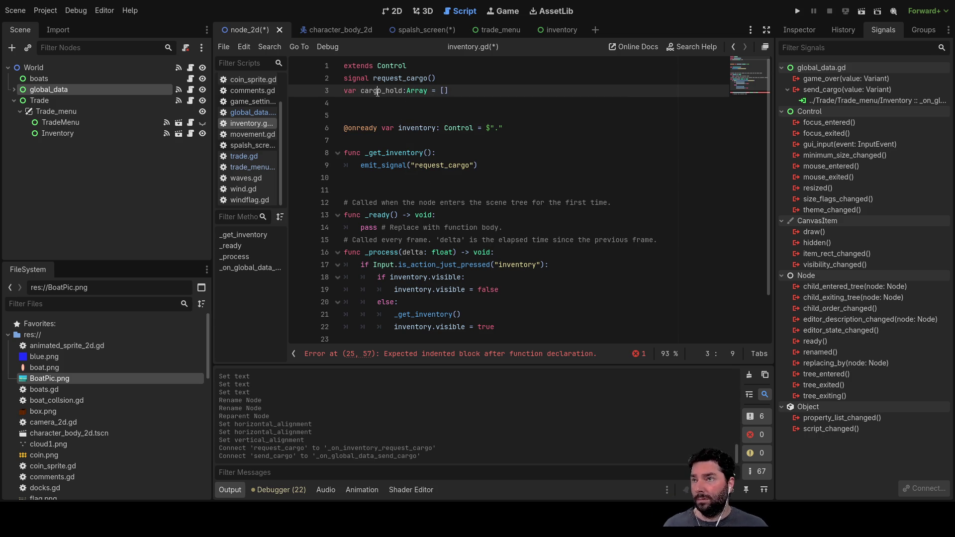
Write cargo_hold = value in the send_cargo handler, fixing the 'valuve' typo.
double_click(382, 97)
scroll(388, 150, down, 2)
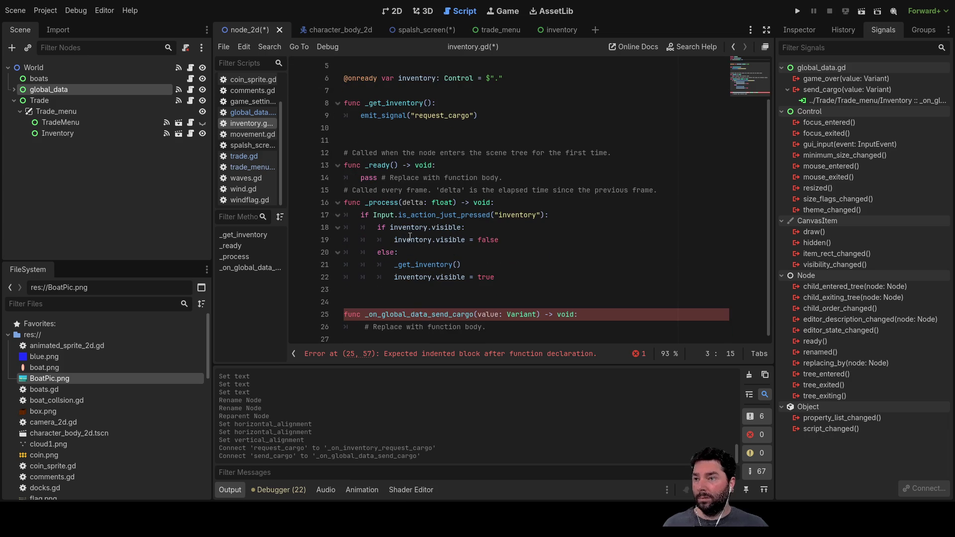
click(364, 329)
text(cargo_hold = )
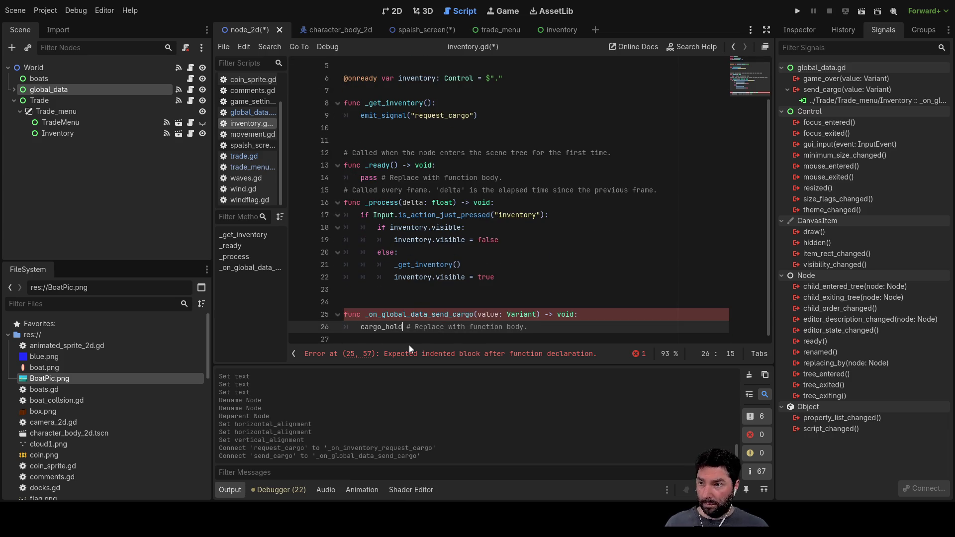
text(valuve)
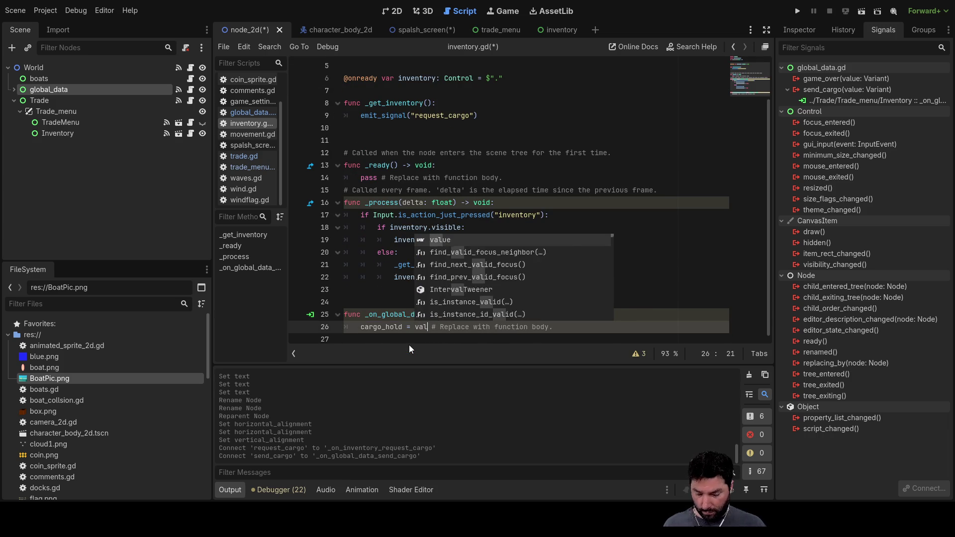
key(Delete)
key(Delete)
key(Delete)
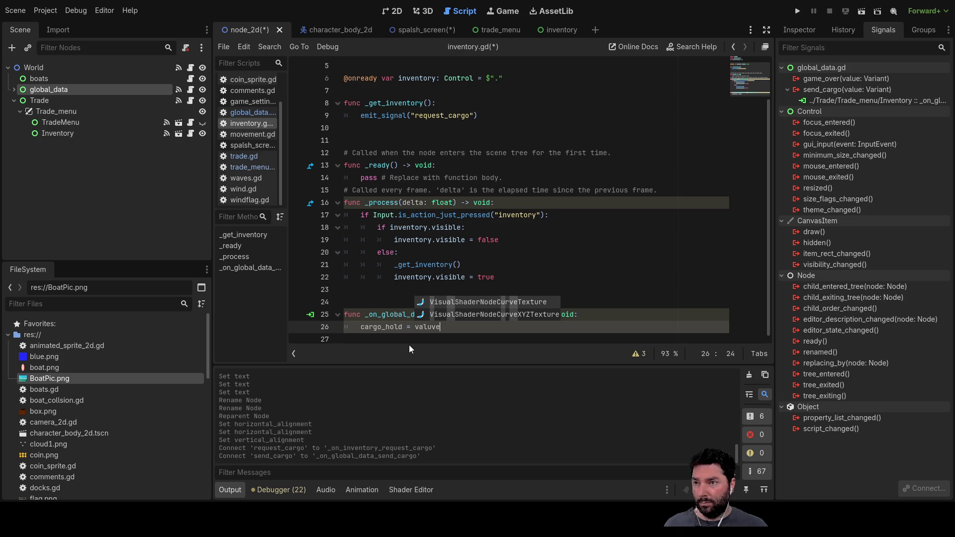
key(Escape)
key(Up)
key(Up)
key(Up)
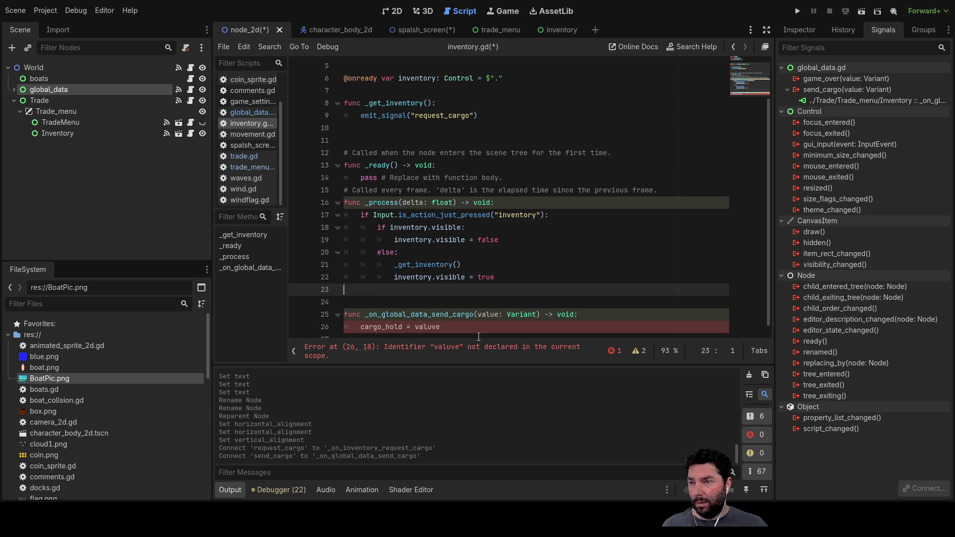
scroll(413, 321, down, 1)
click(364, 318)
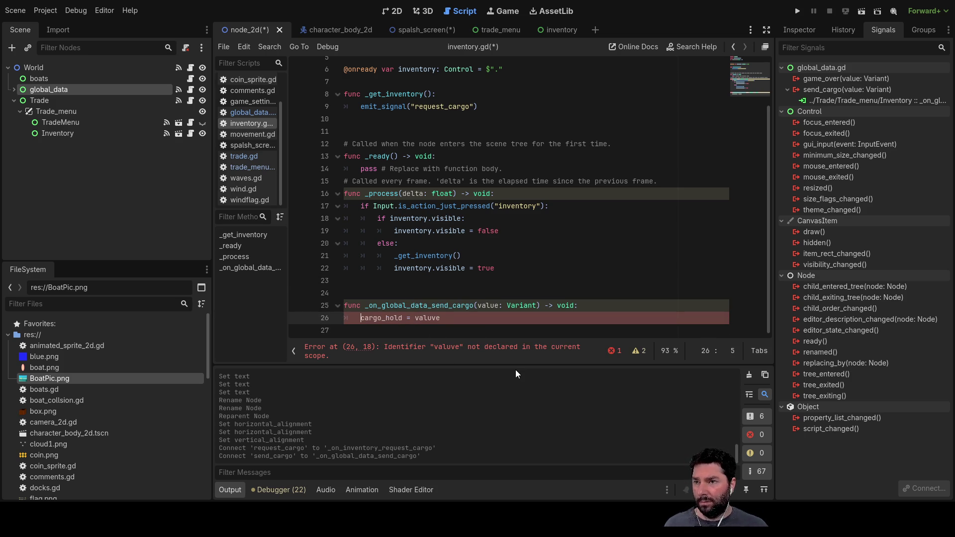
click(437, 318)
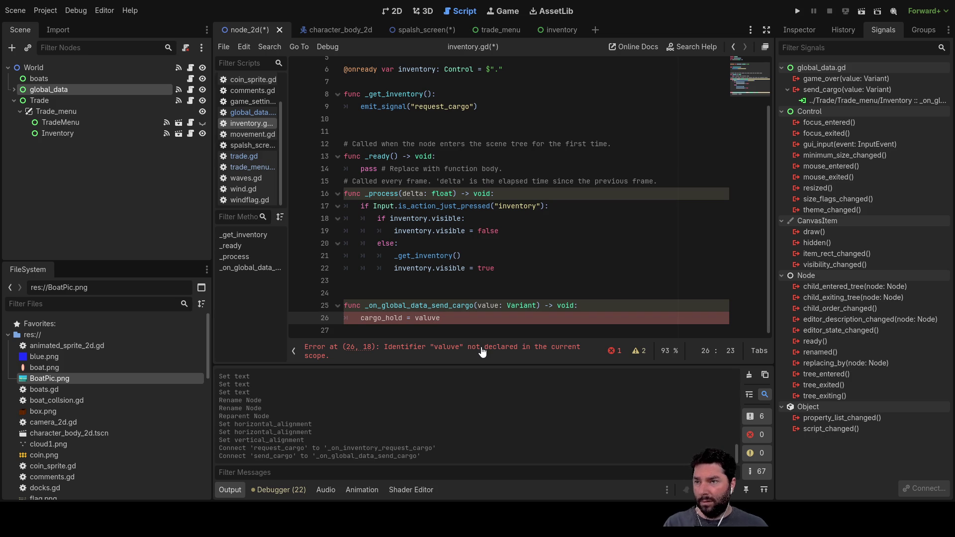
key(BackSpace)
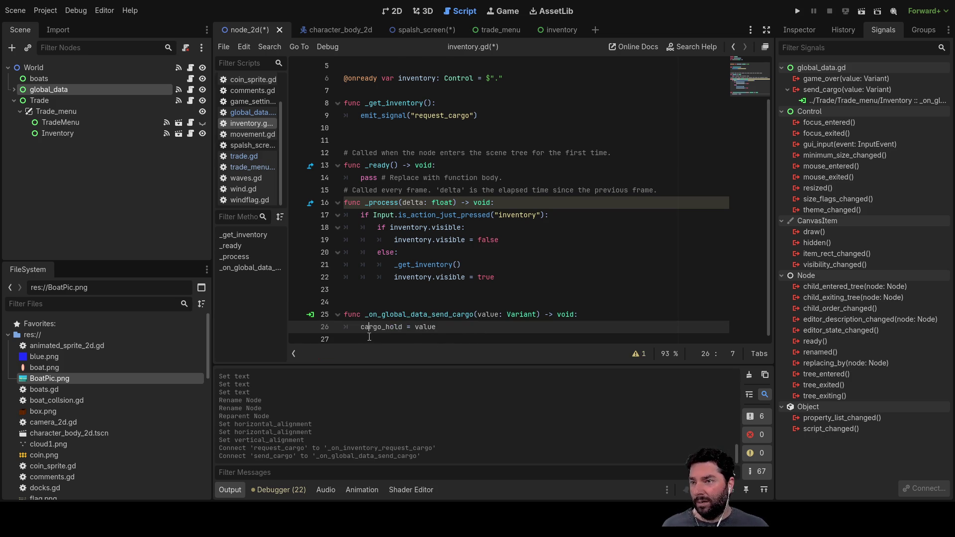
key(Down)
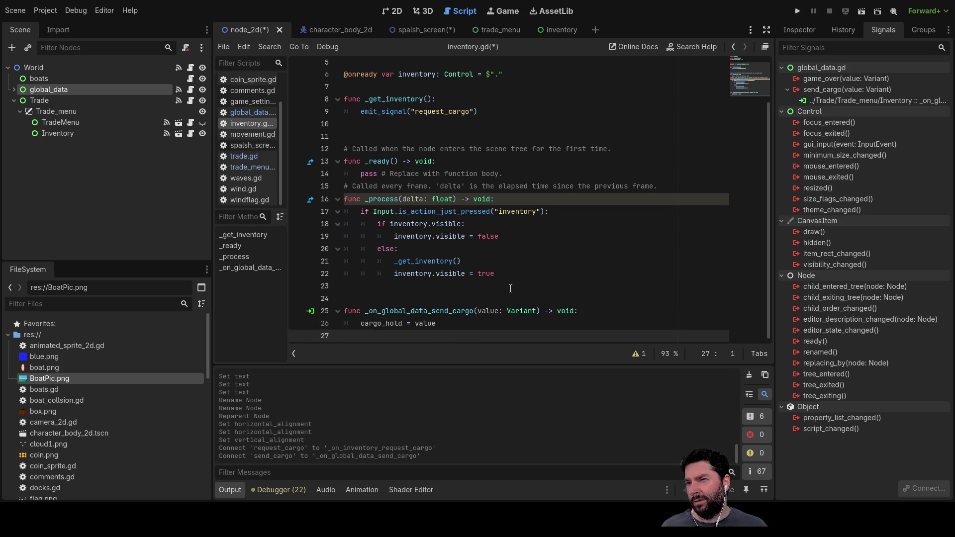
Delete the extra blank line after _get_inventory.
scroll(495, 276, up, 1)
scroll(448, 223, down, 1)
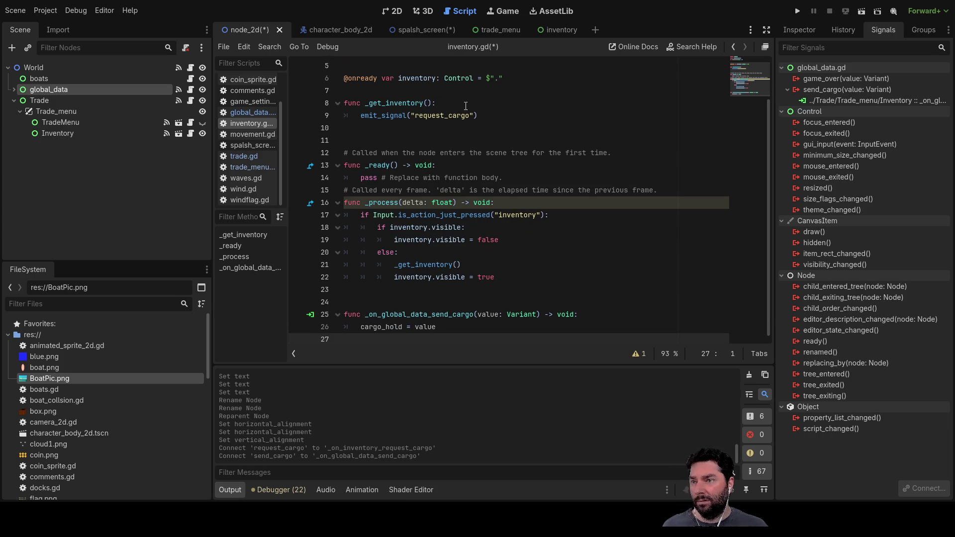
scroll(448, 329, down, 1)
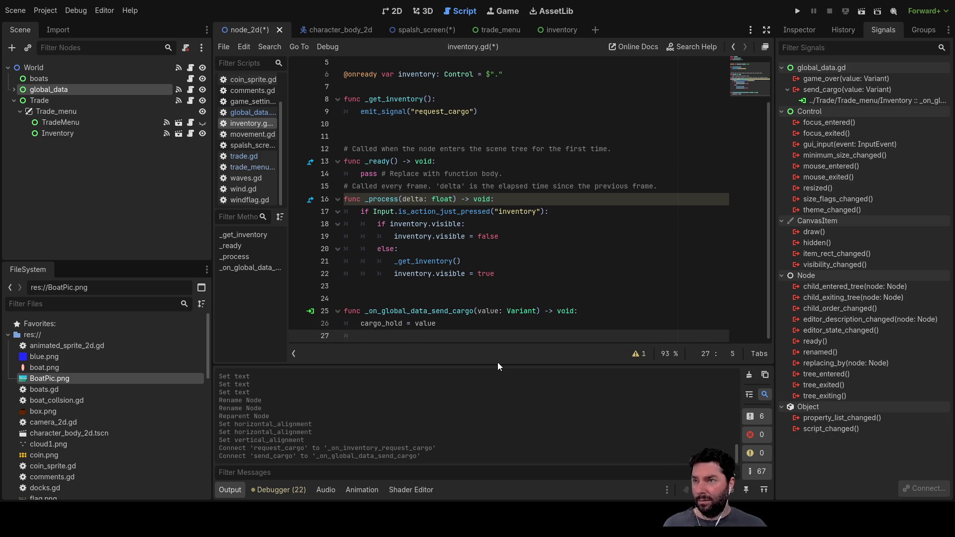
scroll(404, 128, up, 1)
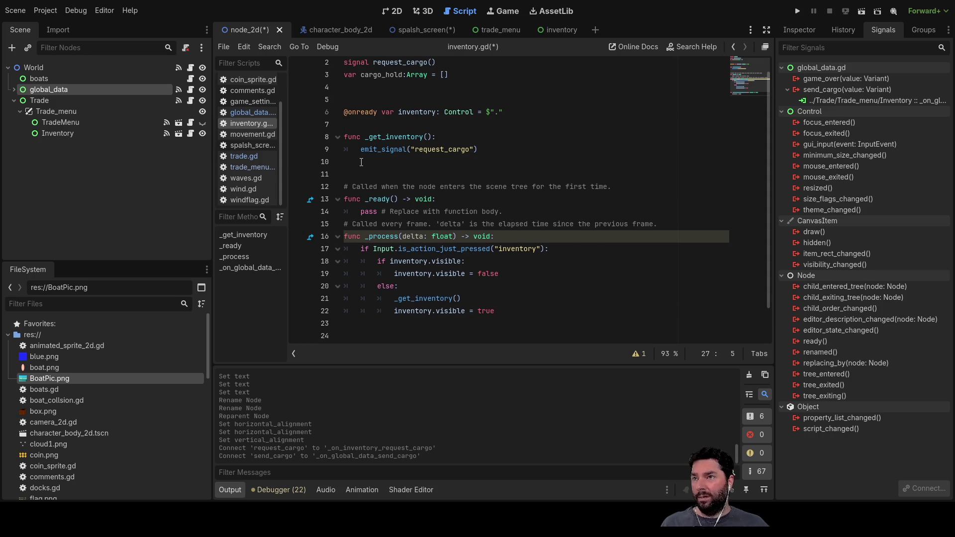
click(472, 162)
key(Delete)
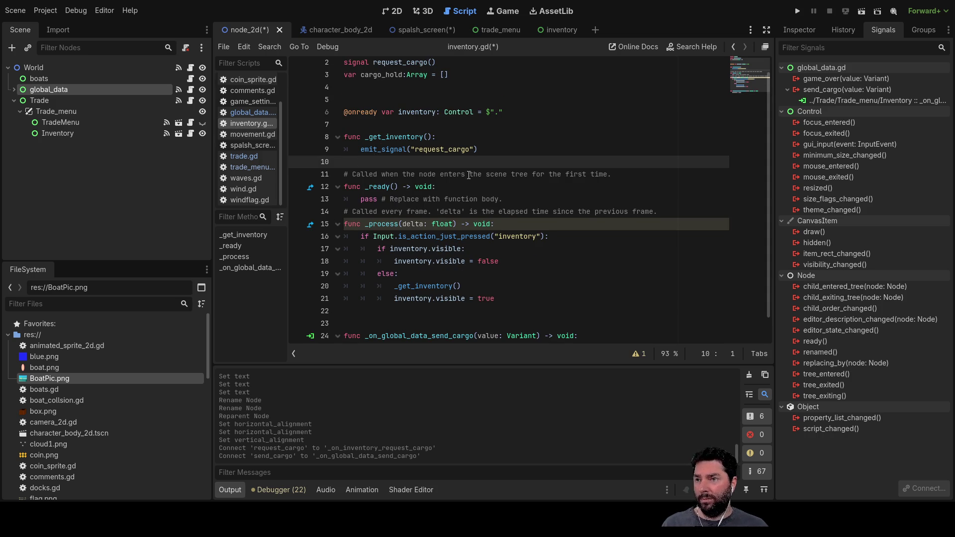
scroll(441, 305, down, 1)
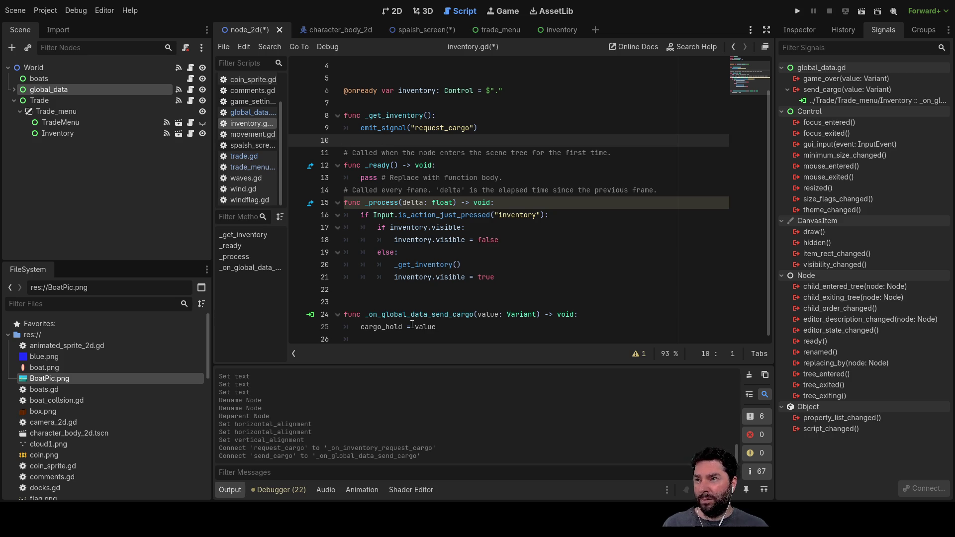
Add a new func _build_inventory() header below _get_inventory.
click(415, 327)
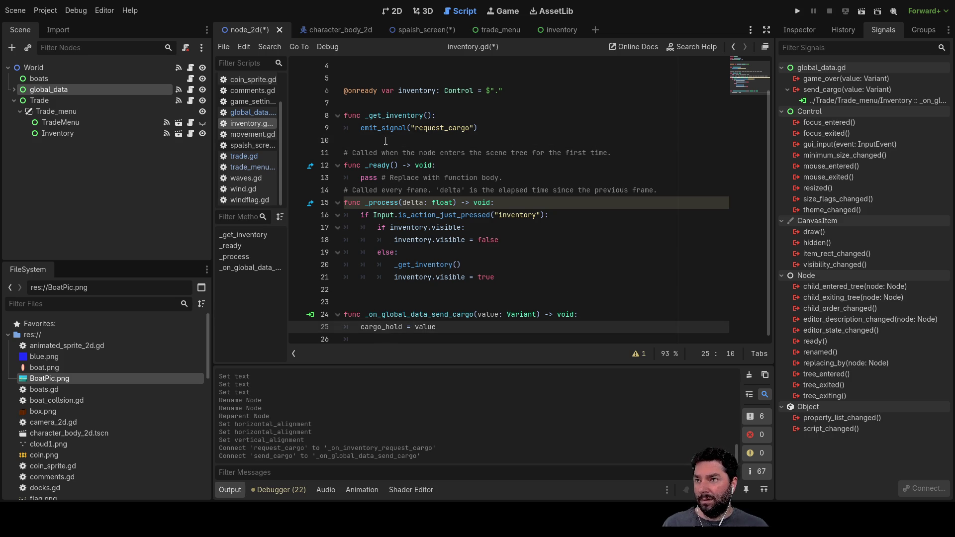
click(448, 103)
key(Down)
key(Down)
key(Down)
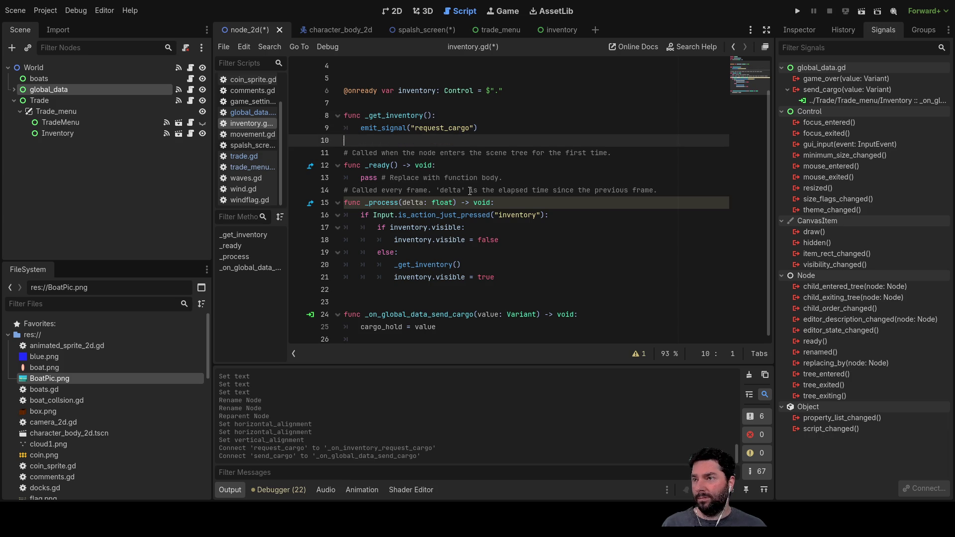
key(Return)
key(Return)
key(Return)
key(Up)
key(Up)
key(Up)
key(Down)
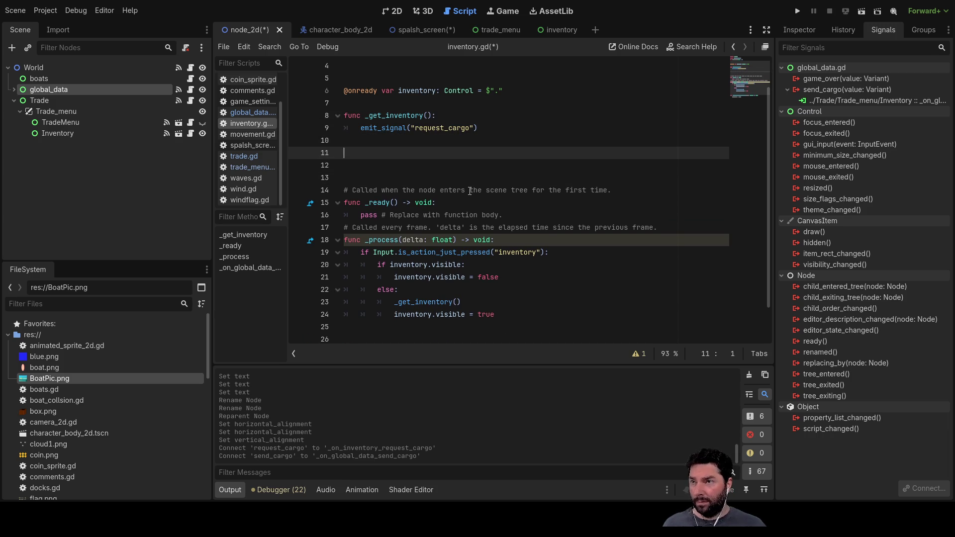
text(func)
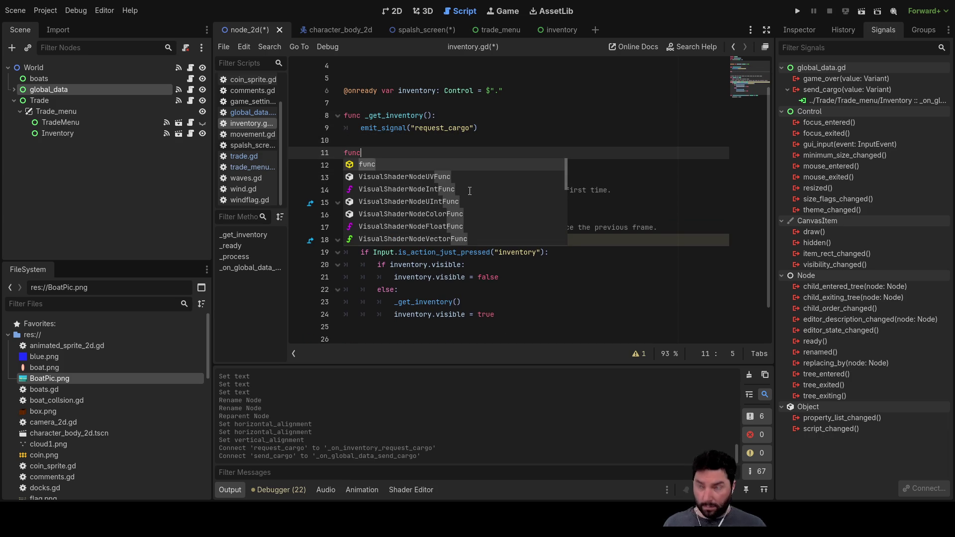
text( _b)
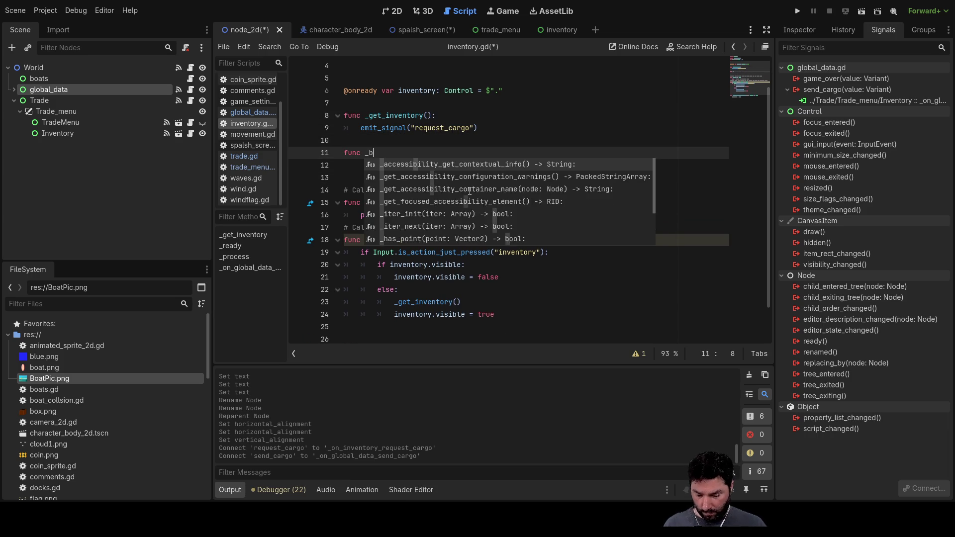
text(uild_inventory)
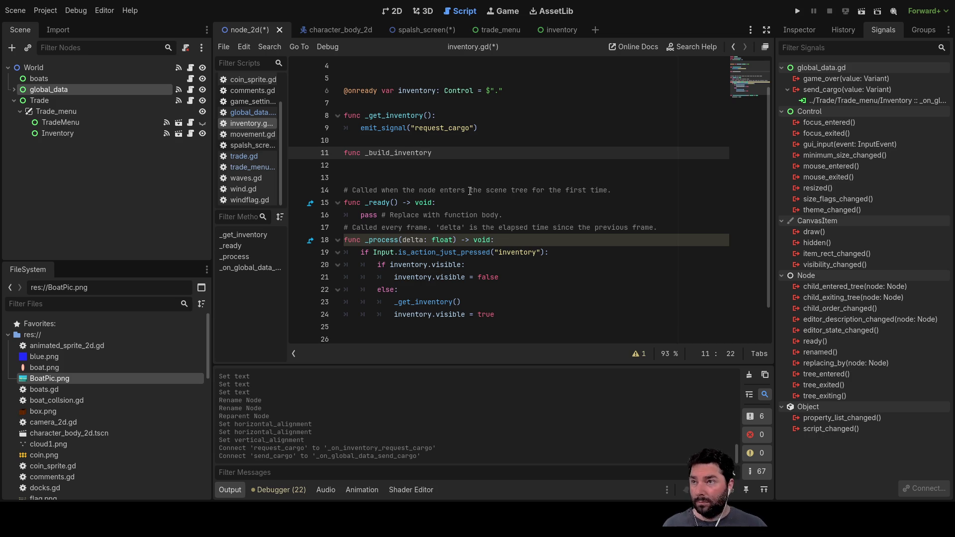
text(():)
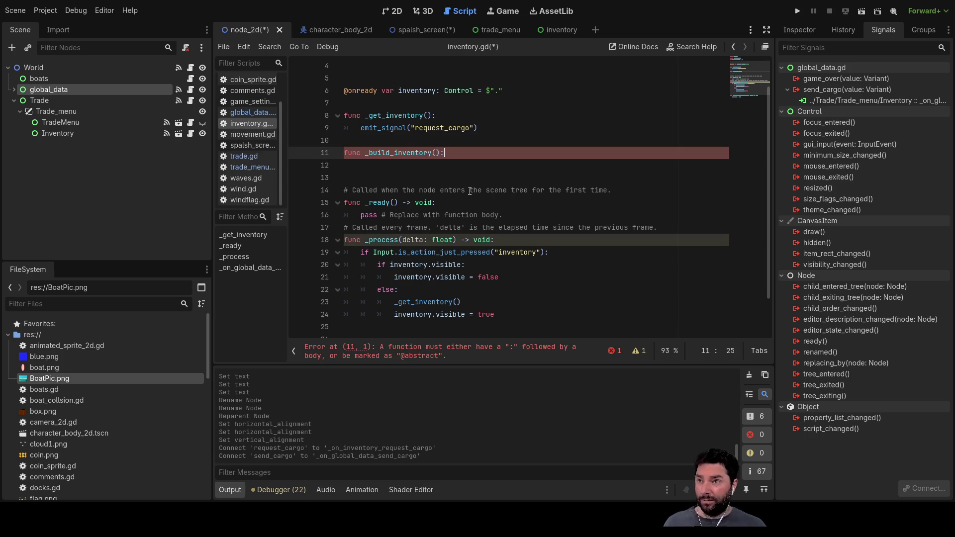
key(Down)
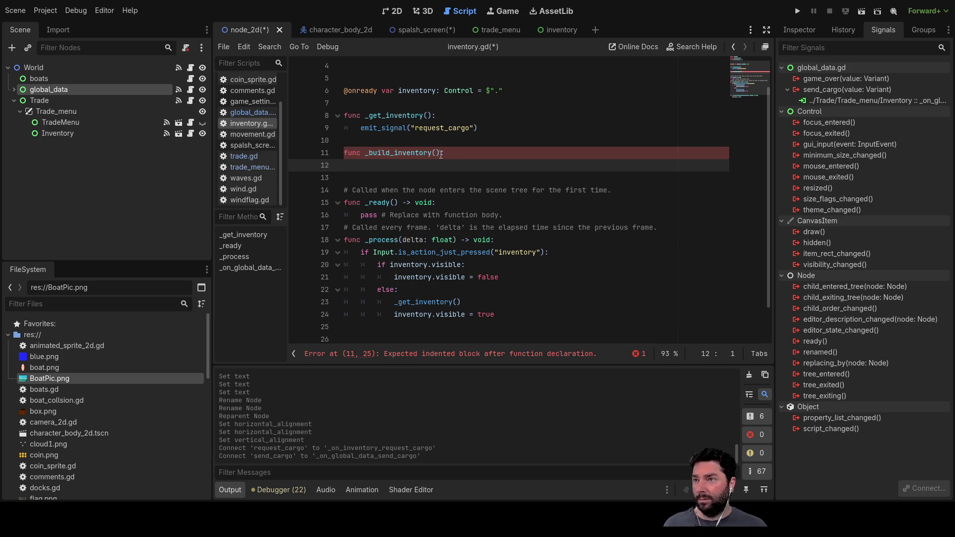
Call _build_inventory() at the end of the send_cargo handler.
double_click(367, 153)
key(ctrl+c)
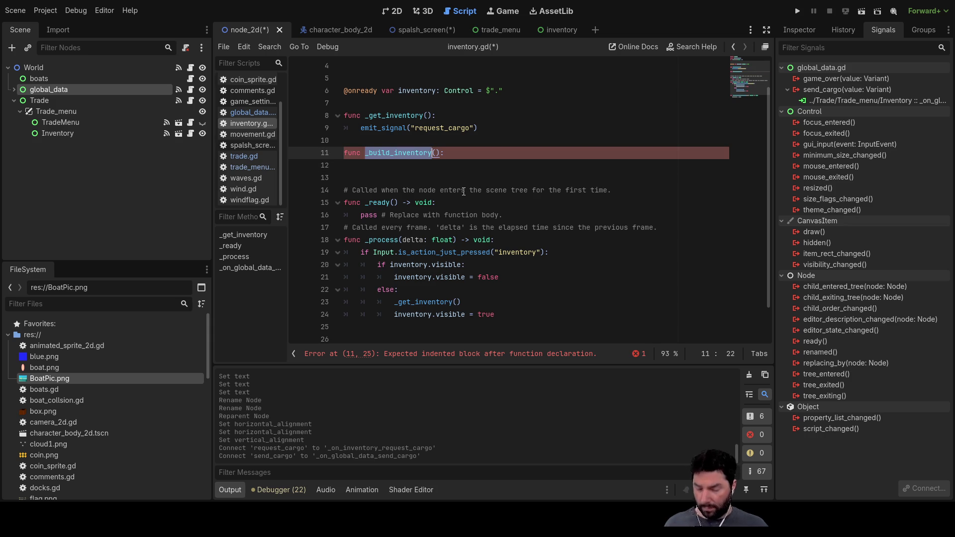
scroll(456, 182, down, 1)
click(385, 339)
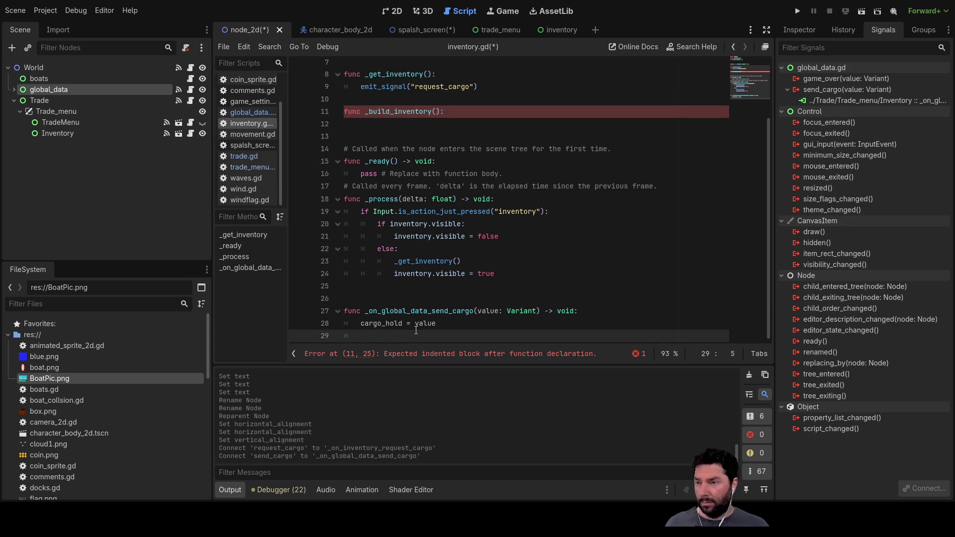
key(ctrl+v)
text(())
key(Up)
key(Up)
key(Up)
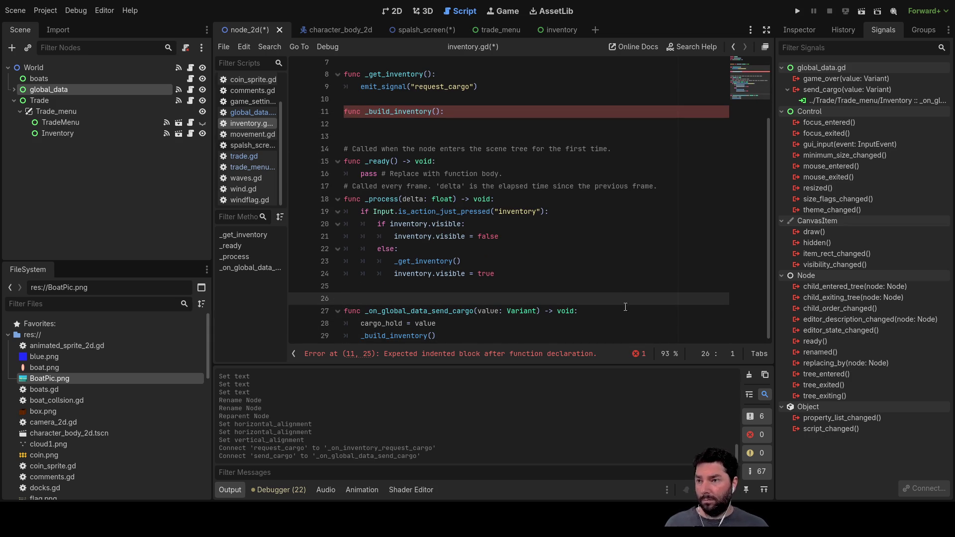
Write print cargo_hold on line 12 inside the _build_inventory body.
scroll(547, 249, up, 2)
click(478, 201)
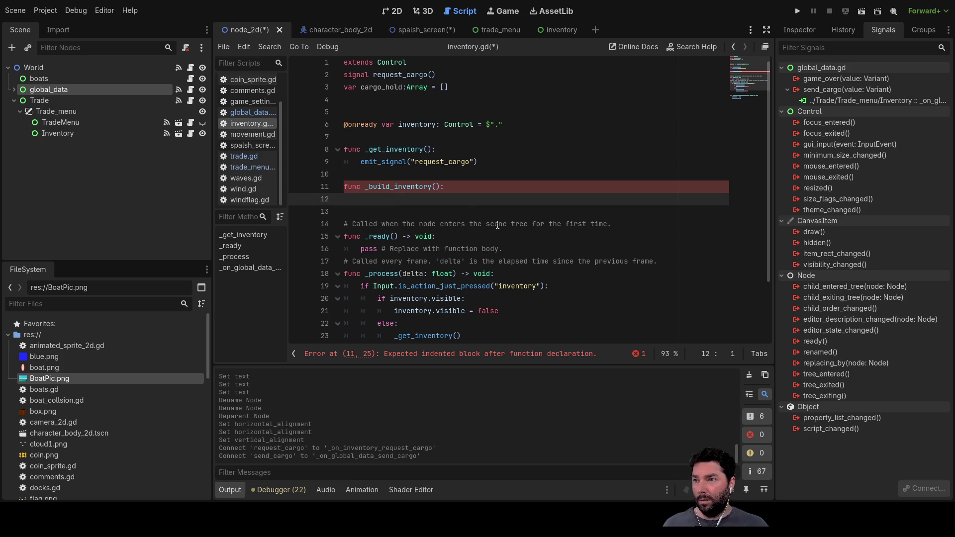
scroll(497, 225, down, 2)
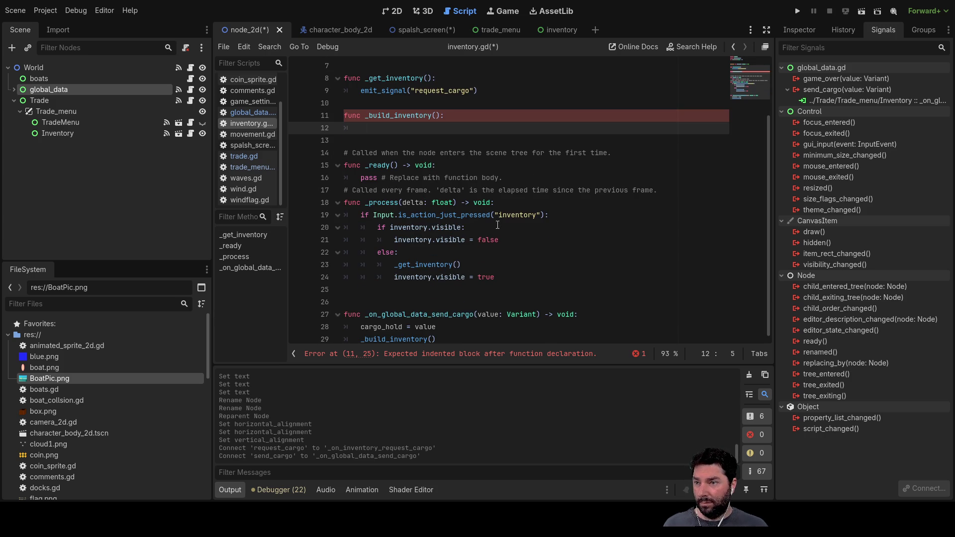
double_click(389, 329)
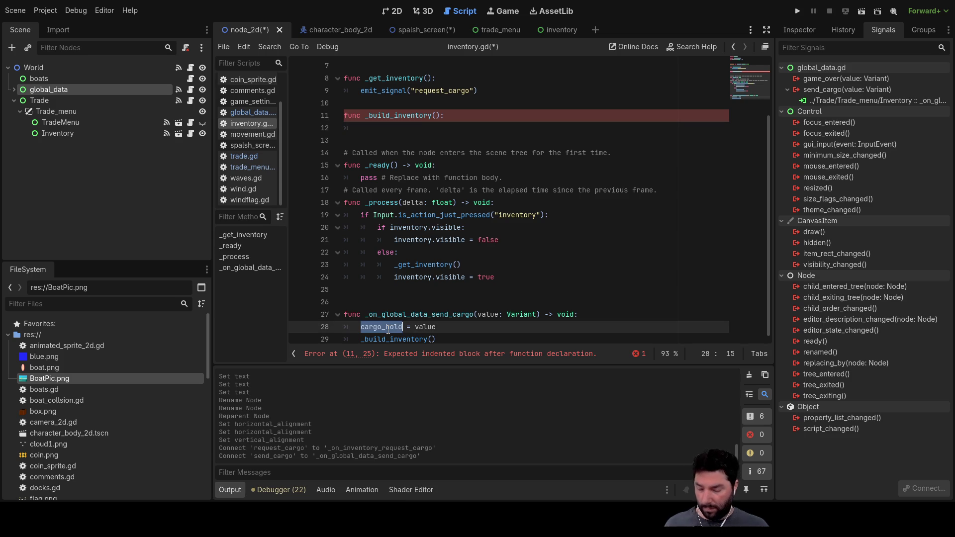
click(374, 129)
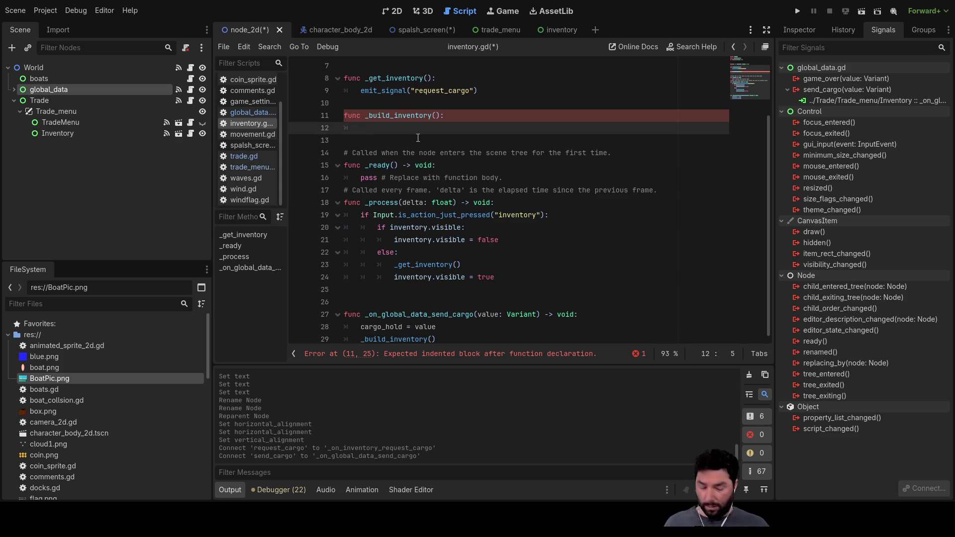
text(print cargo_hold)
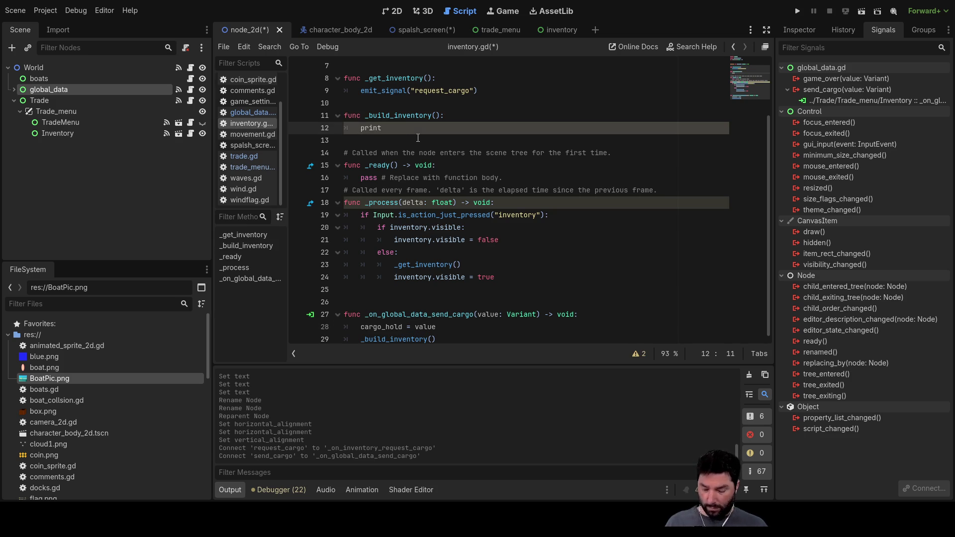
Fix the line to print(cargo_hold) and add blank lines below it.
key(Left)
key(Left)
key(Left)
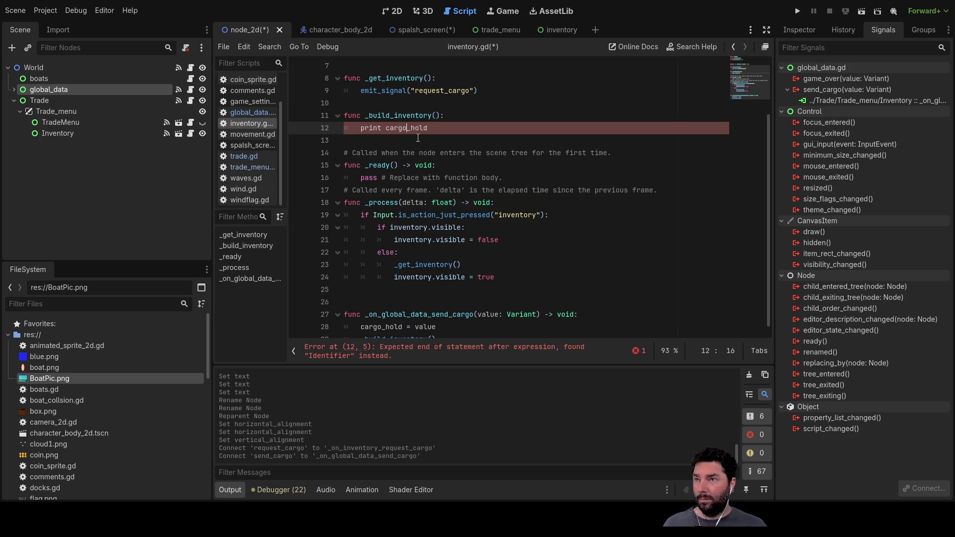
key(Delete)
text(()
key(Delete)
key(Right)
key(End)
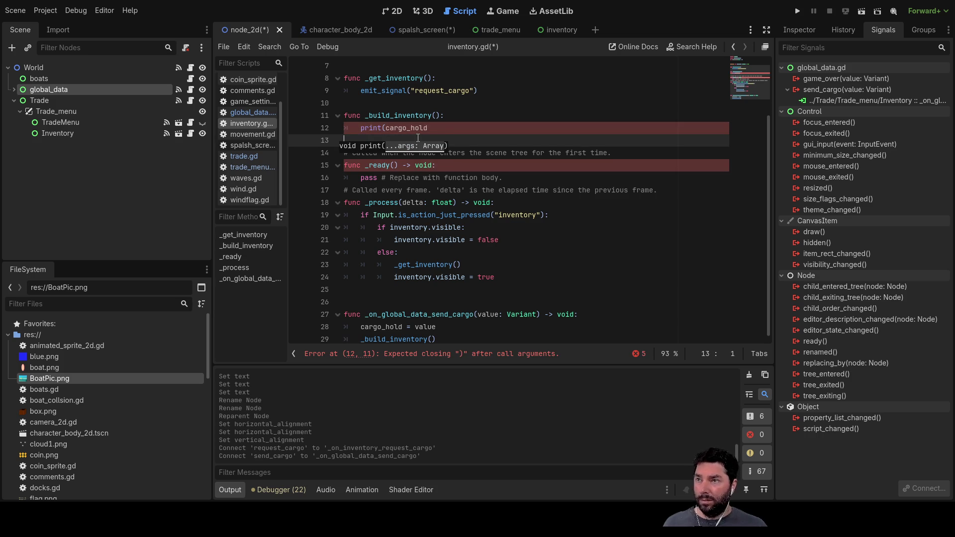
text())
key(Down)
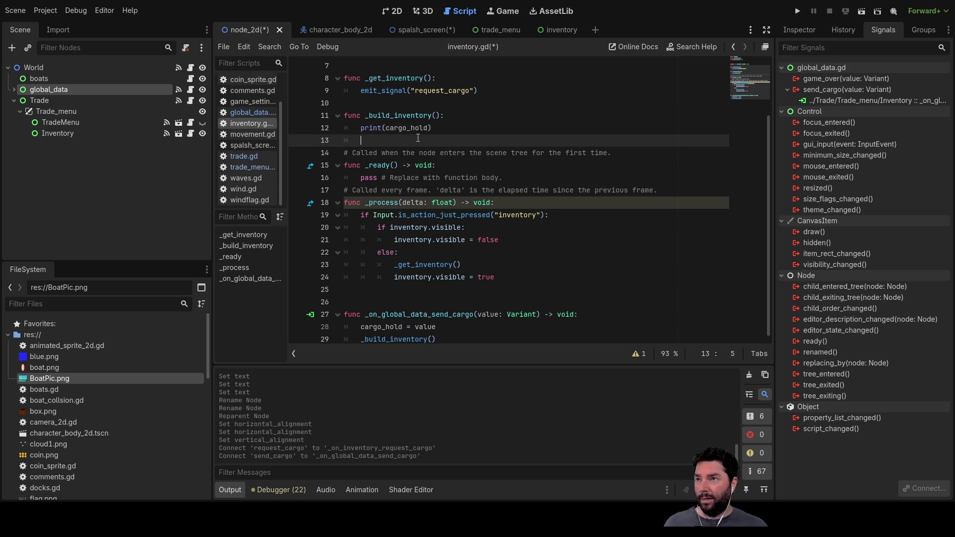
key(Return)
key(Return)
key(Return)
key(Up)
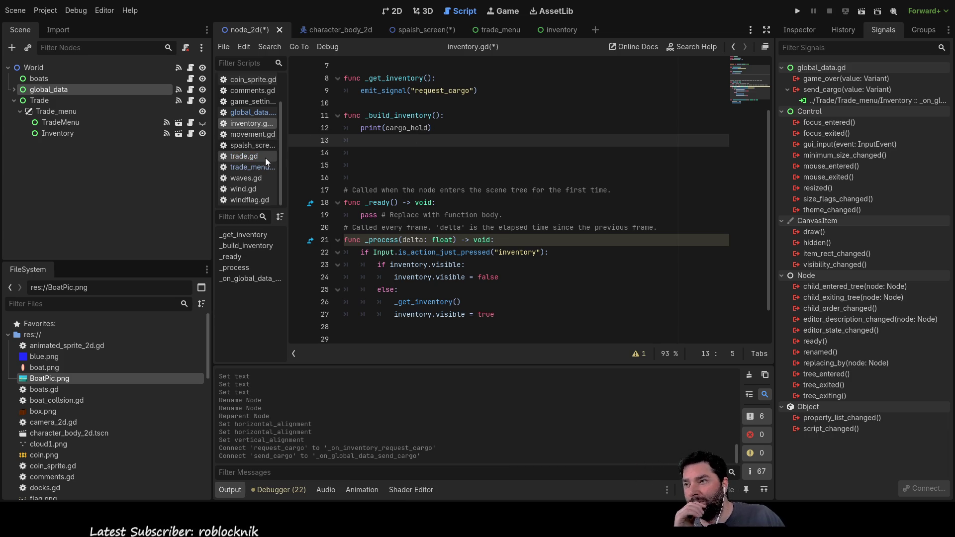
Look through trade.gd and trade_menu.gd for the trade goods and sale signals.
click(243, 161)
scroll(440, 257, up, 15)
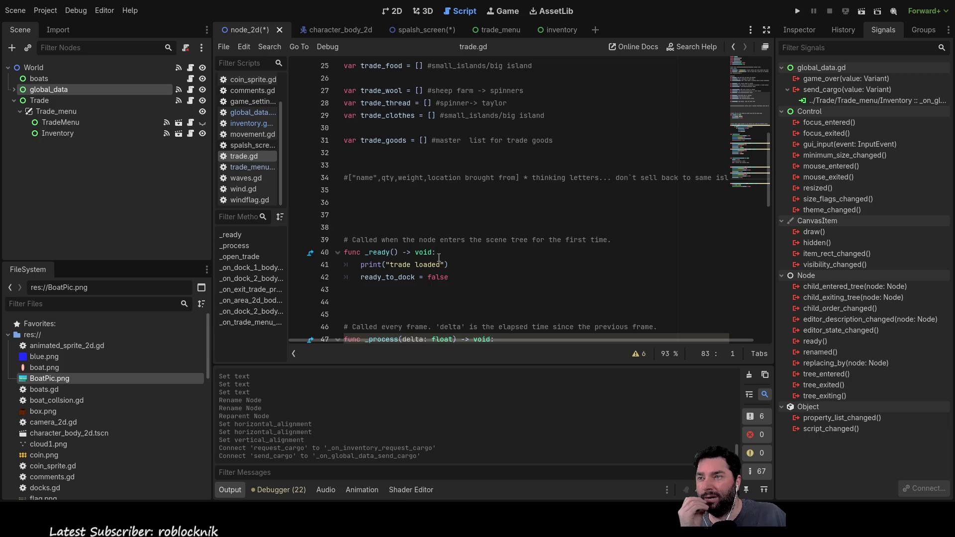
scroll(439, 257, up, 3)
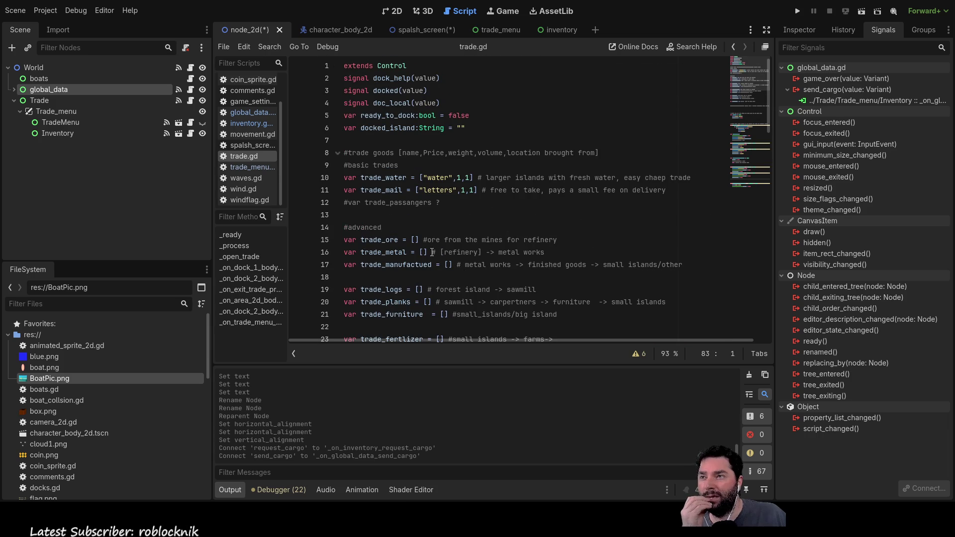
click(247, 166)
scroll(435, 212, up, 15)
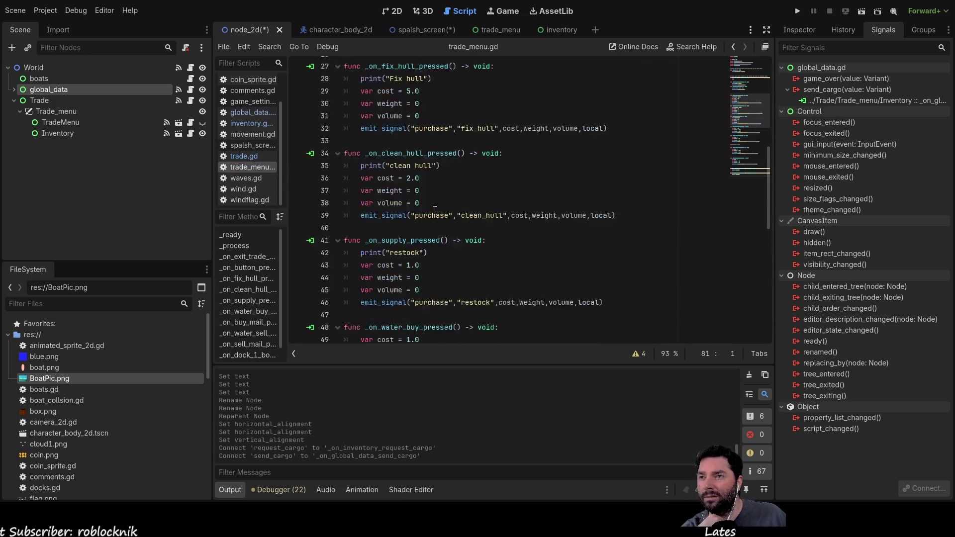
scroll(436, 213, up, 5)
scroll(435, 209, down, 20)
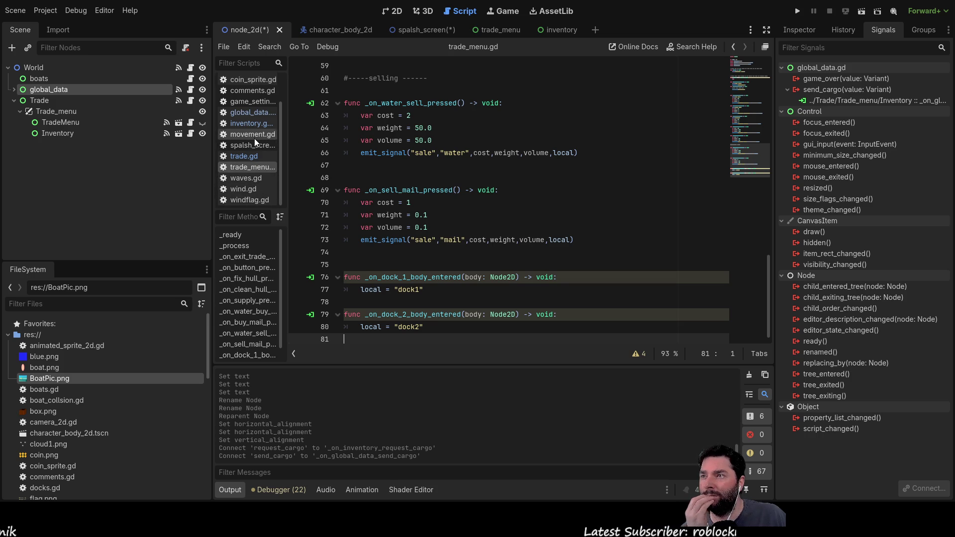
Inspect the for x in good_hold loop in global_data.gd's _on_trade_menu_sale.
click(255, 113)
scroll(461, 273, up, 10)
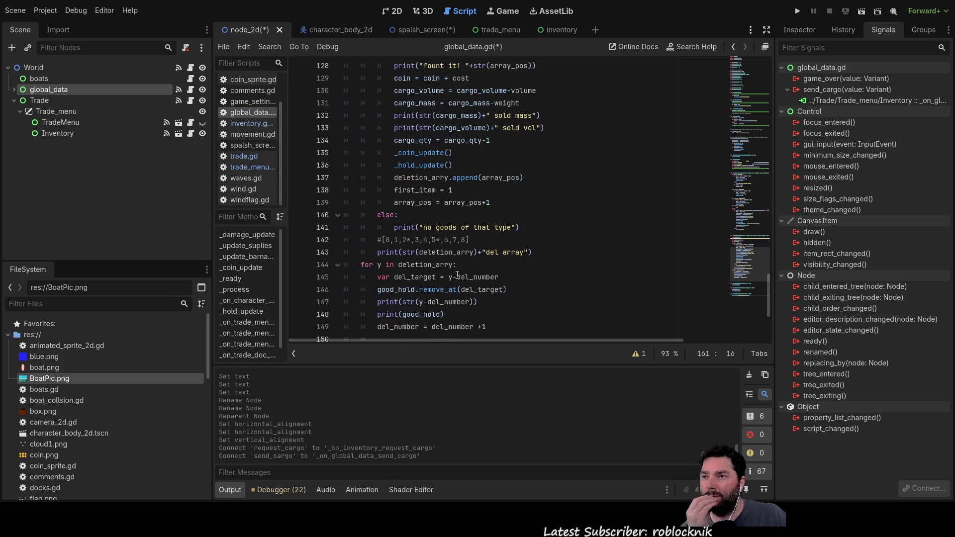
scroll(371, 161, down, 2)
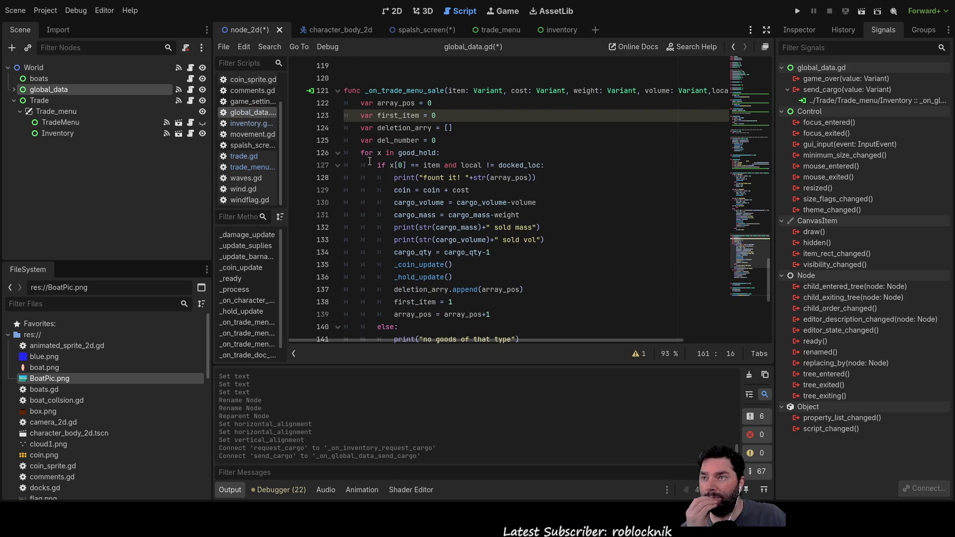
drag(359, 153, 453, 154)
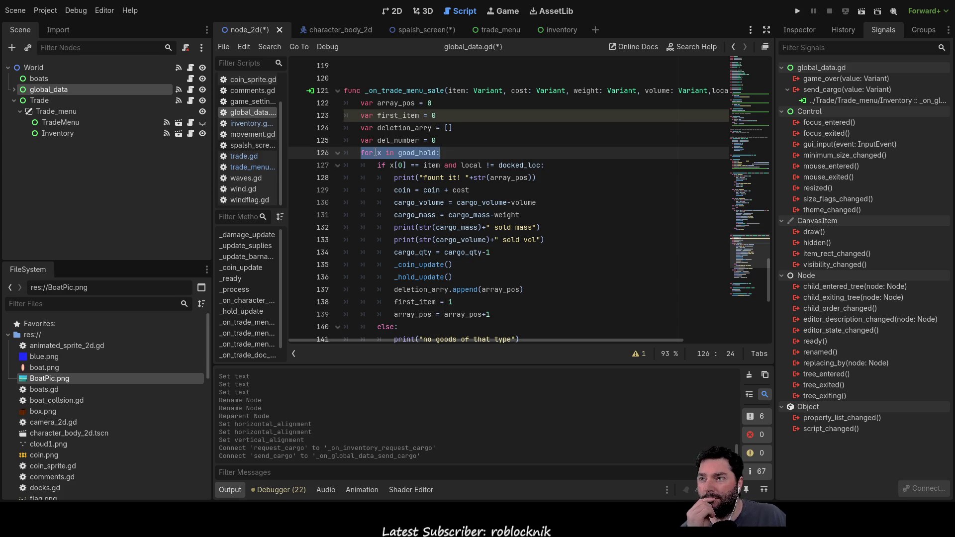
click(380, 153)
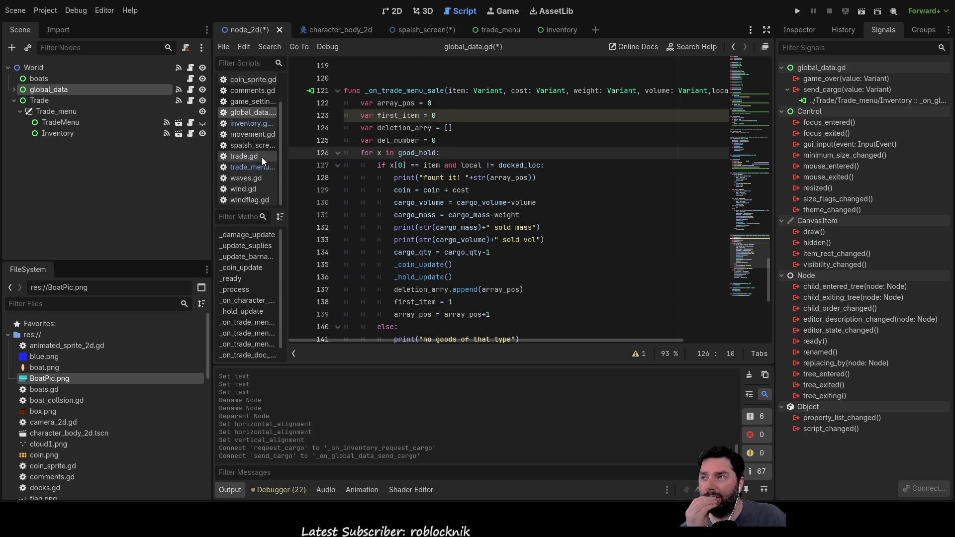
click(256, 124)
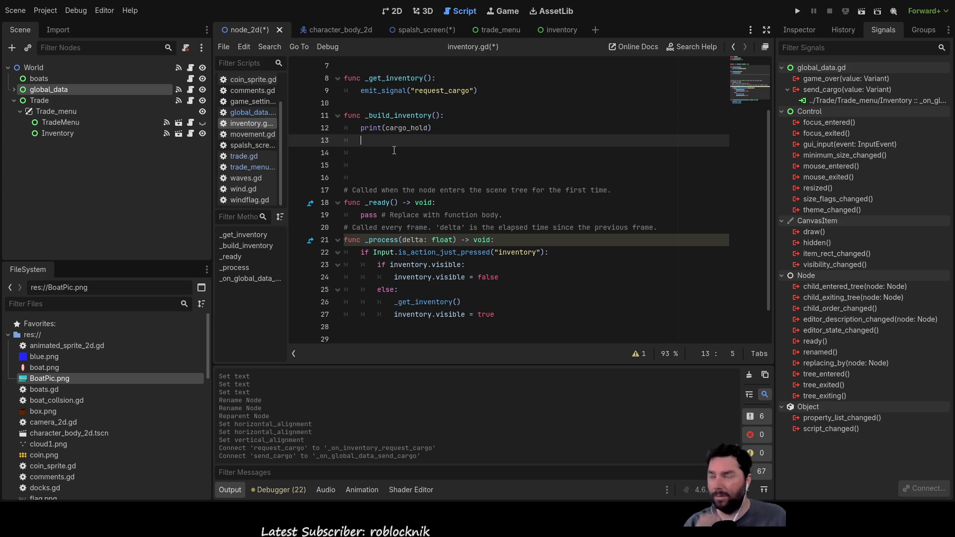
Add a for x in cargo_hold loop with an indented body in _build_inventory.
text(for x in)
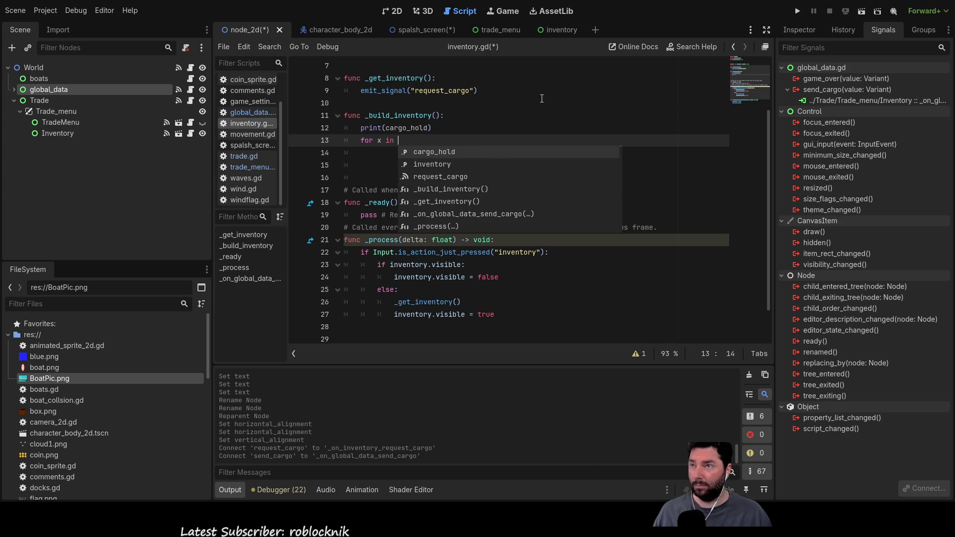
double_click(408, 128)
key(ctrl+c)
click(401, 141)
key(ctrl+v)
key(Return)
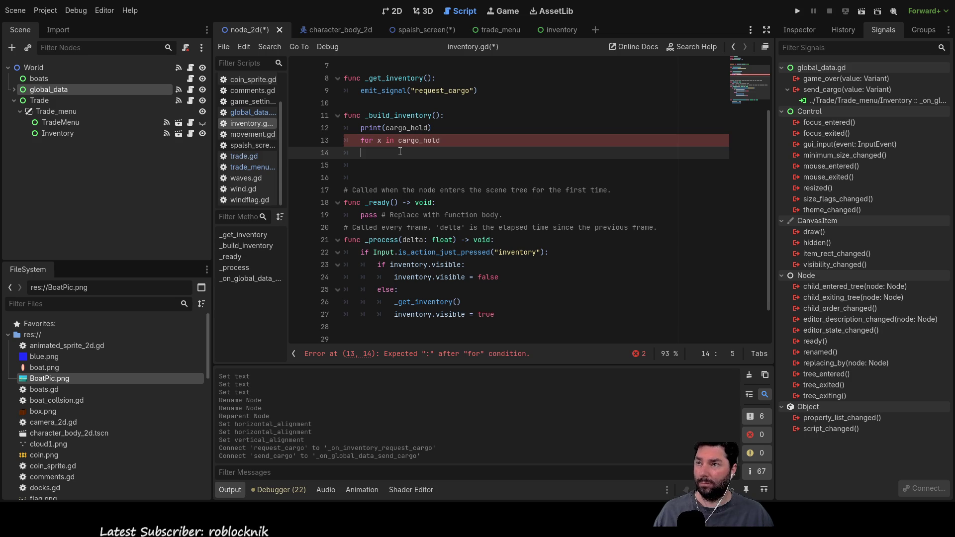
key(Tab)
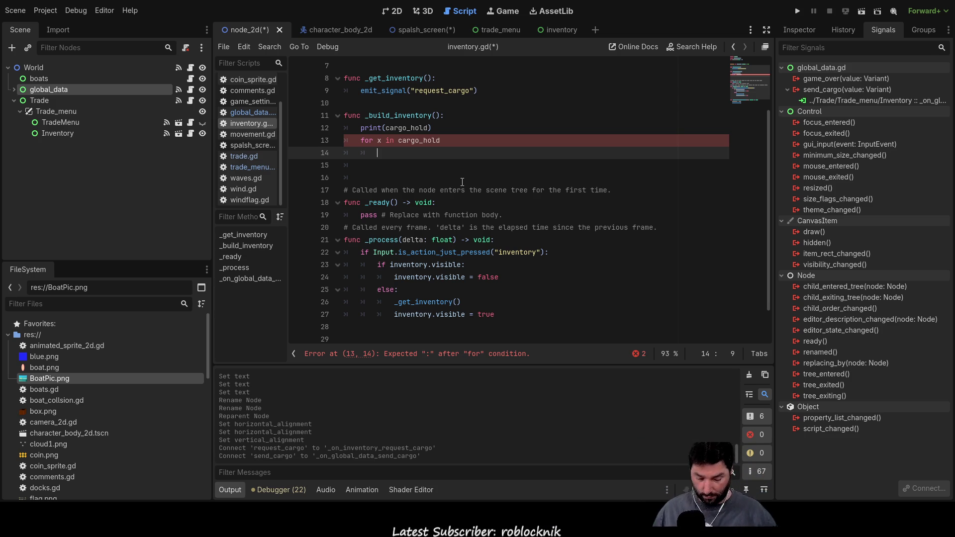
Add an if x[0] == "water": check inside the loop, fixing the for line's colon.
text(if )
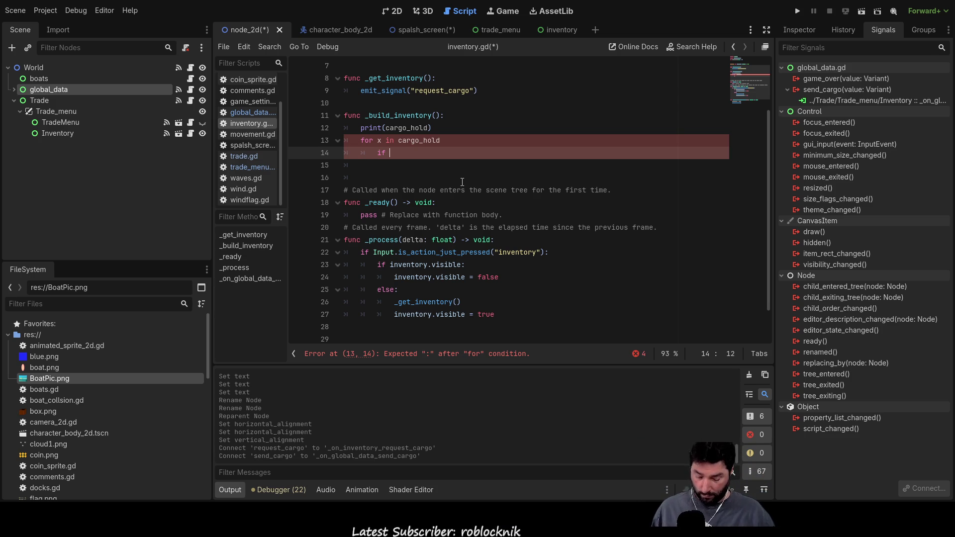
text(x[)
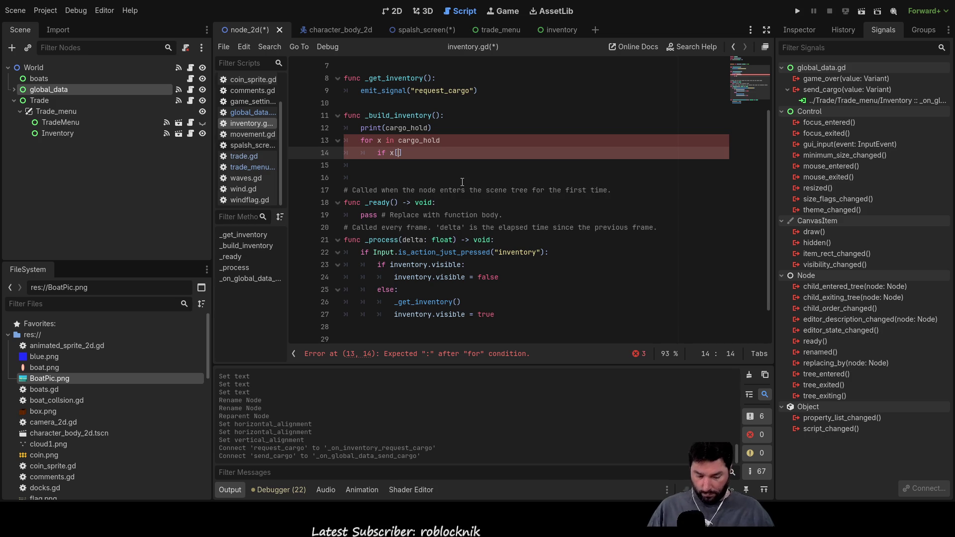
text(0] )
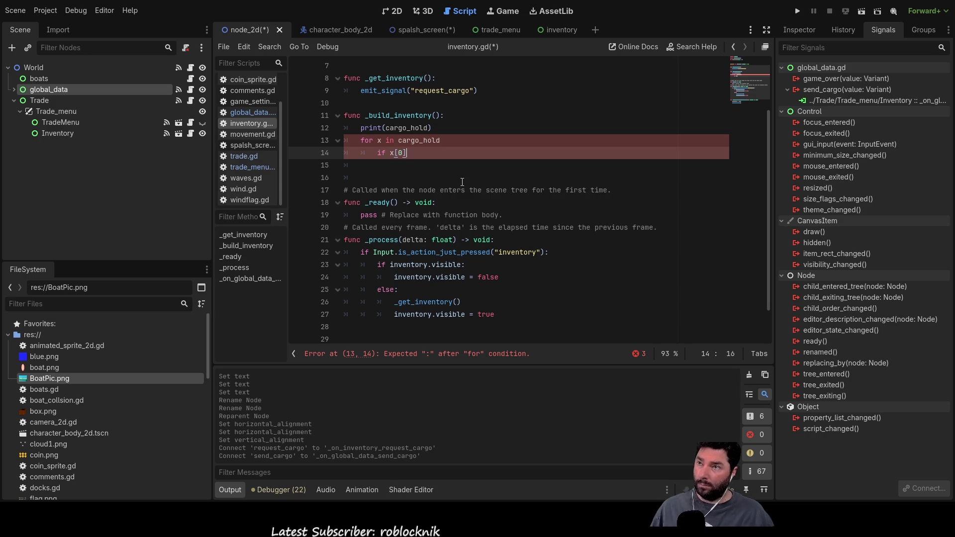
text(= ")
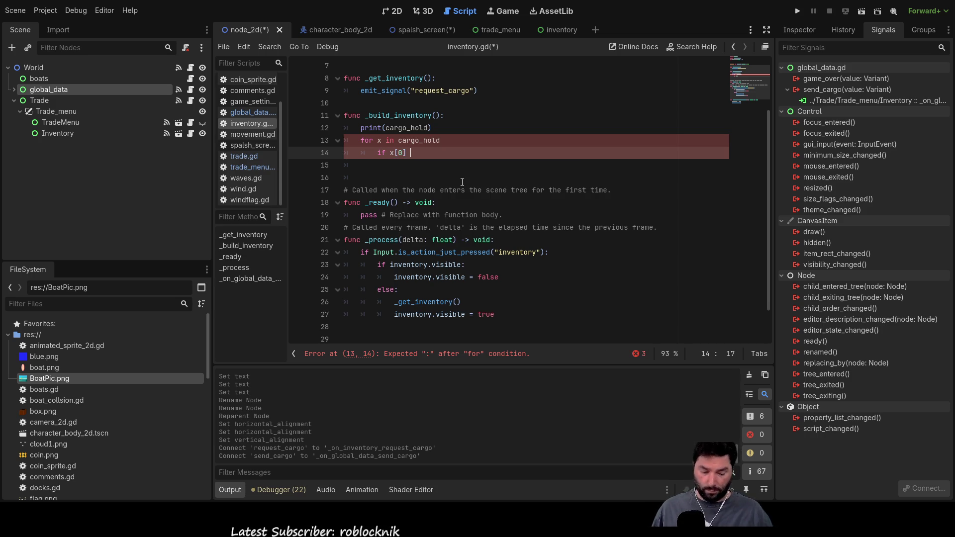
key(Escape)
text(water)
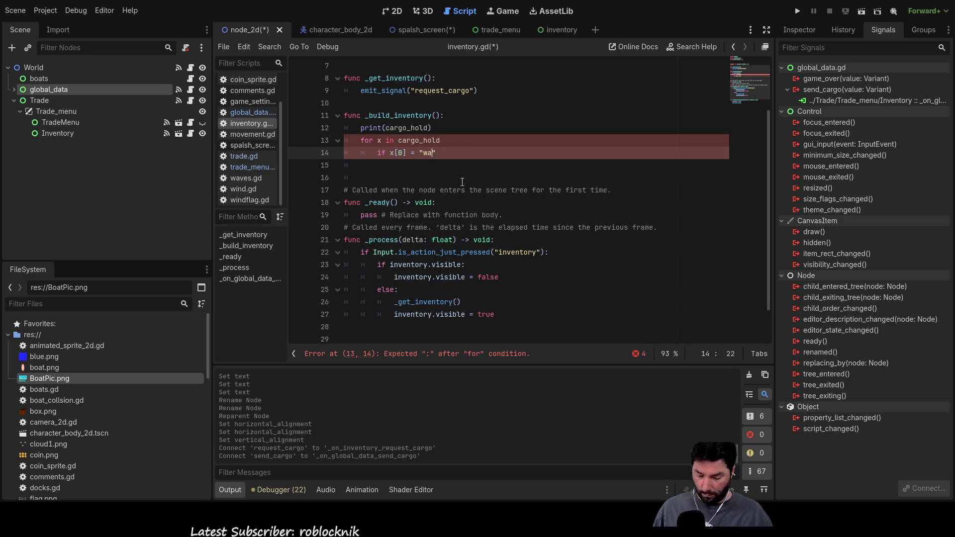
text(":)
key(Return)
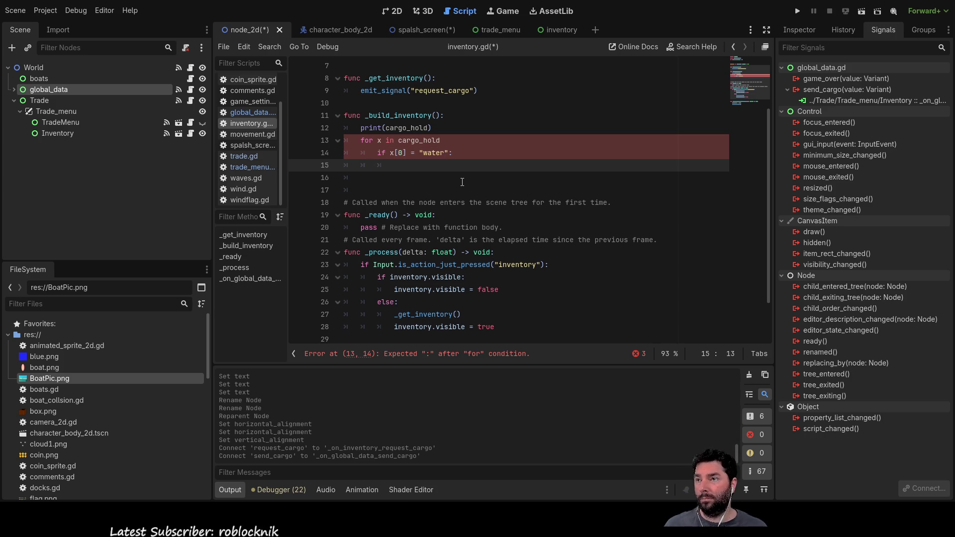
text(pass)
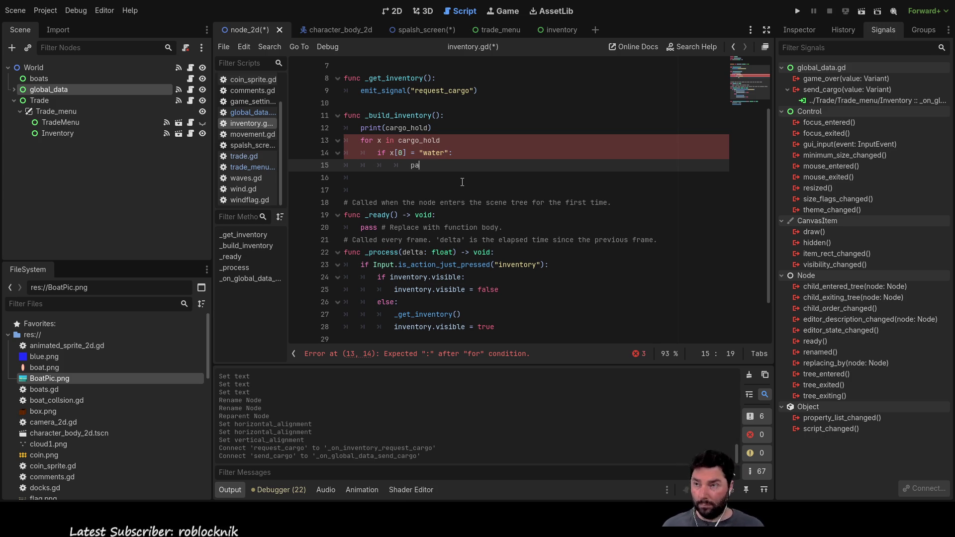
key(Up)
key(Up)
key(Down)
key(Left)
key(Left)
key(Left)
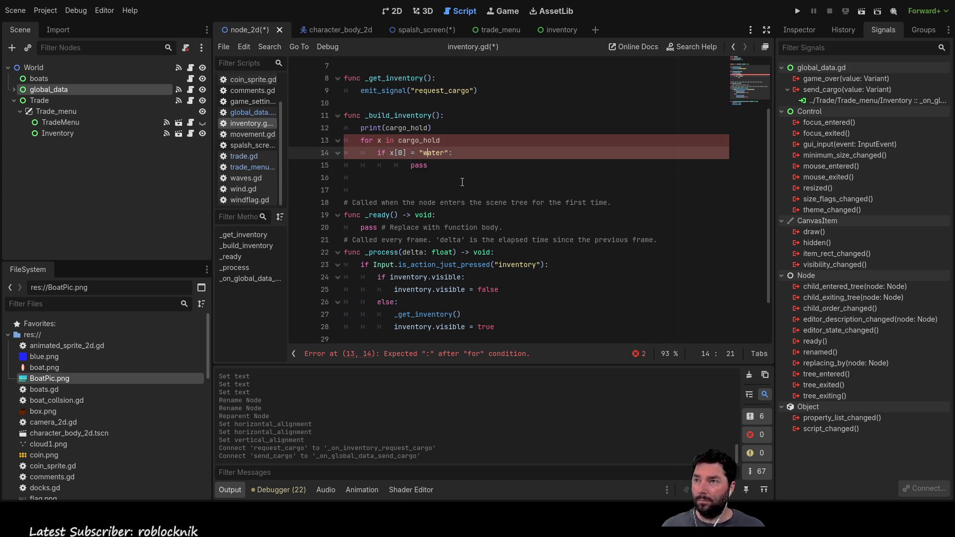
key(Up)
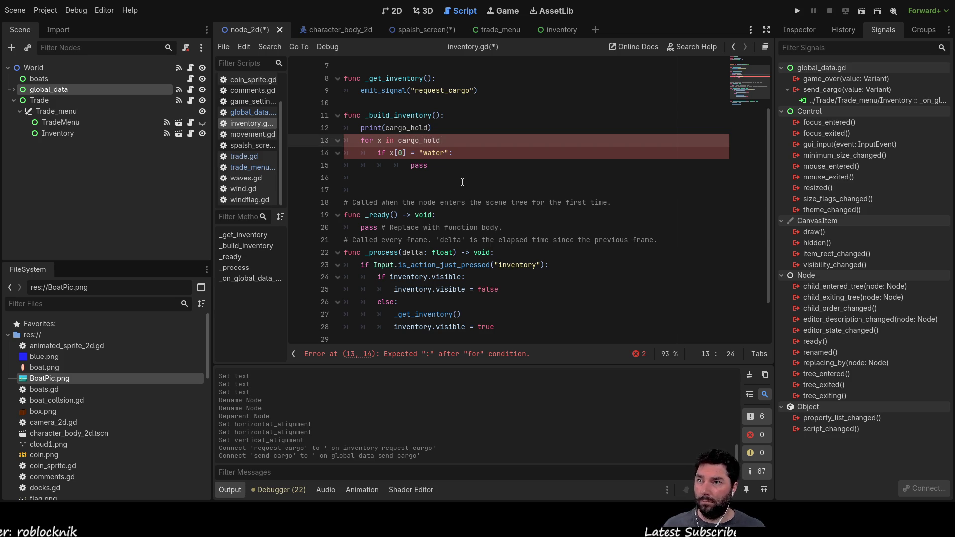
key(Down)
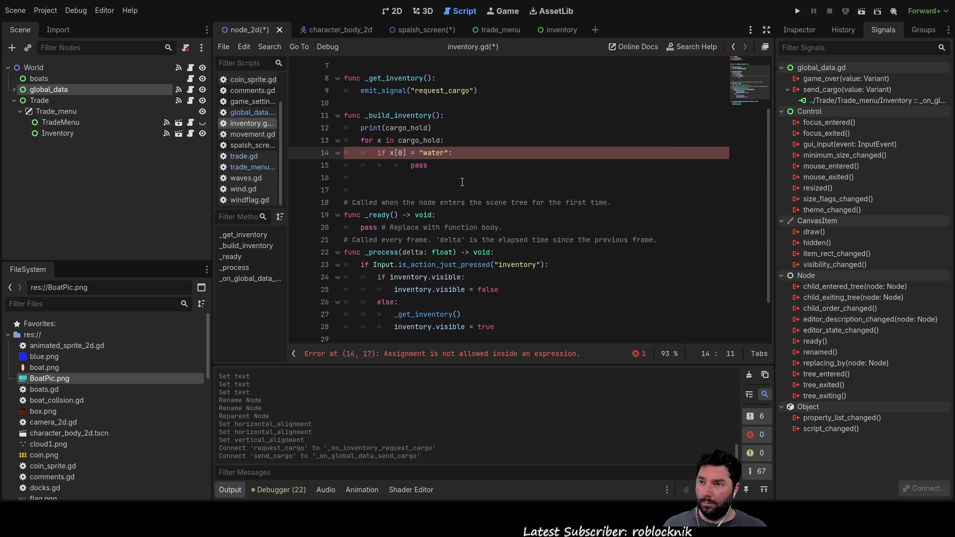
key(Right)
key(Right)
key(Right)
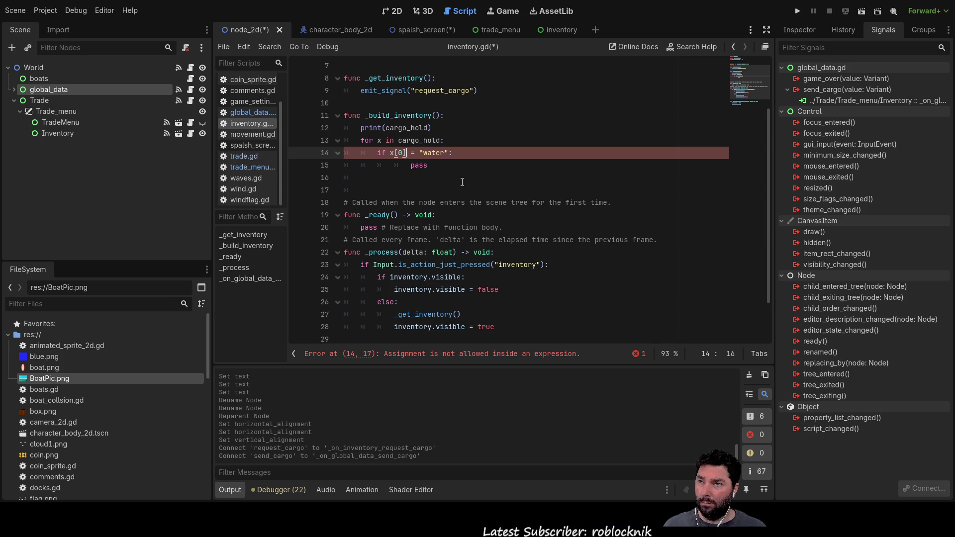
text(=)
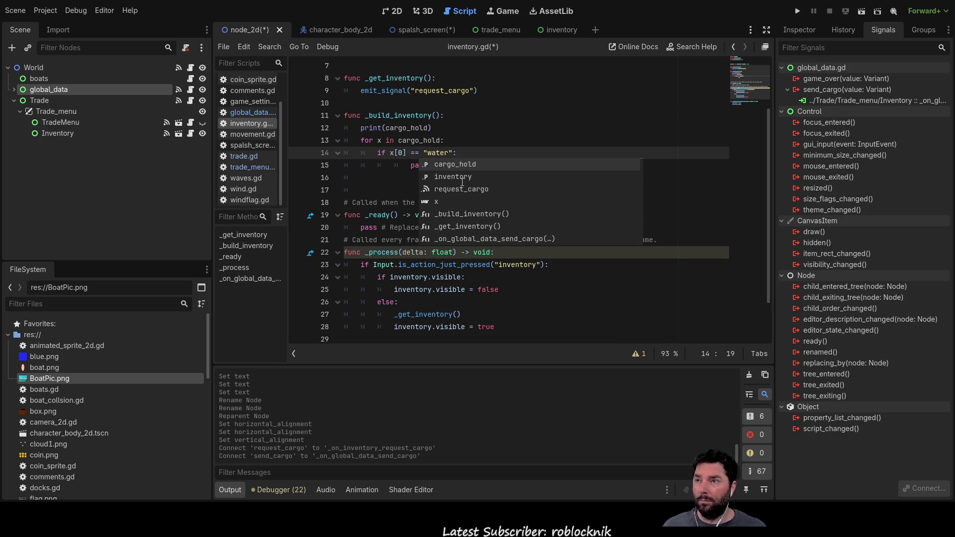
Replace the pass placeholder with total_water_vol on line 15.
key(Up)
key(Escape)
key(Up)
key(Up)
key(Up)
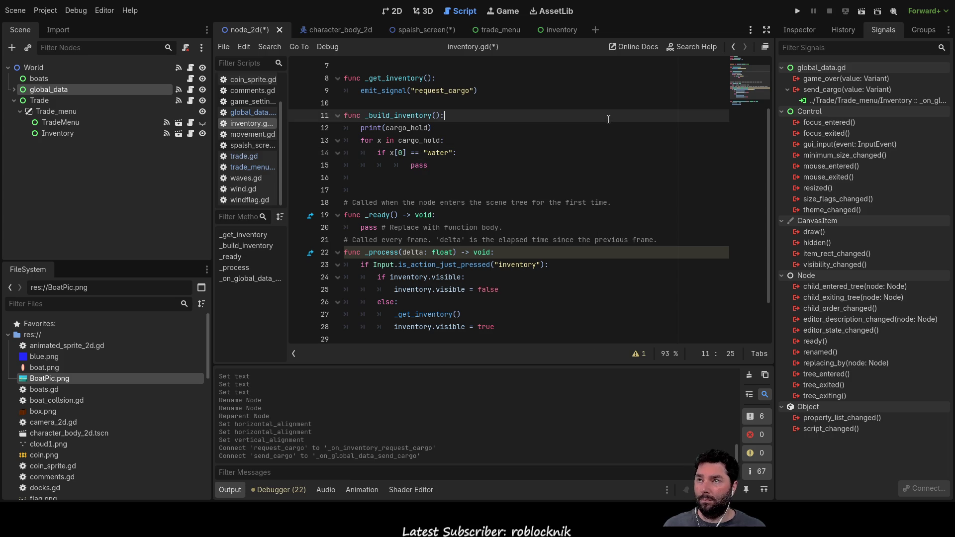
key(Down)
key(Down)
key(Down)
key(End)
key(BackSpace)
key(BackSpace)
key(BackSpace)
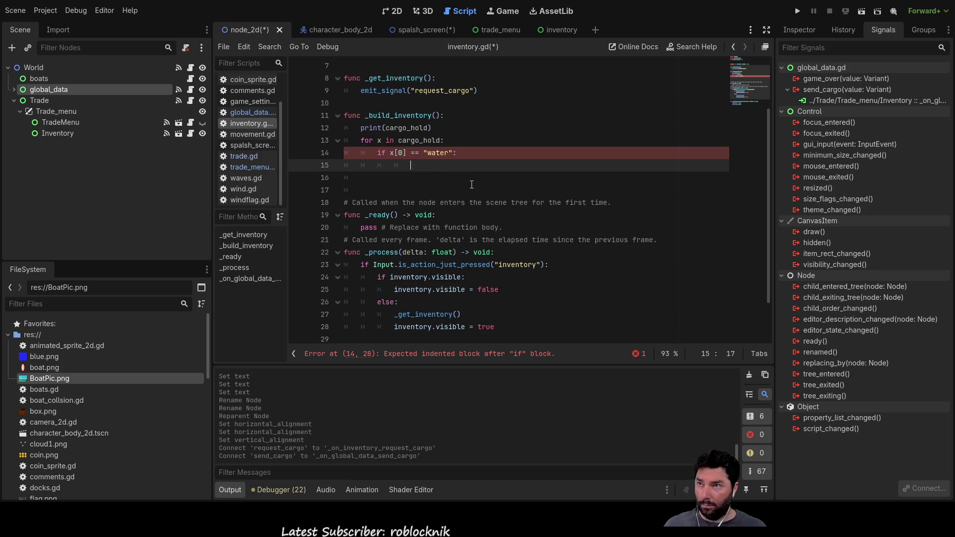
text(total)
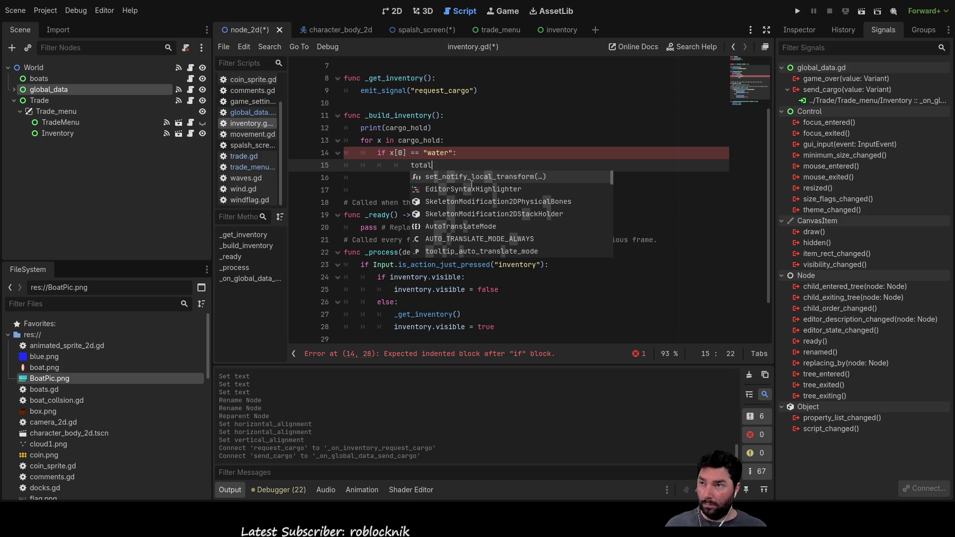
text(_water)
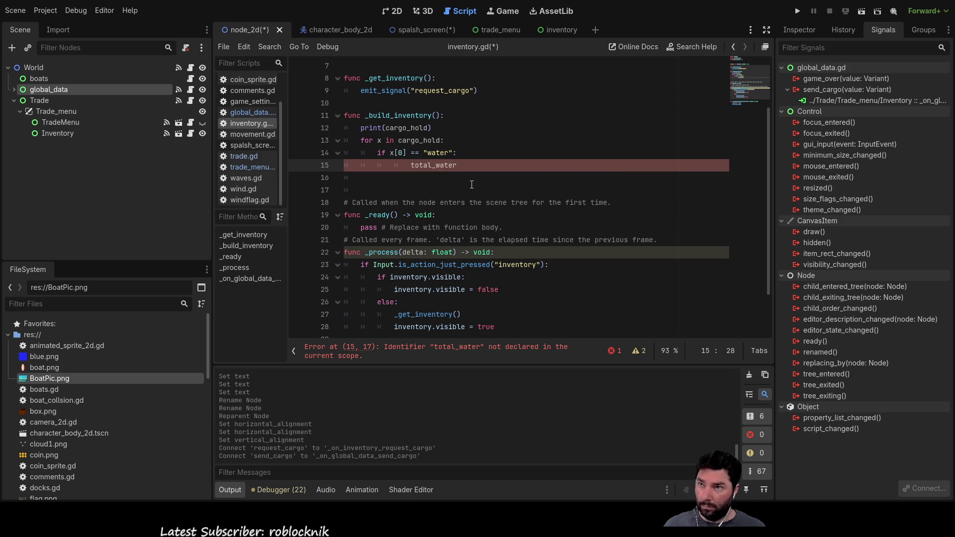
text(_volume)
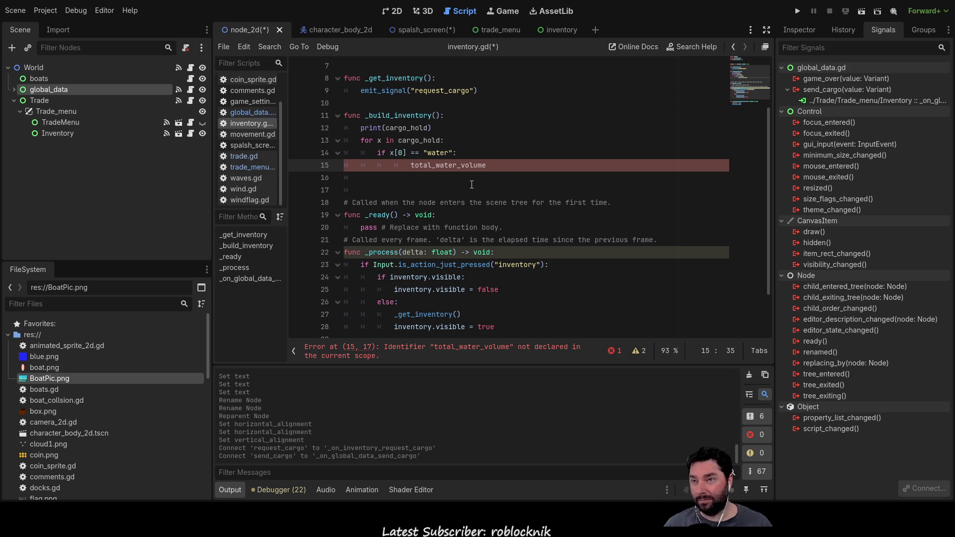
Trim the line 15 identifier back to total_water_vol.
key(BackSpace)
key(BackSpace)
key(BackSpace)
Complete the volume line as total_water_vol = total_water_vol + x[ by copying the variable name.
text(=)
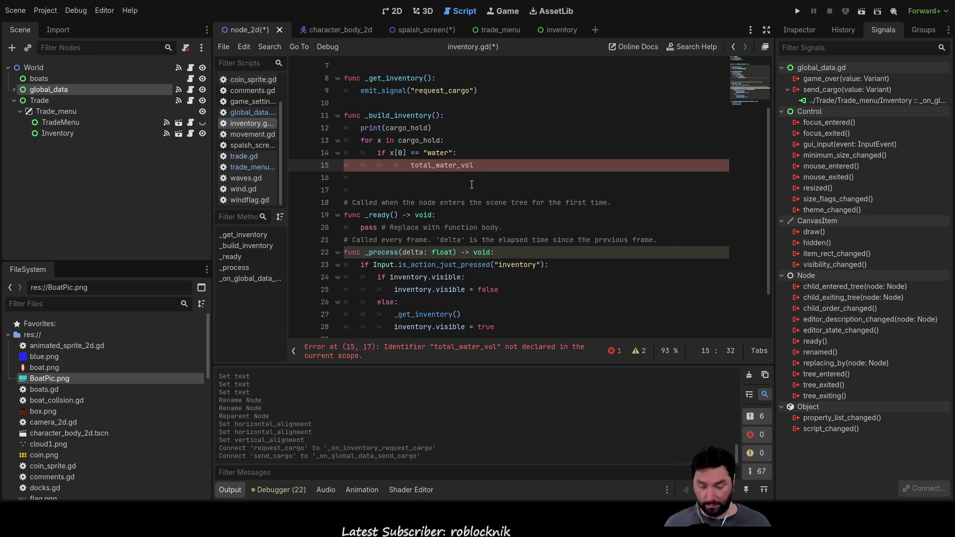
key(Escape)
key(Home)
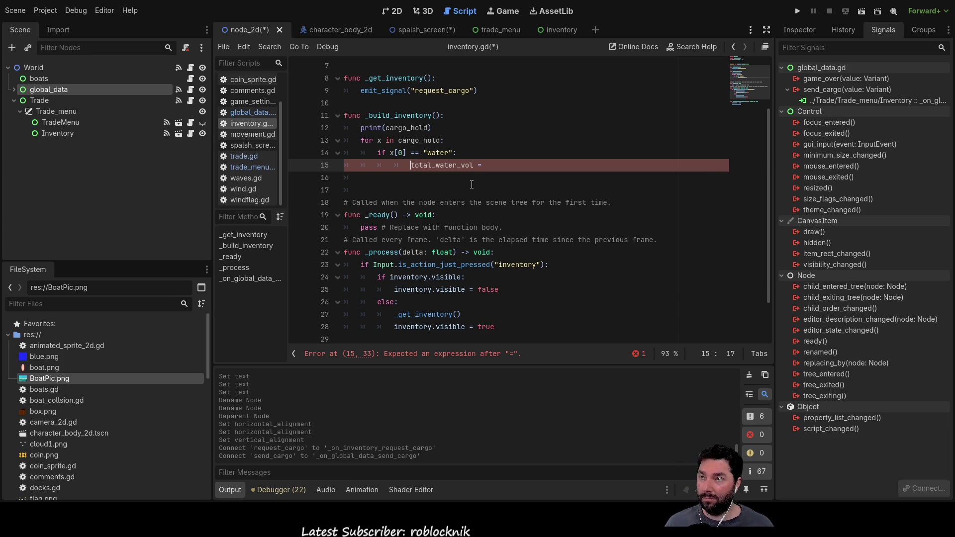
key(shift+Right)
key(shift+Right)
key(shift+Right)
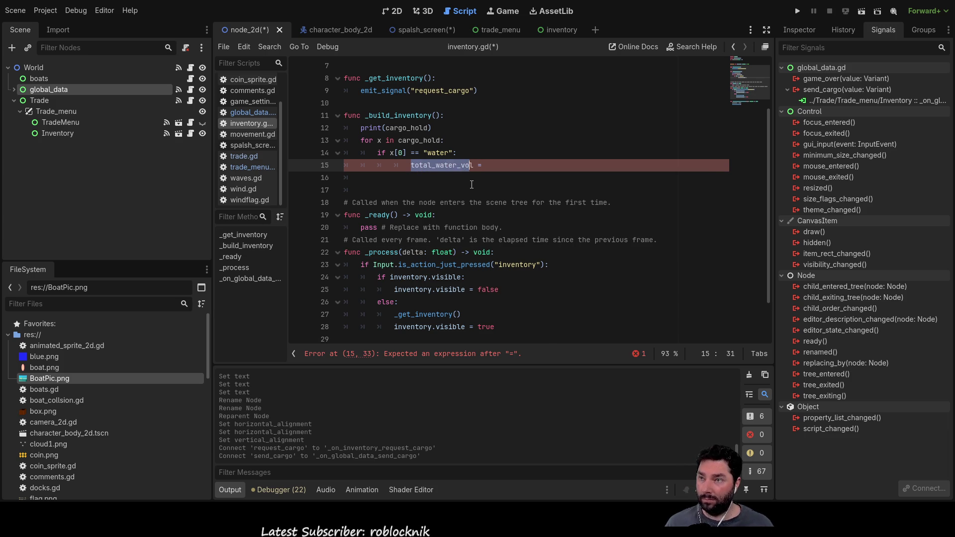
key(ctrl+c)
key(End)
key(ctrl+v)
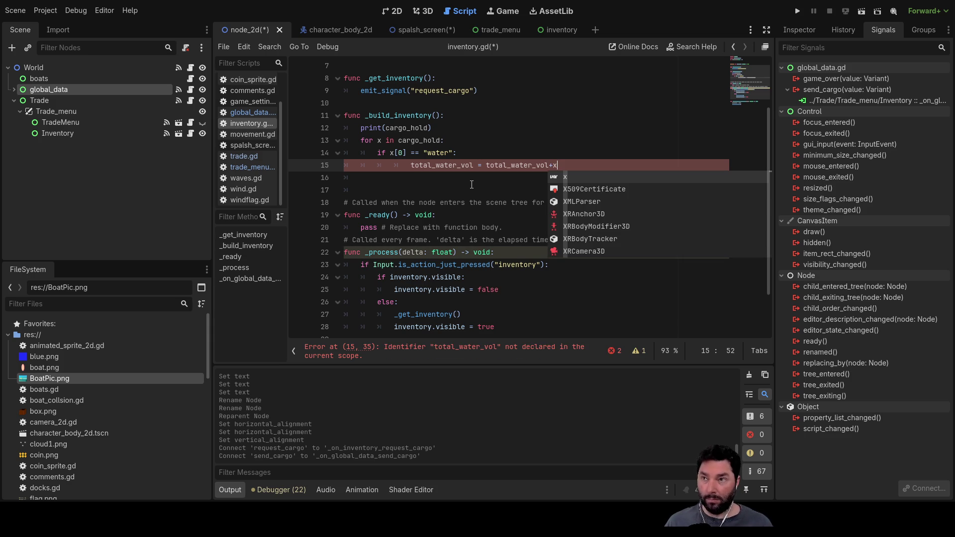
text([)
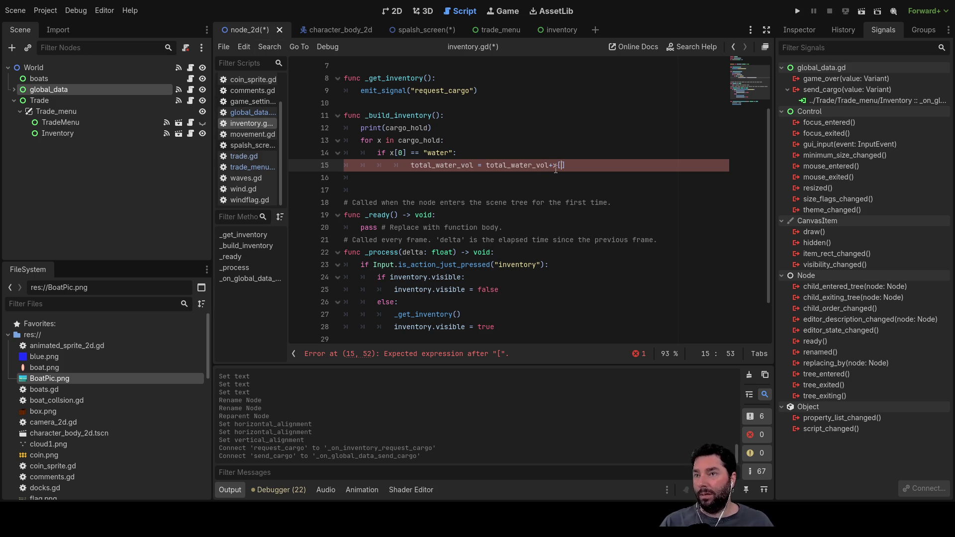
Fix the indentation of the volume sum line and the empty line below it.
click(453, 177)
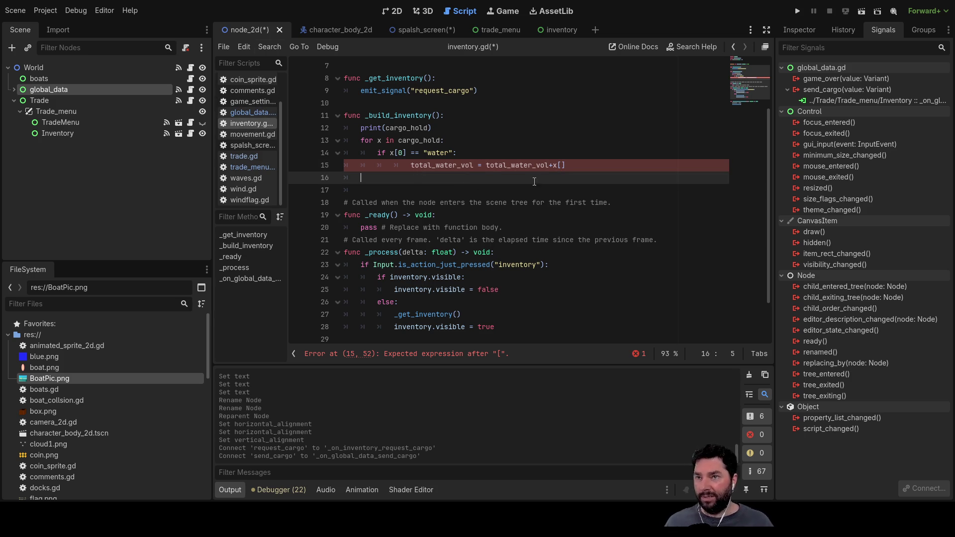
key(Tab)
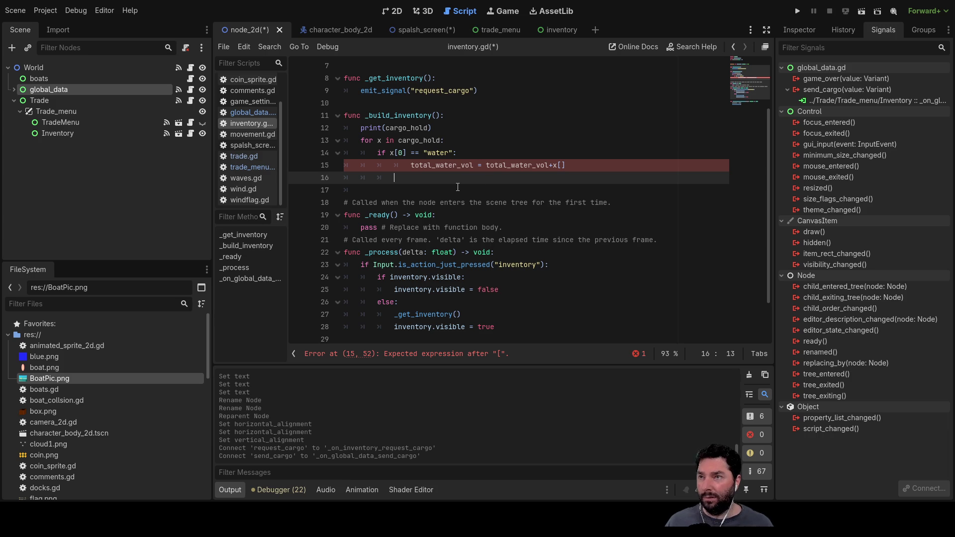
key(Up)
key(shift+Tab)
key(Down)
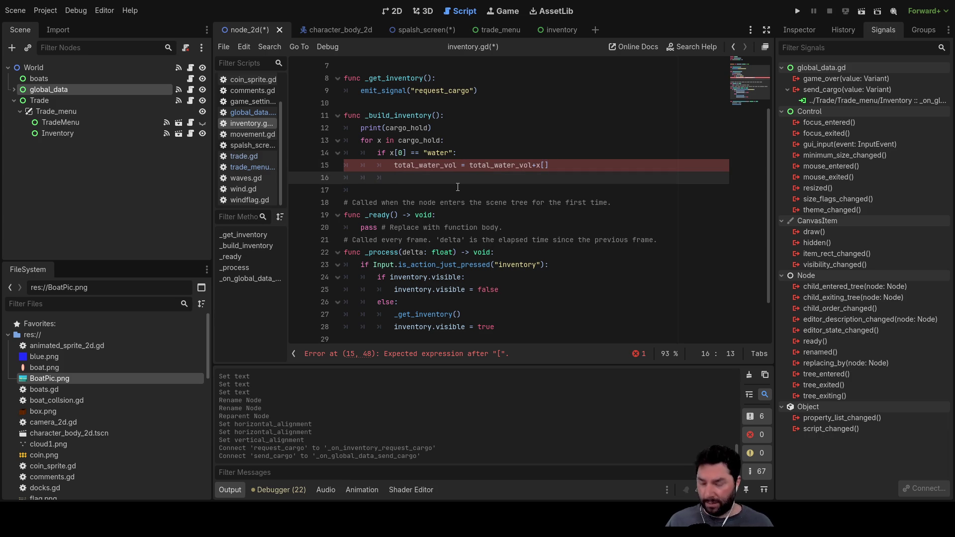
Write total_water_mass = total_water_mass + x[] on the next line.
text(total)
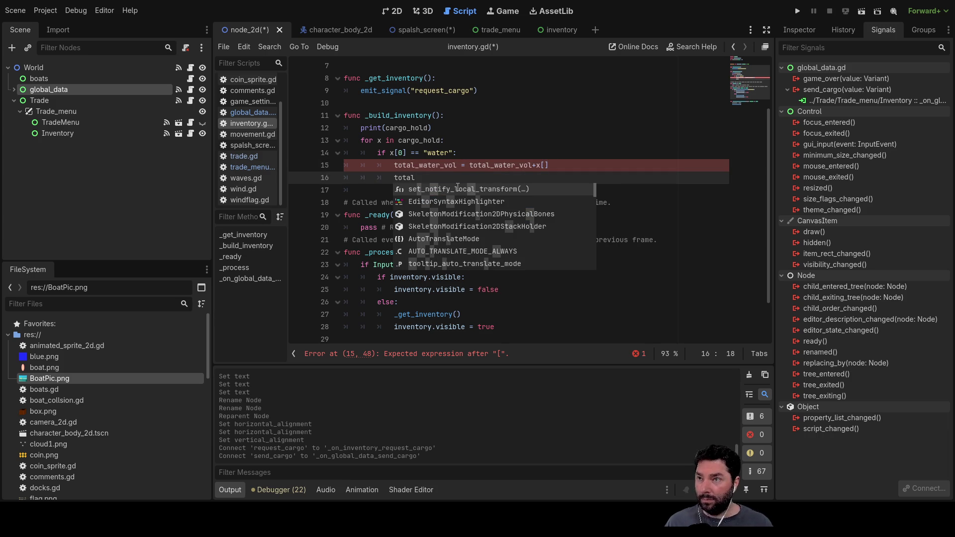
text(_water)
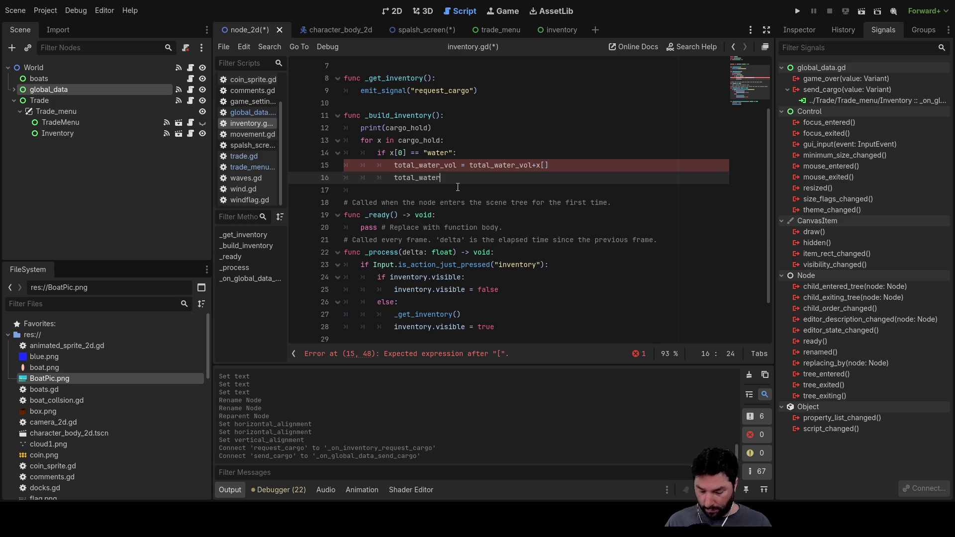
text(_mass)
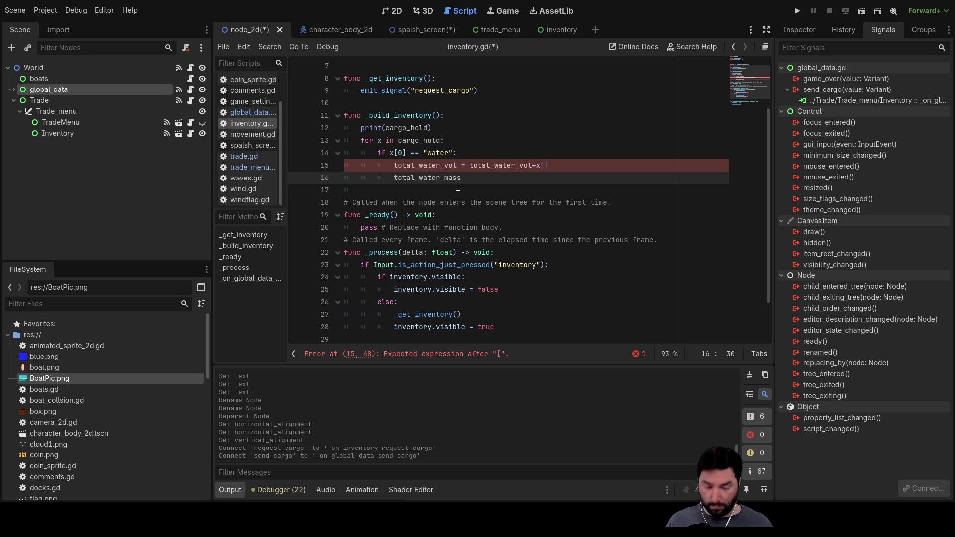
key(Left)
key(Left)
key(Left)
key(Left)
key(shift+Right)
key(shift+Right)
key(shift+Right)
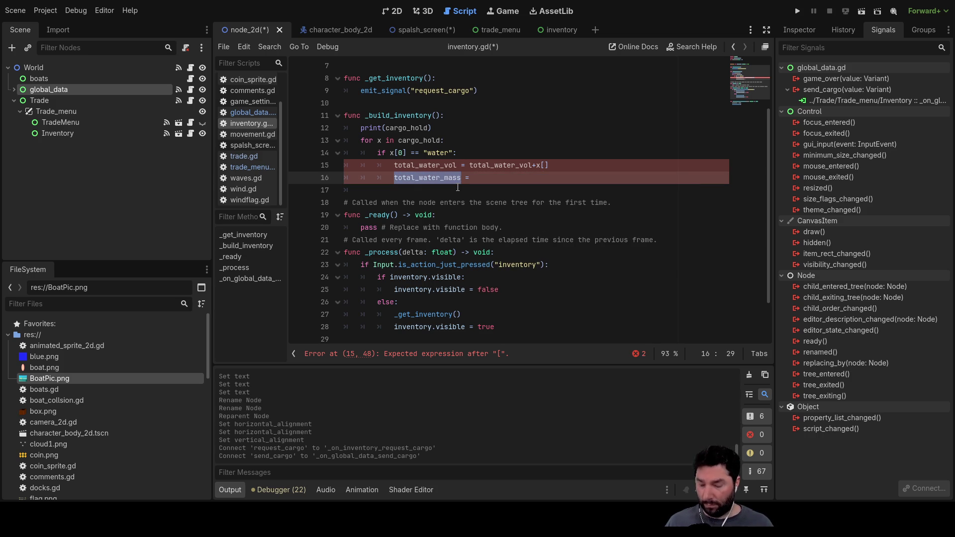
key(Right)
key(ctrl+v)
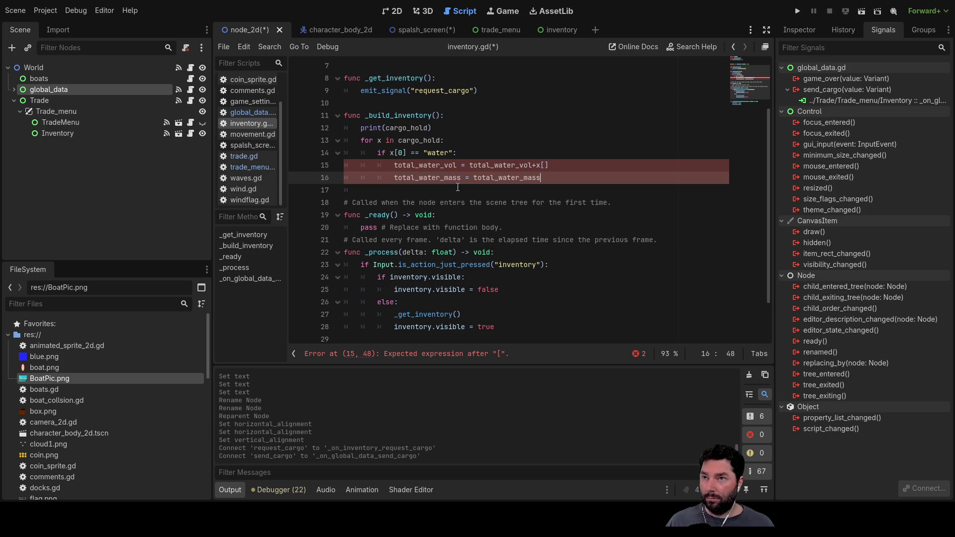
text(+x[])
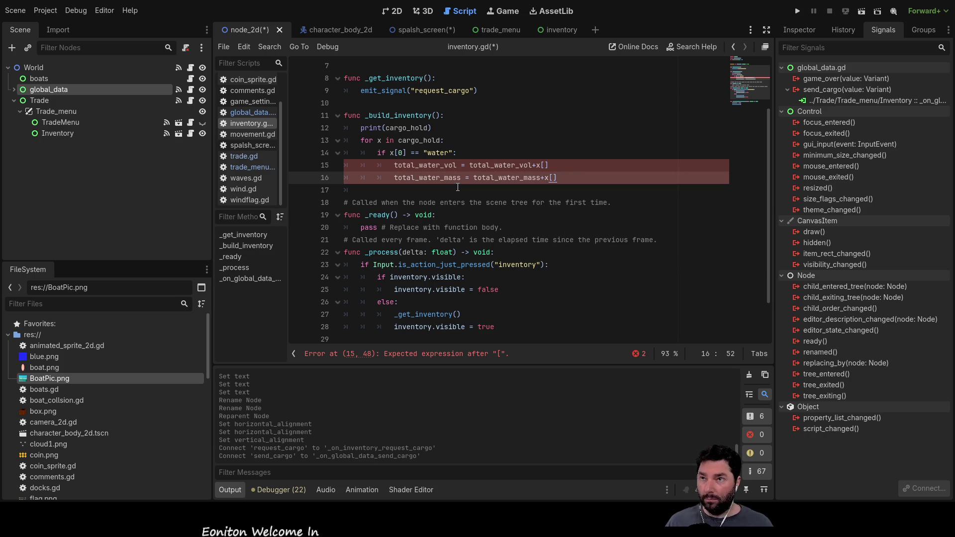
key(Return)
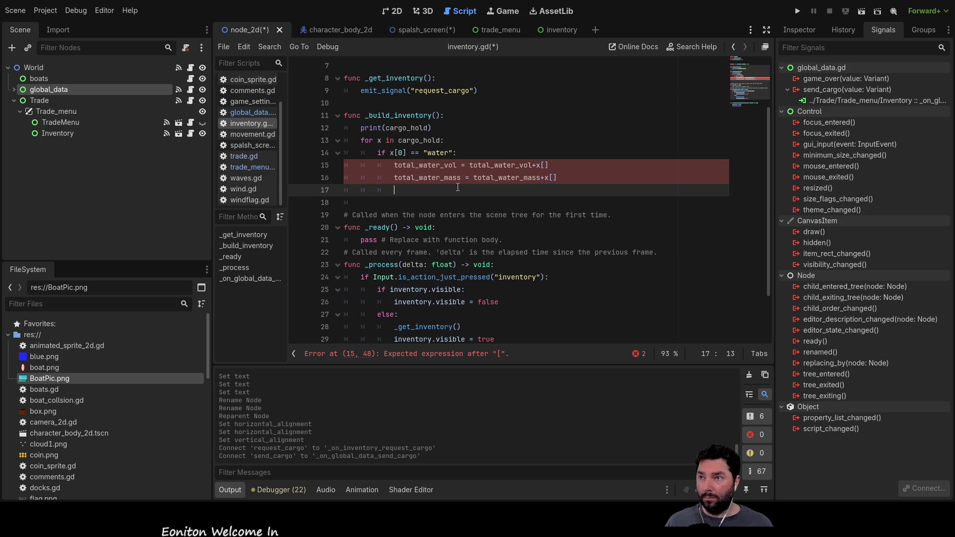
click(562, 30)
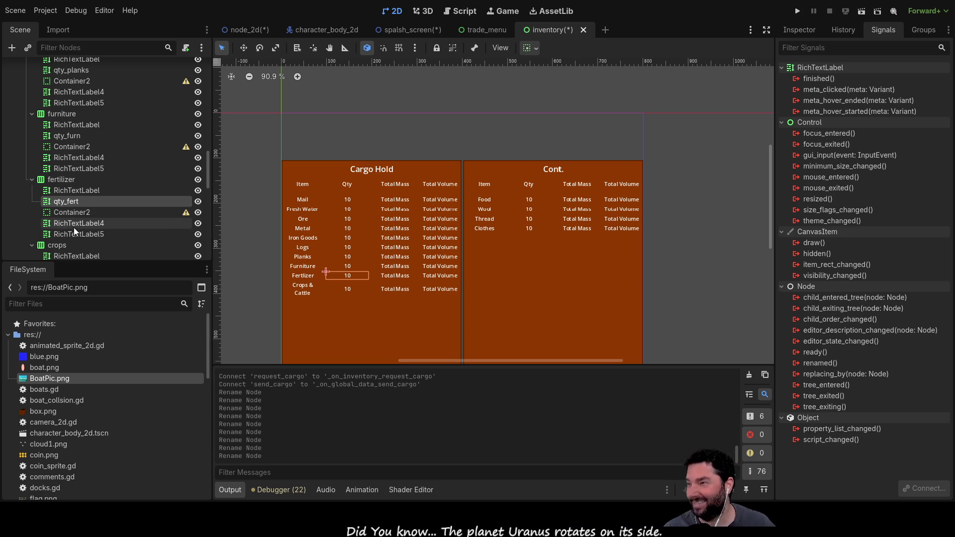
Rename the Crops & Cattle and Food quantity labels to qty_crops and qty_food.
click(351, 288)
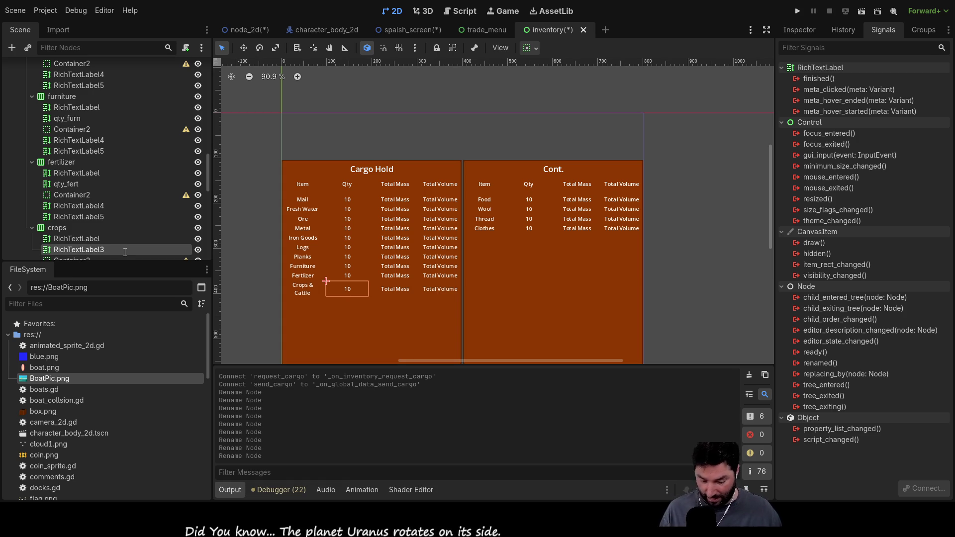
text(qty_crops)
key(Return)
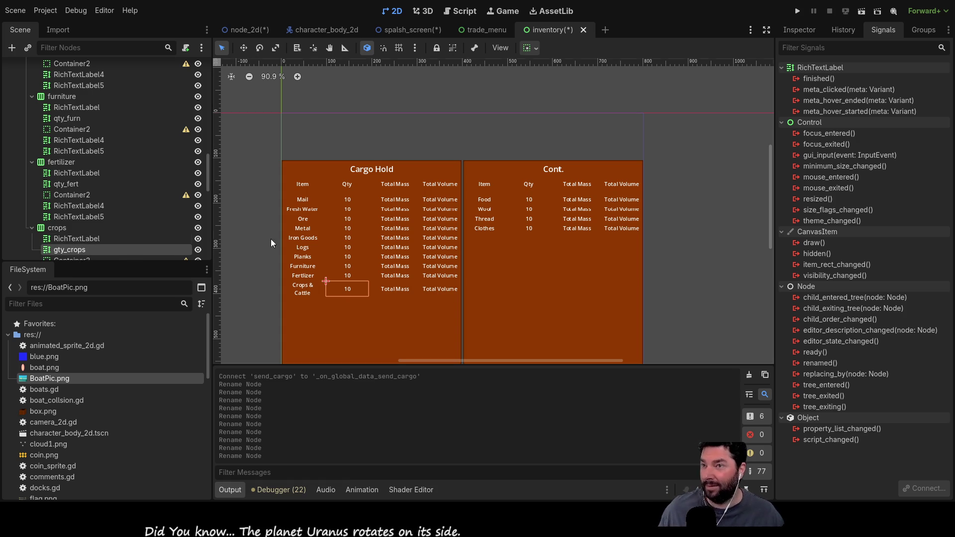
click(529, 200)
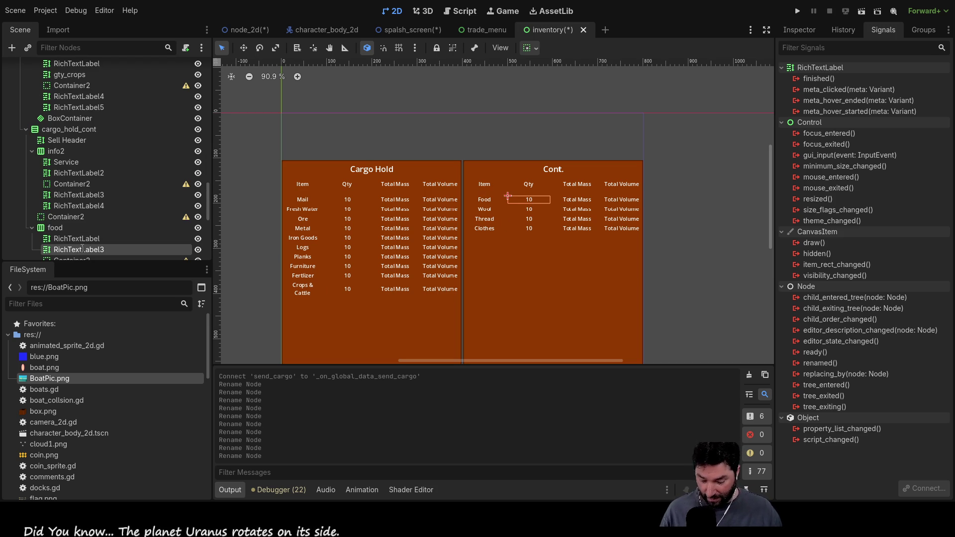
text(qty_food)
key(Return)
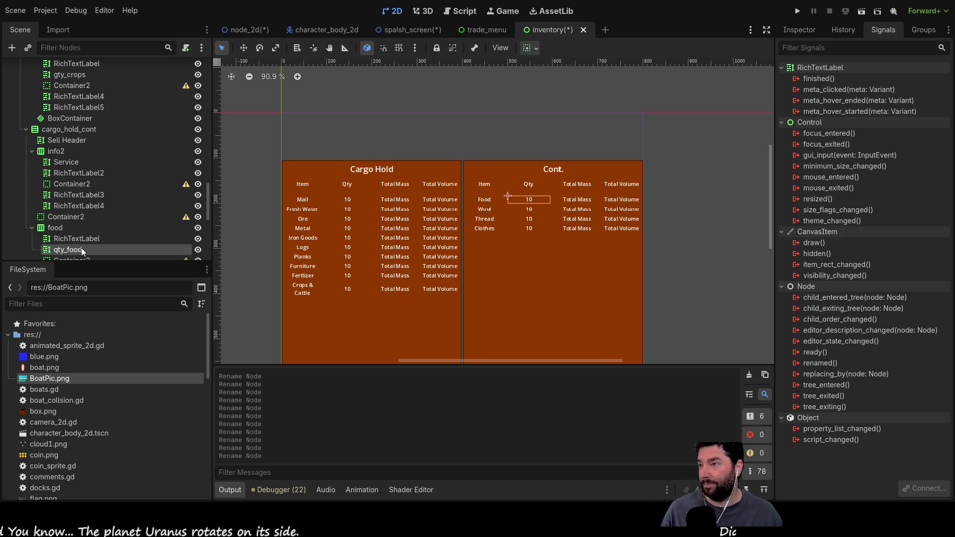
Rename the Wool and Thread labels to qty_wood and qty_thread, then select the Clothes label and HBoxContainer3.
click(530, 210)
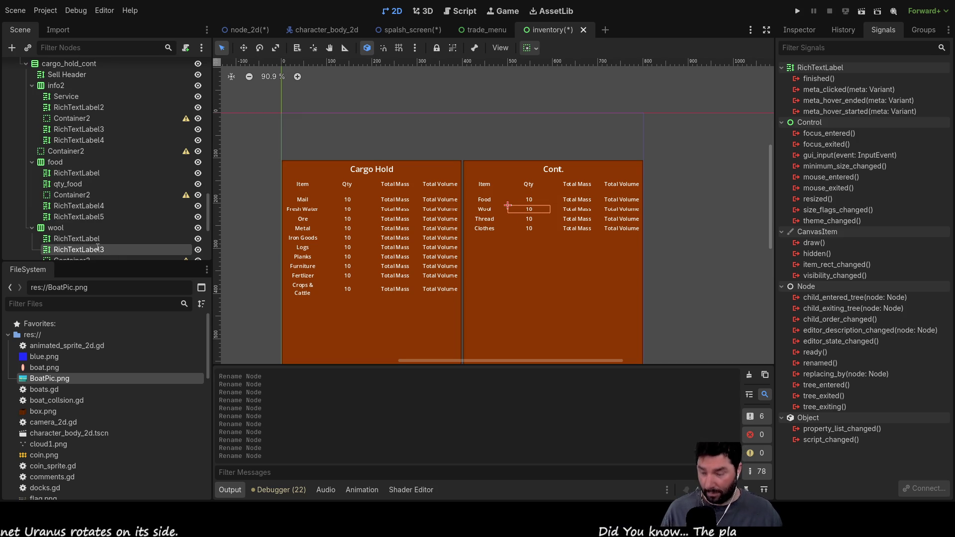
text(qty_wood)
key(Return)
click(532, 220)
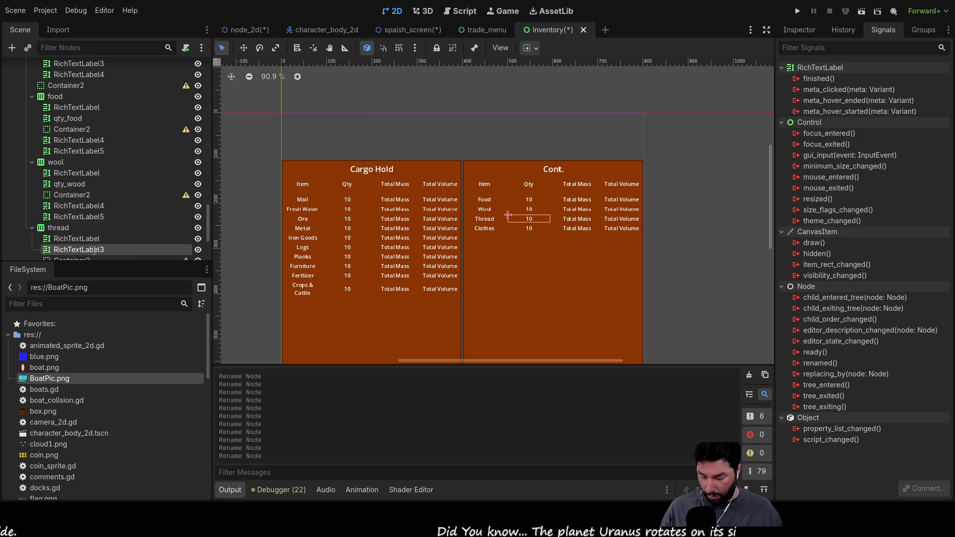
text(qty_thread)
key(Return)
click(530, 229)
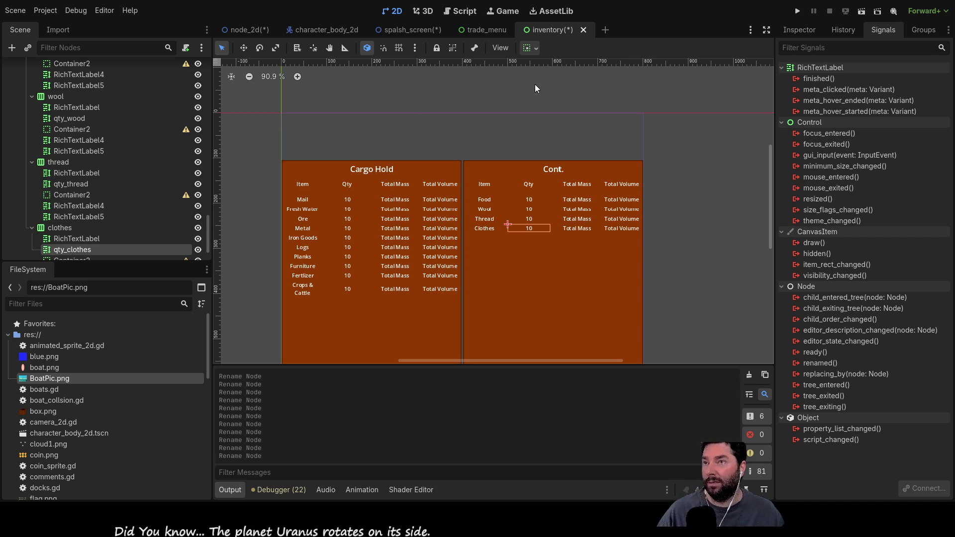
scroll(100, 205, up, 2)
scroll(100, 202, up, 10)
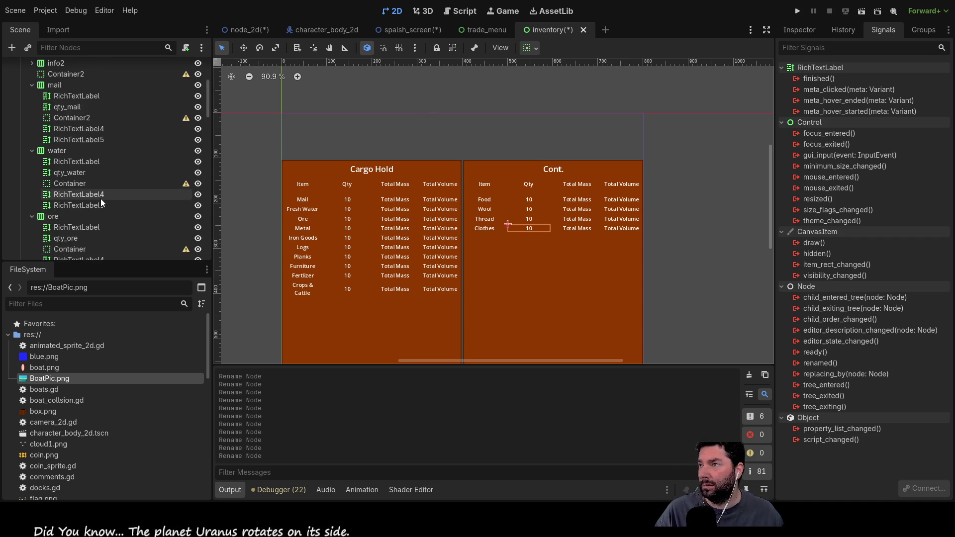
scroll(101, 199, up, 5)
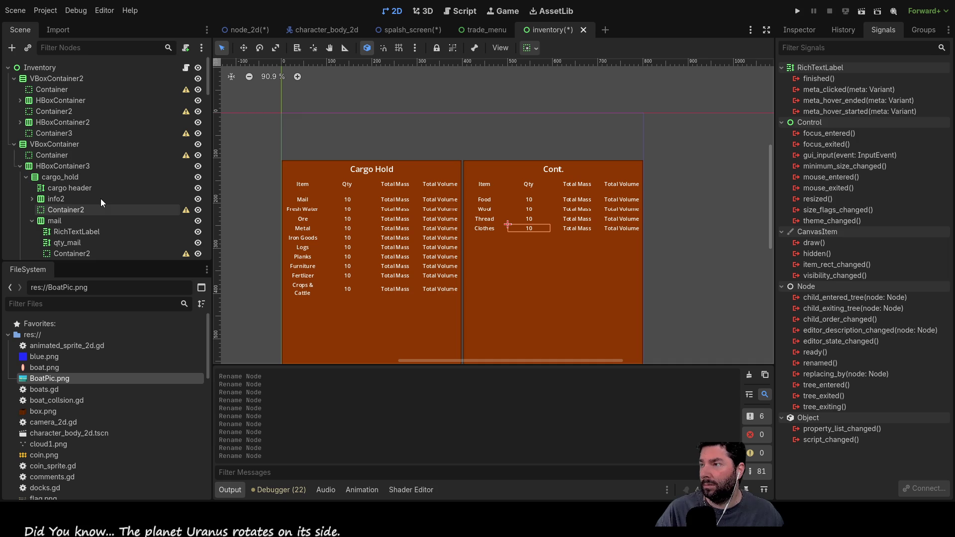
click(60, 166)
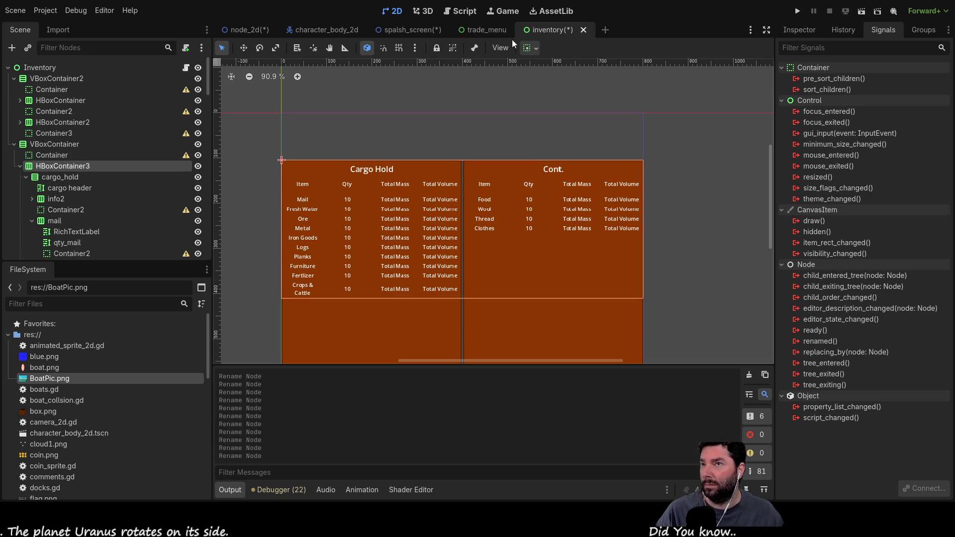
Copy the [name,Price,weight,volume,location brought from] list from trade.gd, returning to inventory.gd above _build_inventory.
click(460, 11)
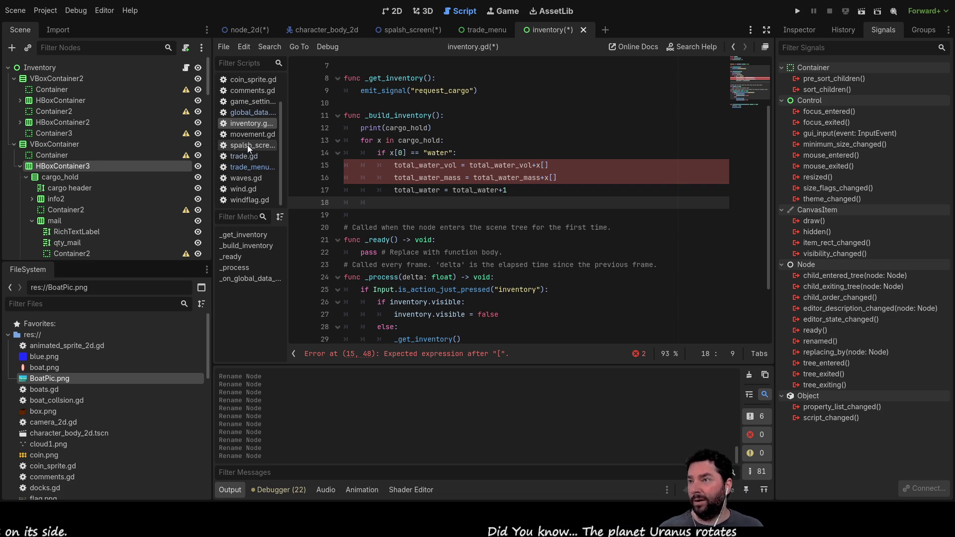
scroll(255, 99, up, 2)
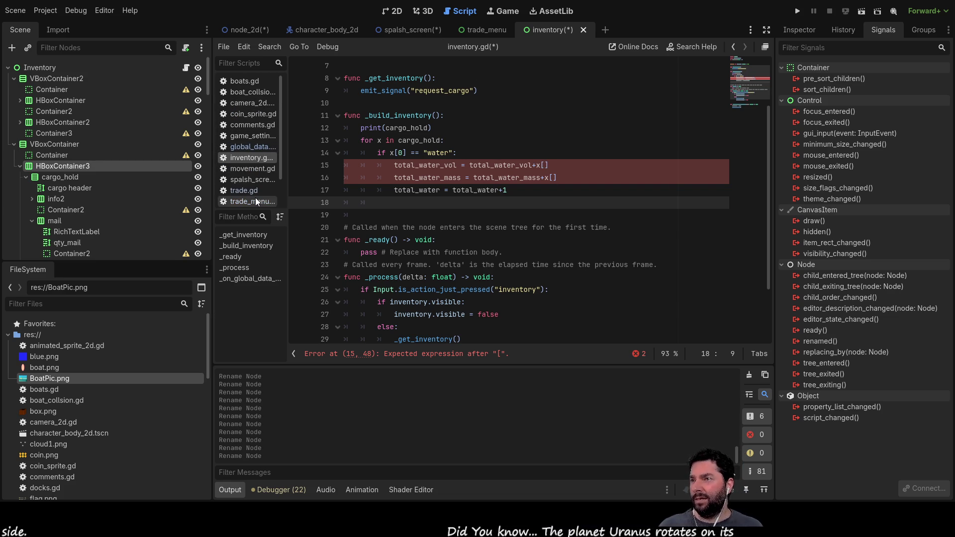
scroll(255, 193, down, 2)
click(249, 157)
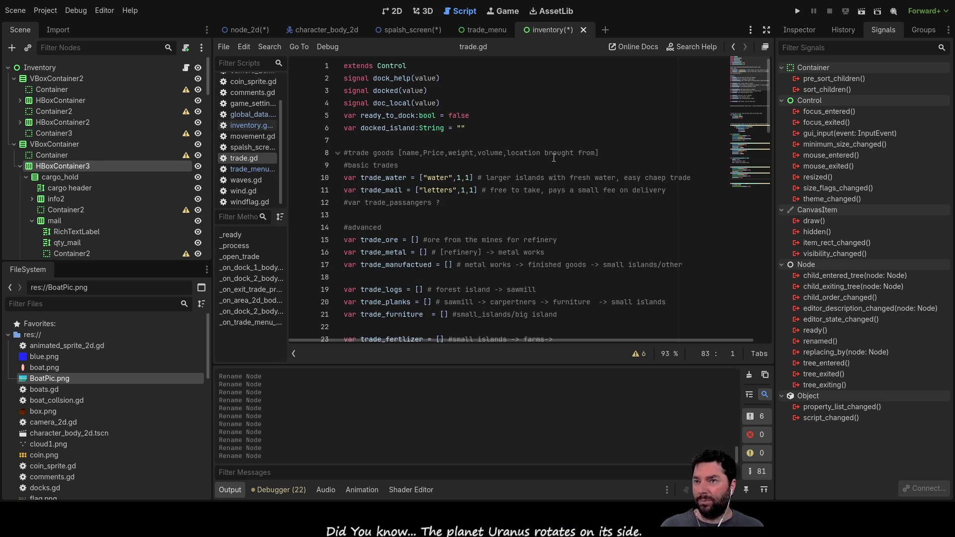
drag(598, 154, 398, 154)
key(ctrl+c)
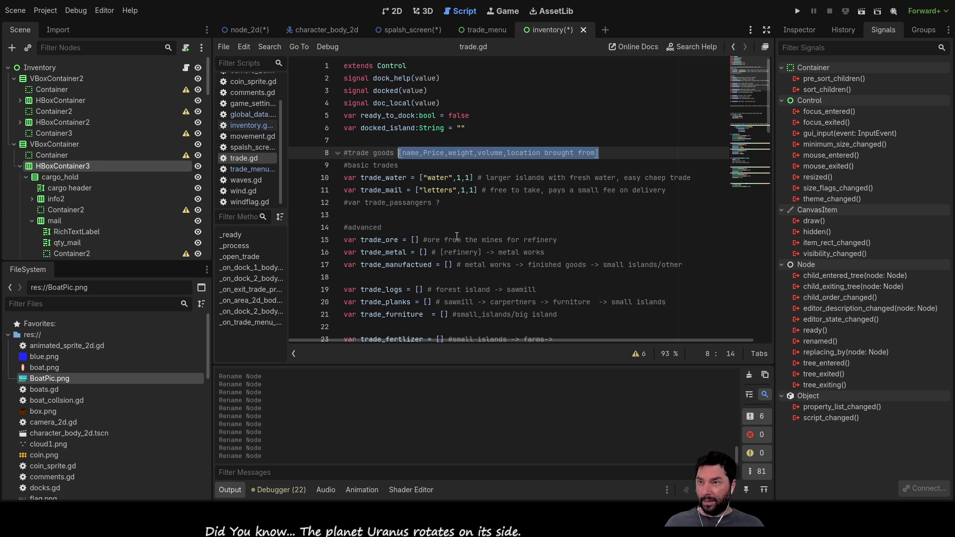
click(246, 125)
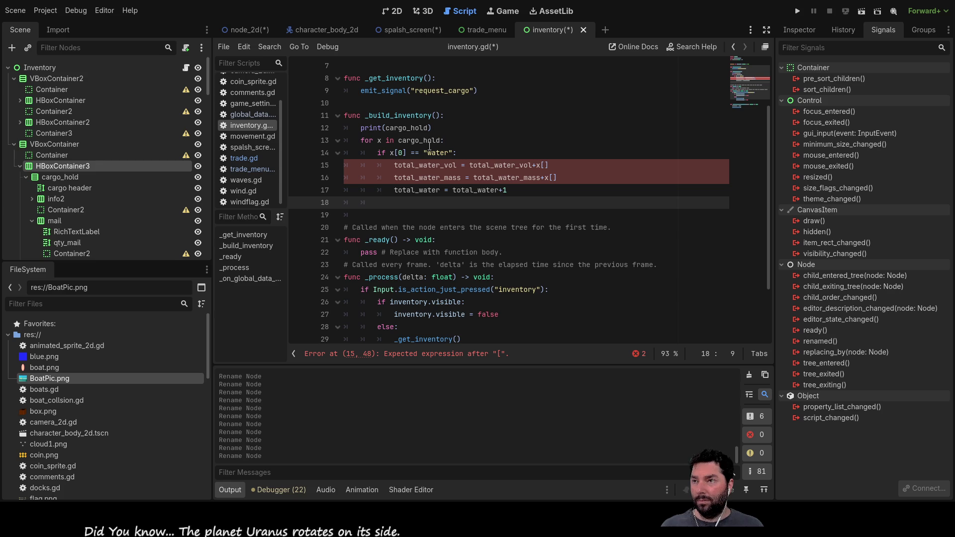
click(380, 105)
Paste the field list as a # comment, then index mass with x[2] and volume with x[3].
key(ctrl+v)
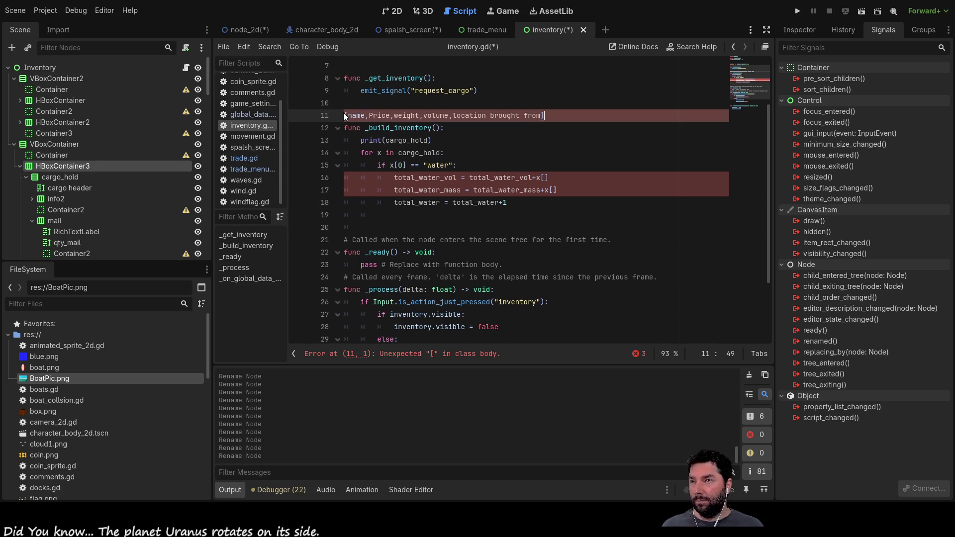
click(347, 115)
text(#)
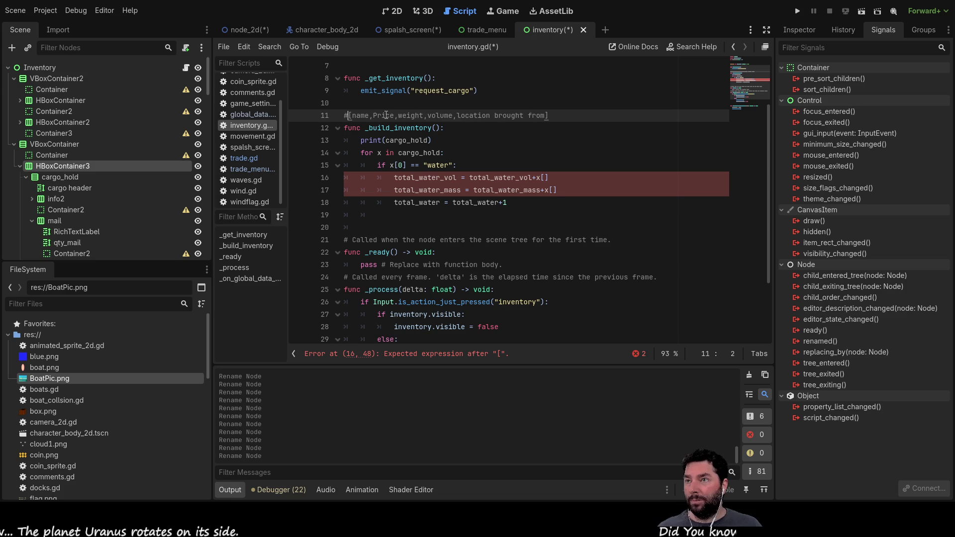
double_click(413, 116)
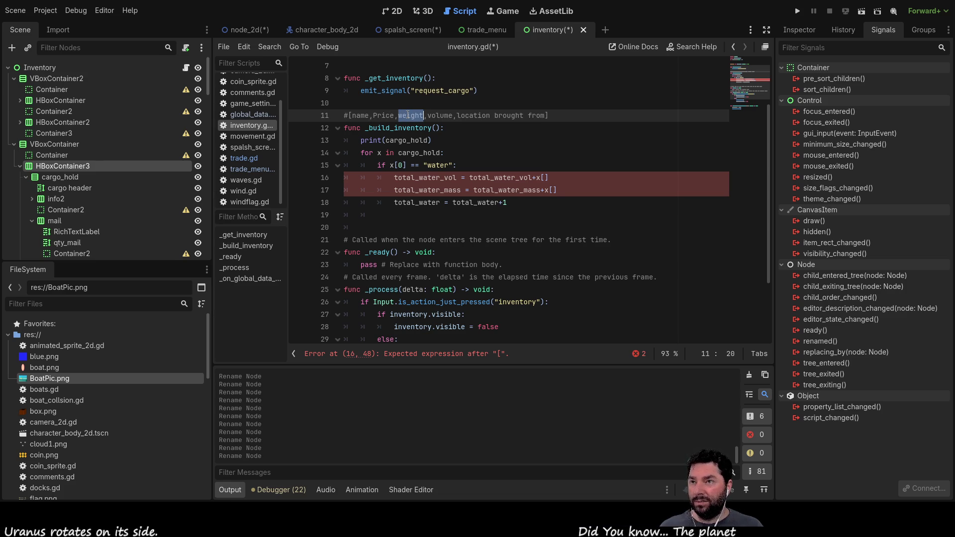
click(556, 191)
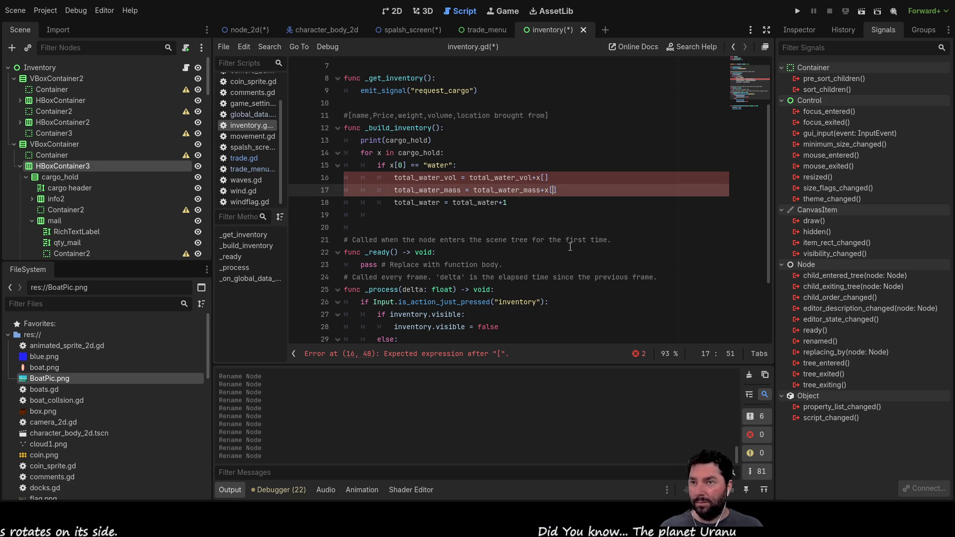
text(2)
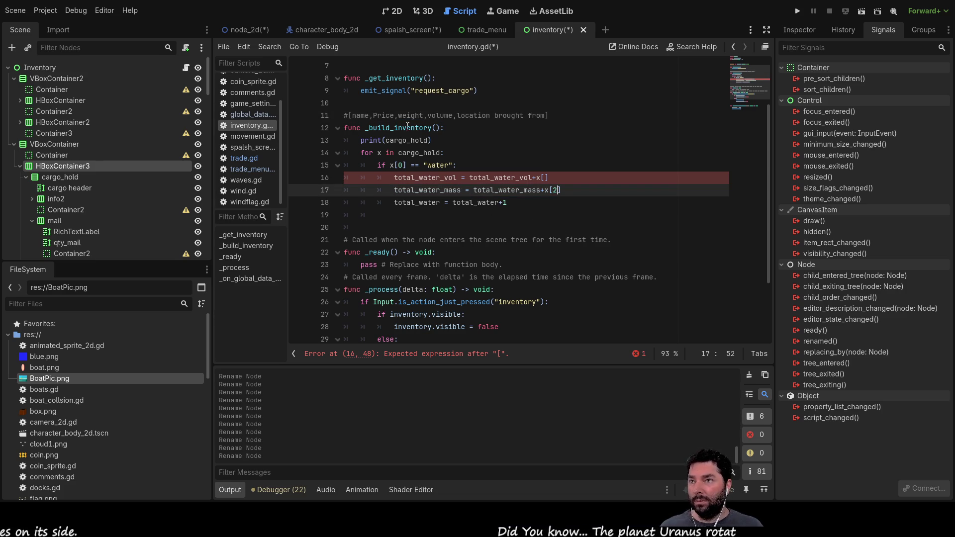
click(545, 177)
text(3)
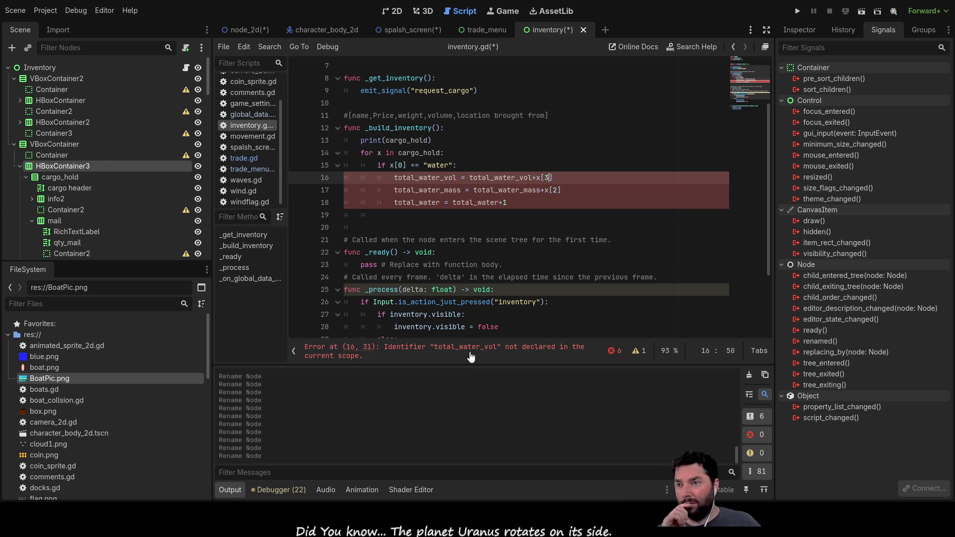
Insert blank lines above print(cargo_hold) in _build_inventory.
double_click(425, 178)
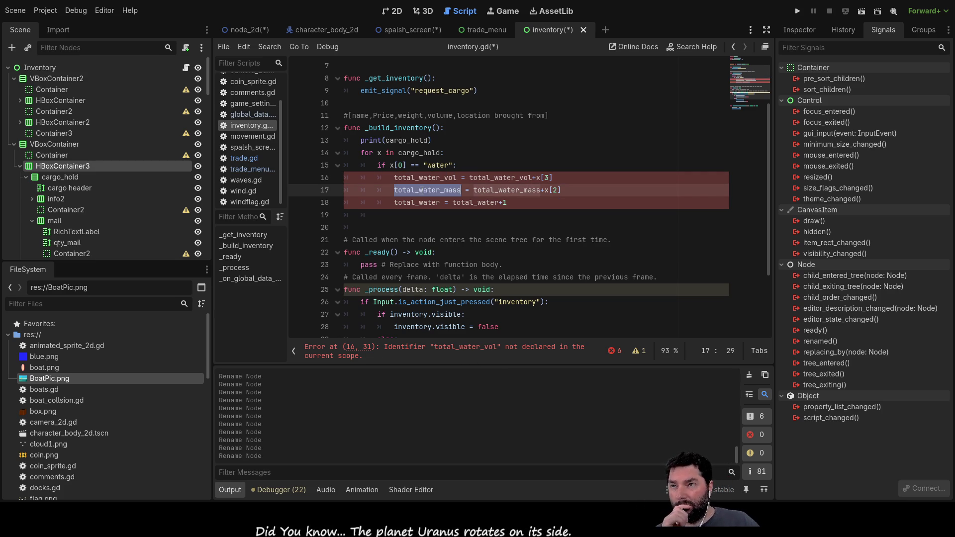
click(353, 140)
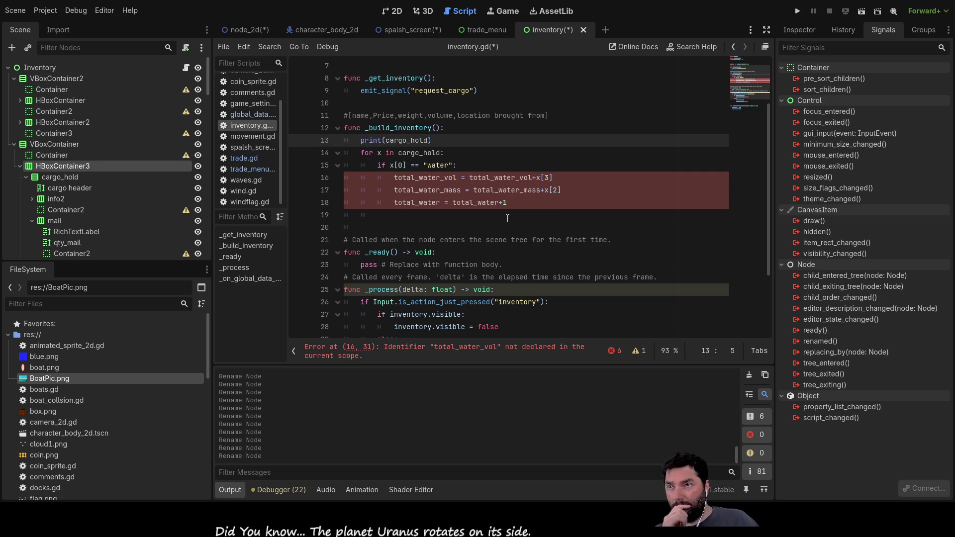
key(Return)
key(Return)
key(Return)
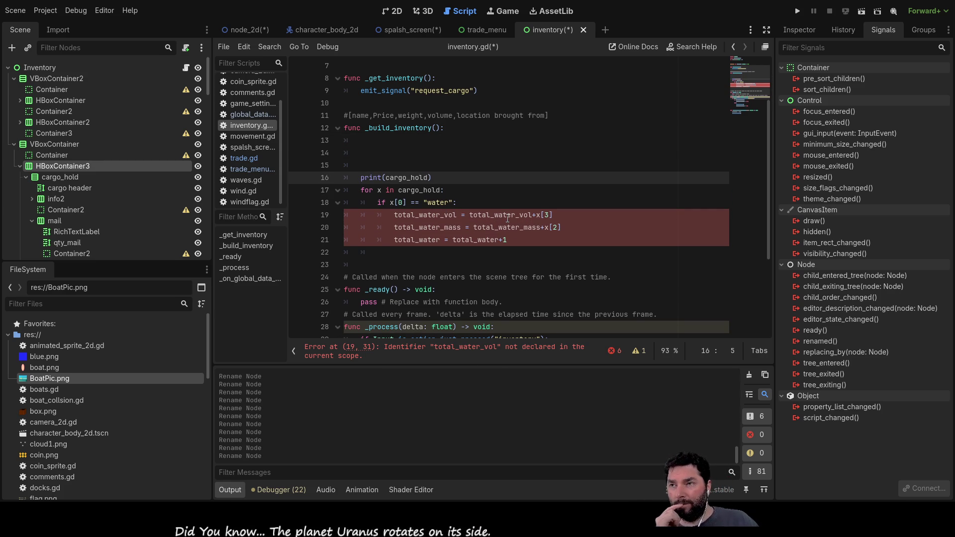
key(Up)
key(Up)
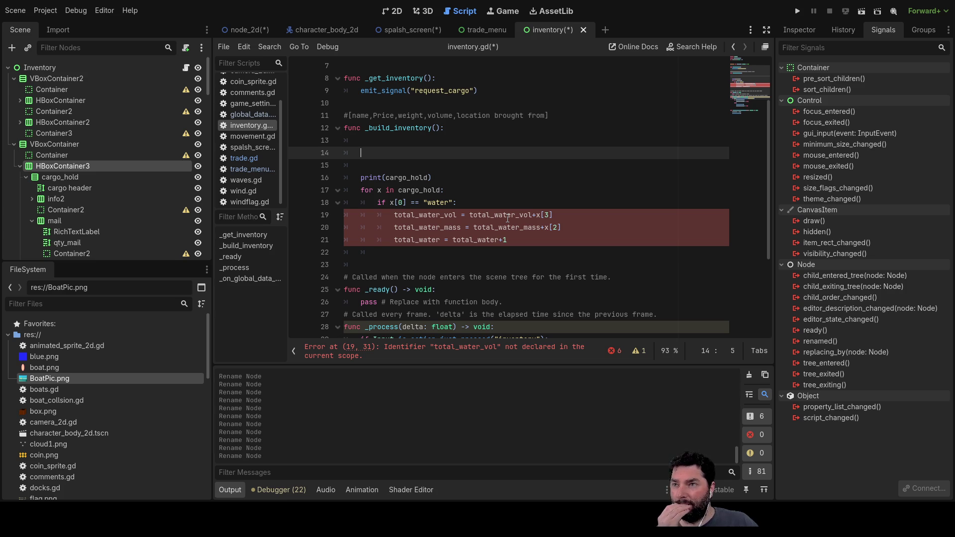
key(Down)
key(Down)
key(Down)
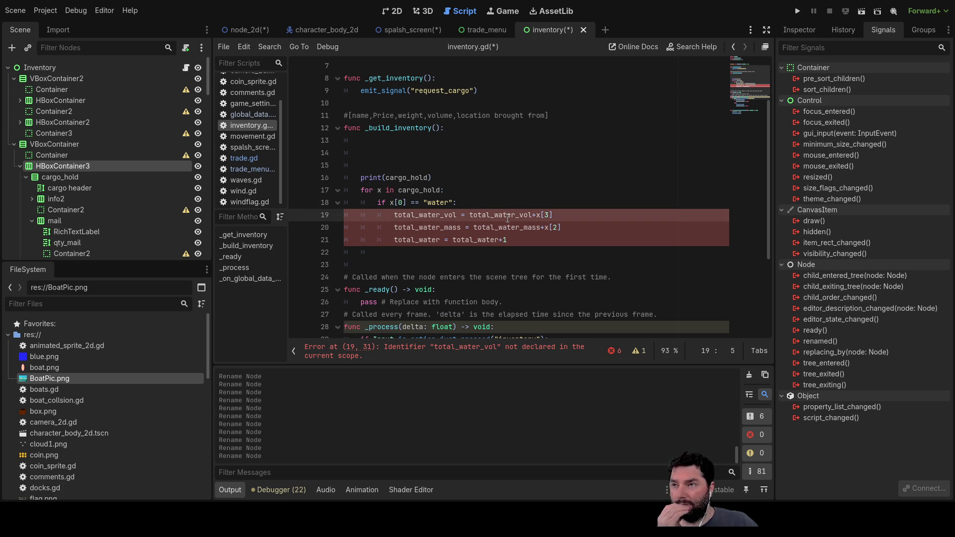
key(Down)
key(Down)
key(Down)
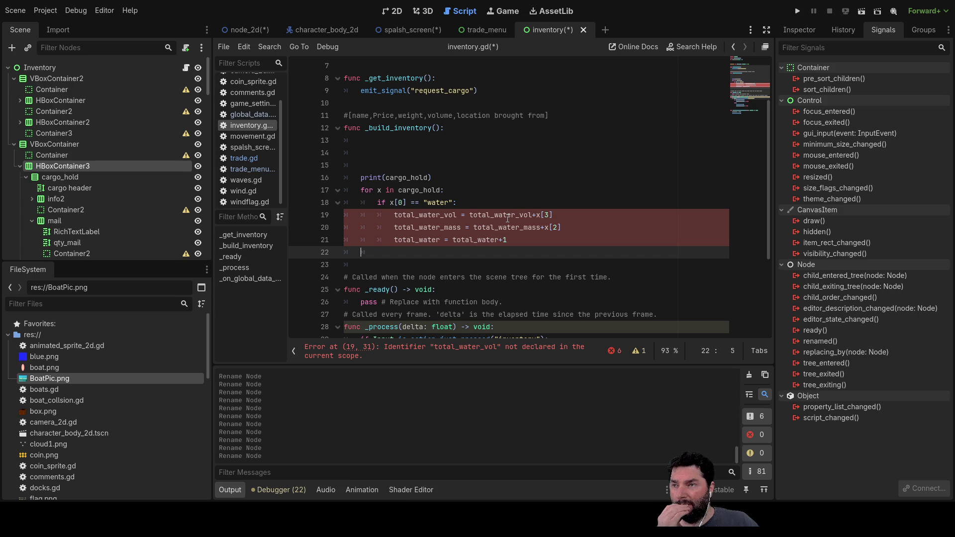
key(Up)
key(Up)
key(Up)
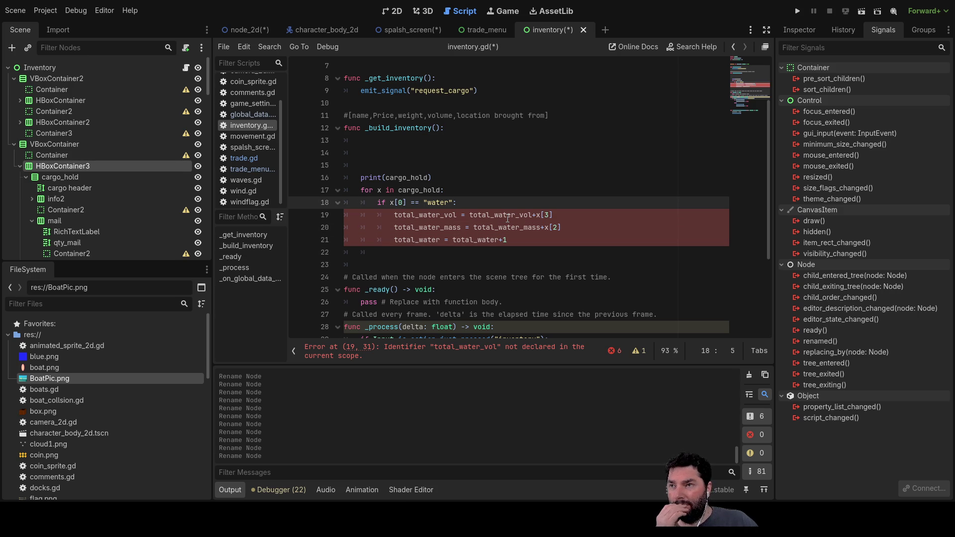
key(Down)
Shorten total_water_vol and total_water_mass to total_vol and total_mass.
key(Right)
key(Right)
key(Right)
key(Delete)
key(Delete)
key(Delete)
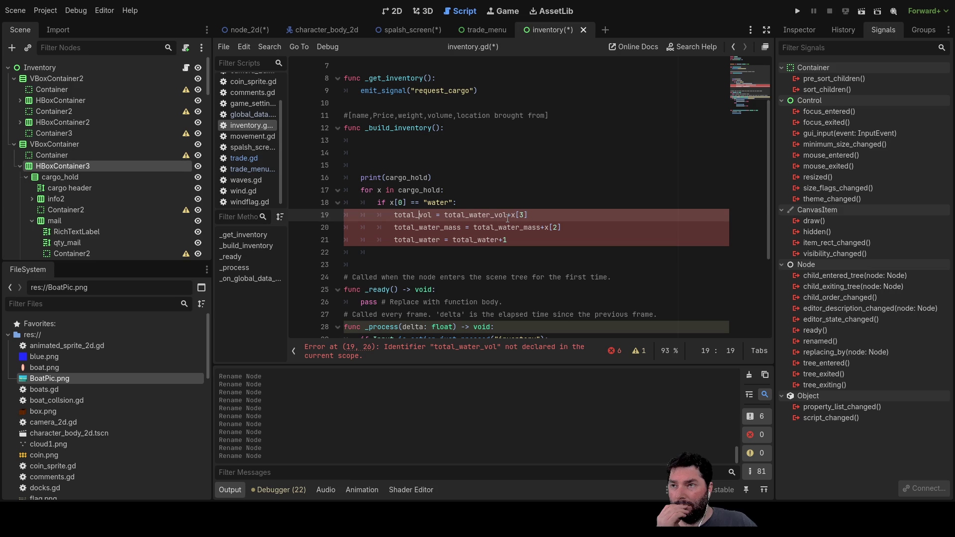
key(Down)
key(Delete)
key(Delete)
key(Delete)
key(Delete)
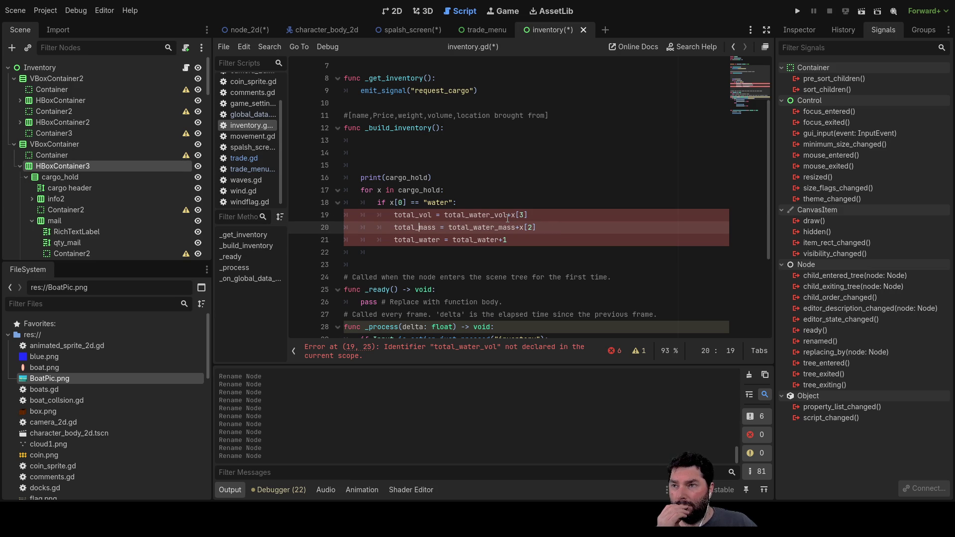
key(Down)
key(Delete)
key(Delete)
key(Delete)
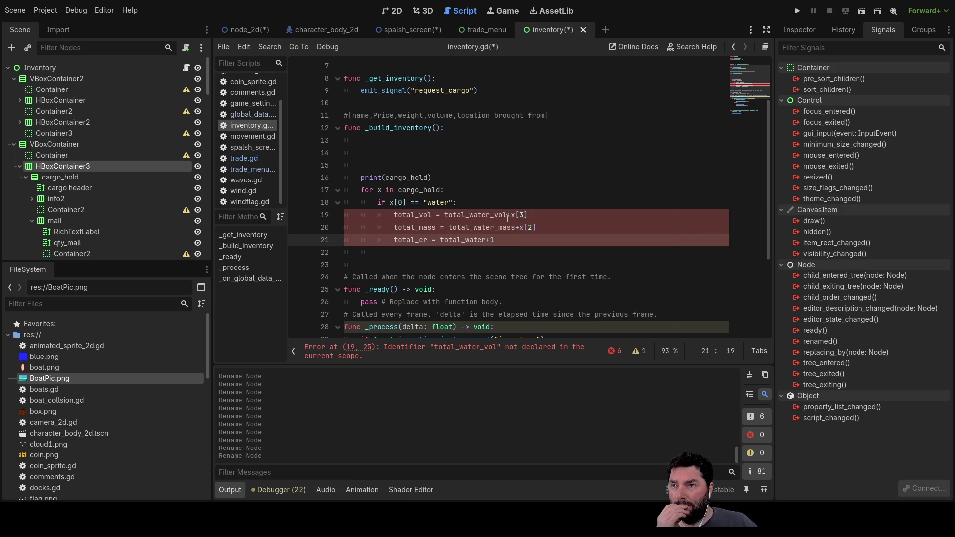
Open a new blank line above the water if check.
key(Up)
key(Up)
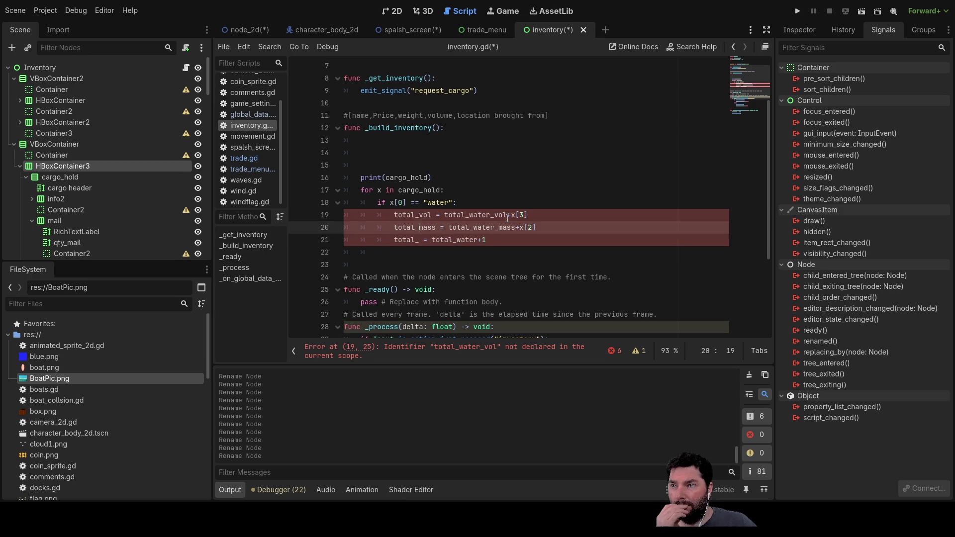
key(Left)
key(Left)
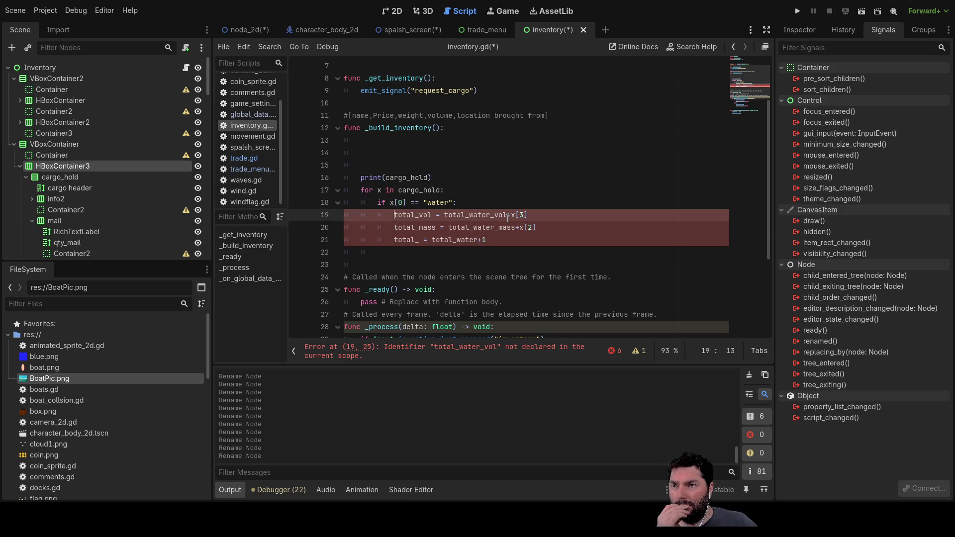
key(Up)
key(Left)
key(Left)
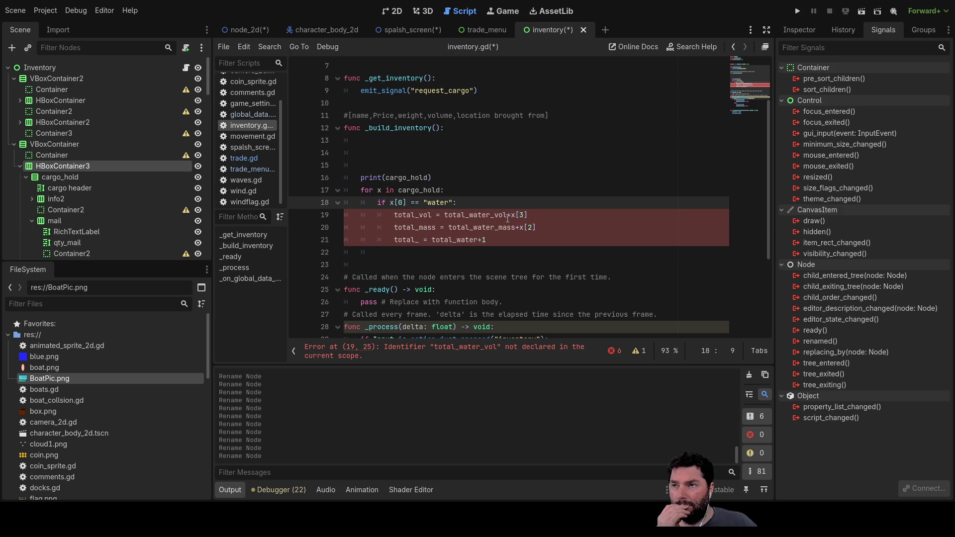
key(Return)
key(Up)
Discard the unfinished var line and remove the extra blank lines around print(cargo_hold).
text(var)
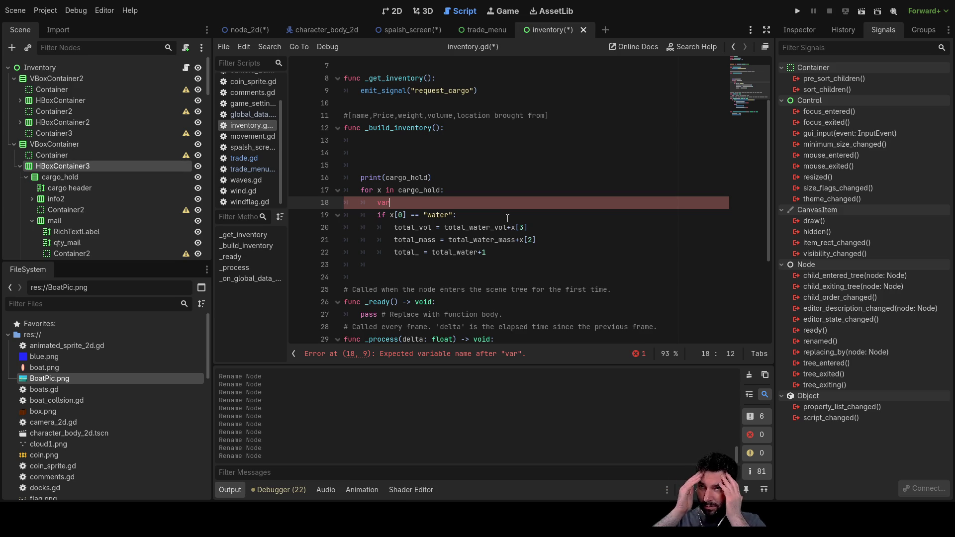
key(BackSpace)
key(BackSpace)
key(BackSpace)
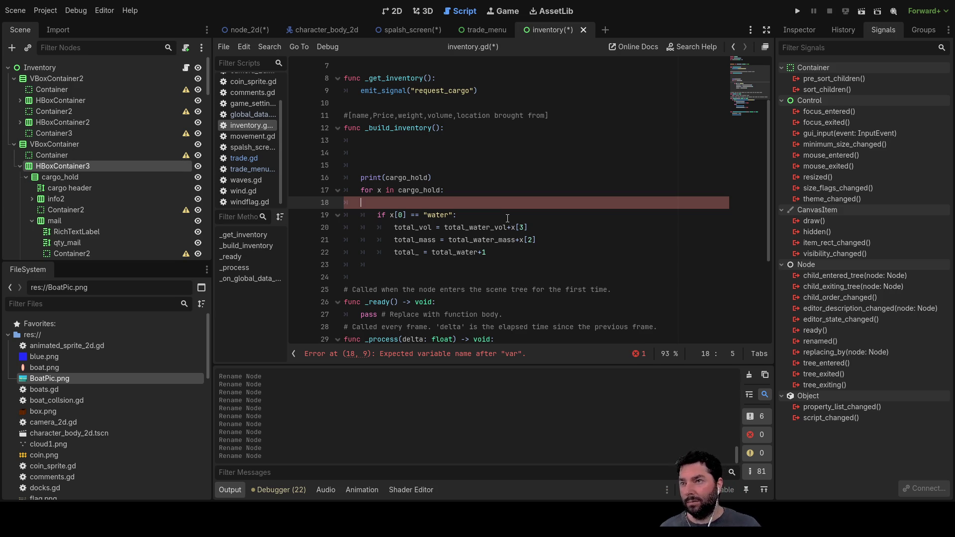
key(Up)
key(Up)
key(Up)
key(Delete)
key(Delete)
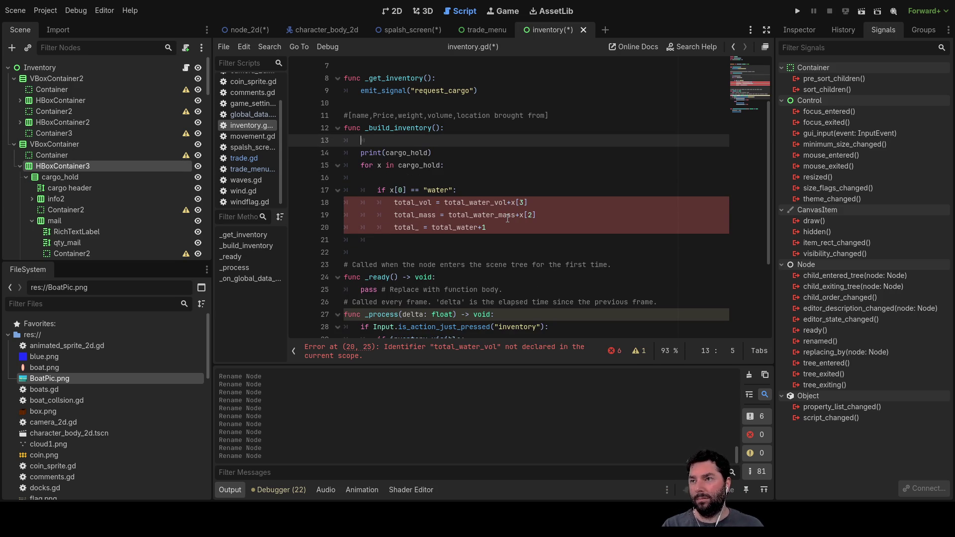
key(Delete)
key(Down)
key(Return)
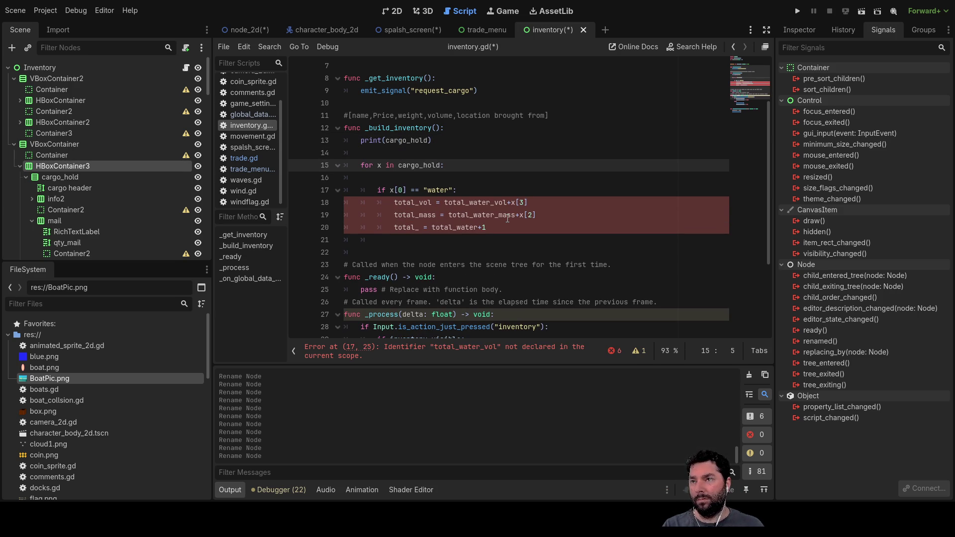
Move the field-list comment from line 11 to just above the for loop.
key(Up)
key(Up)
key(Up)
key(Home)
key(shift+Right)
key(shift+Right)
key(shift+Right)
key(shift+Right)
key(shift+Right)
key(shift+Right)
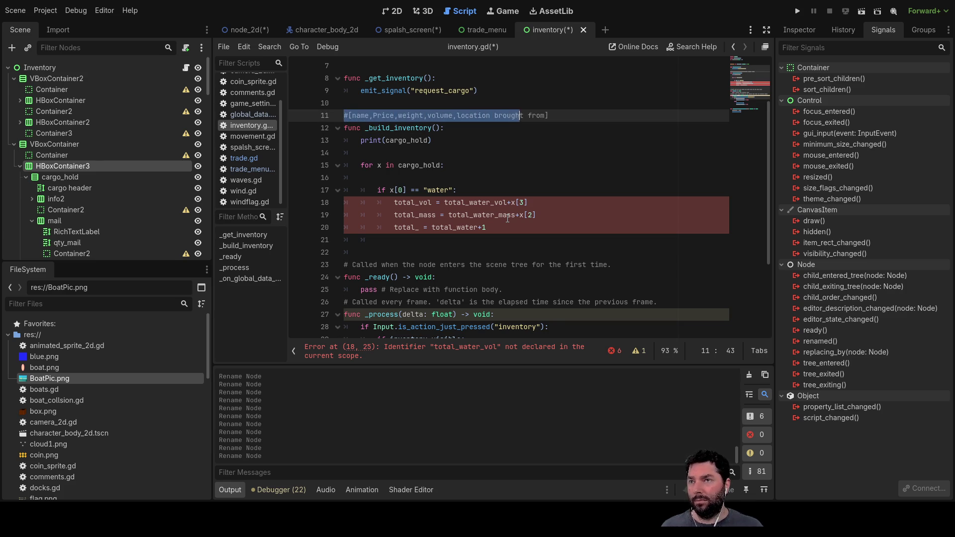
key(BackSpace)
key(Down)
key(Down)
key(Down)
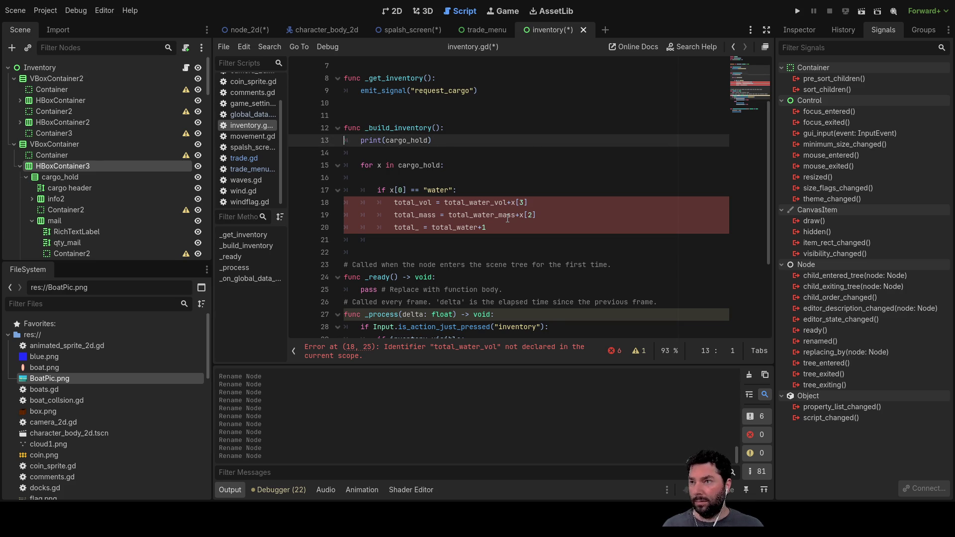
key(Up)
text(#[name,Price,weight,volume,location brought from])
key(Left)
key(Left)
key(Left)
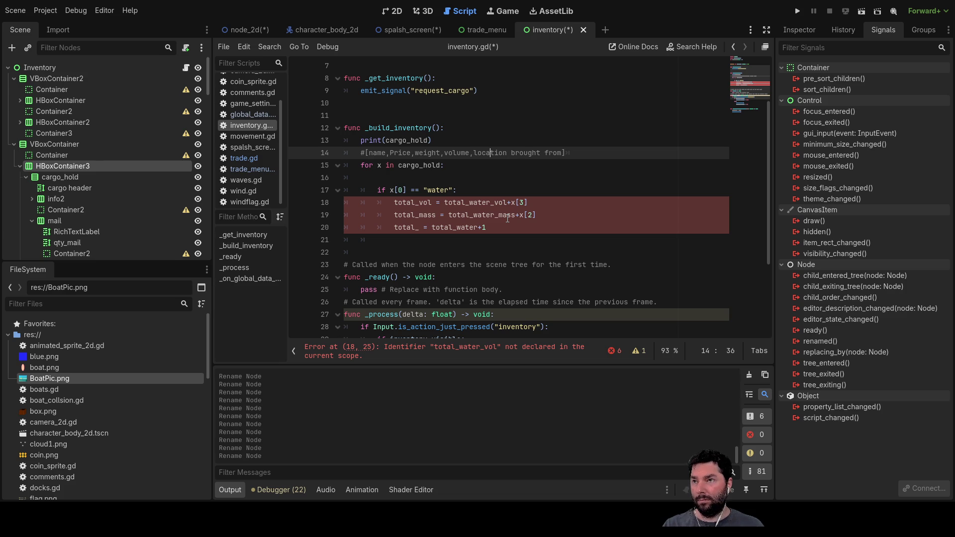
key(Down)
key(Down)
key(Down)
key(Up)
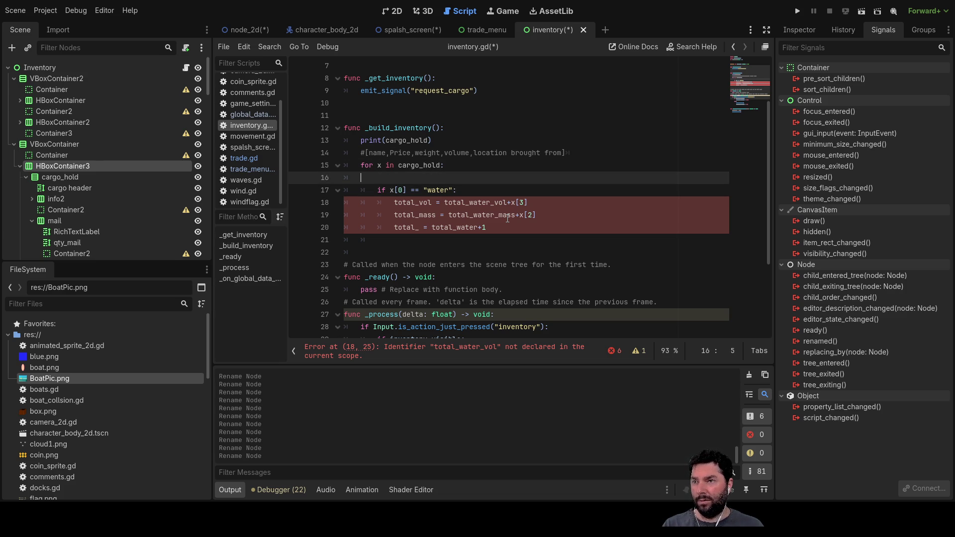
key(Down)
key(Down)
key(ctrl+Right)
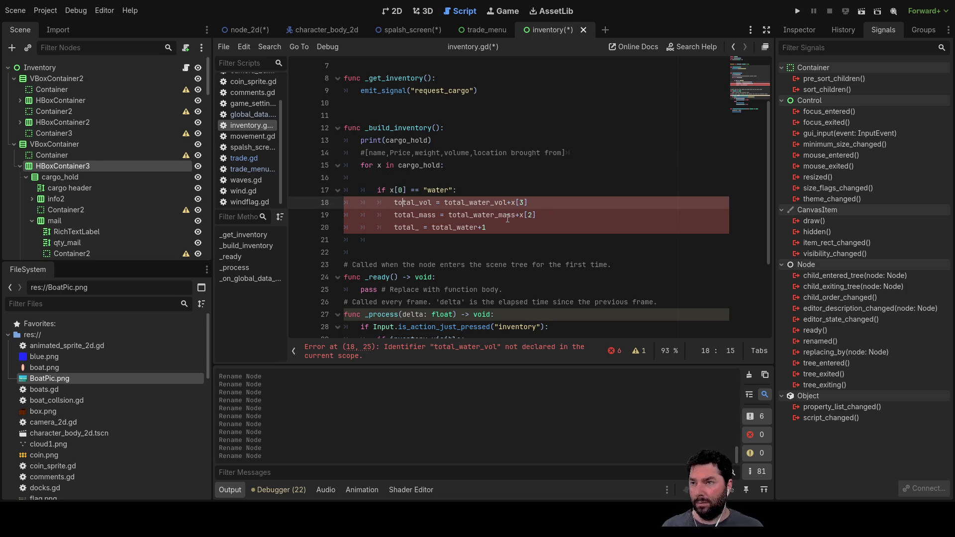
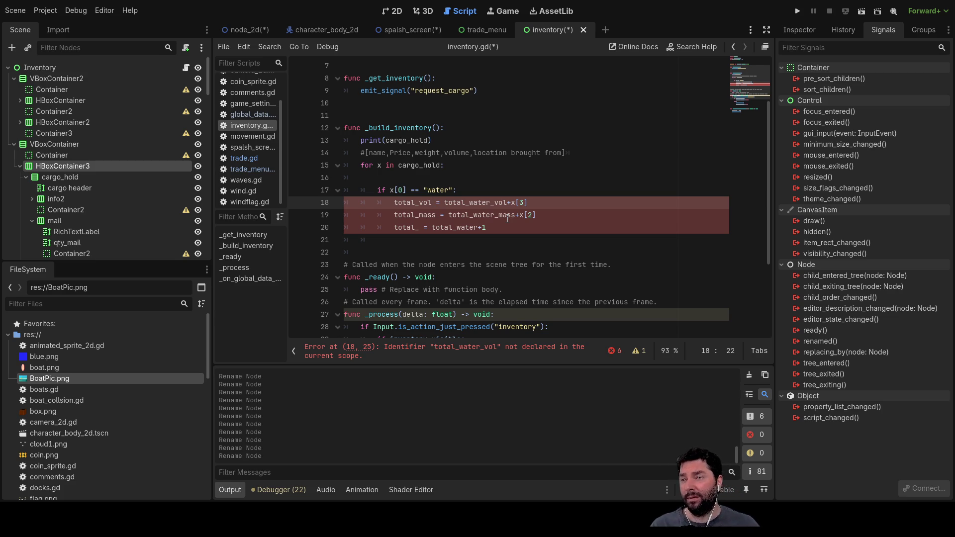
Delete the blank line under the for loop and make the volume line assign into total_vol[x].
key(Up)
key(Up)
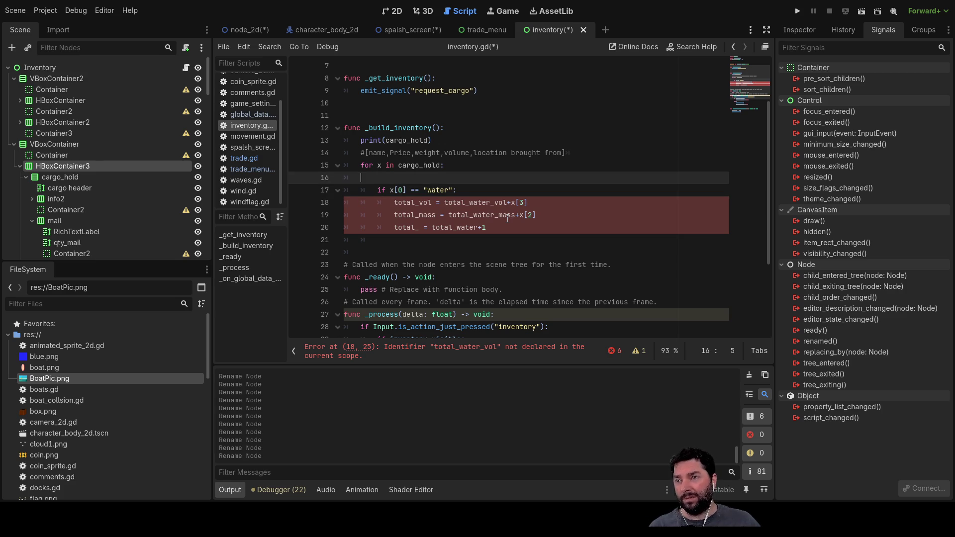
key(ctrl+shift+k)
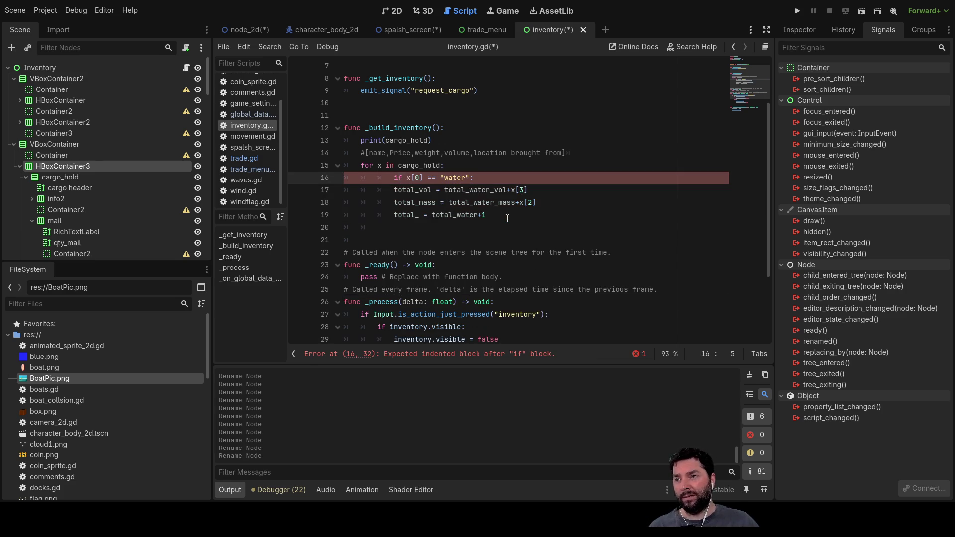
key(Down)
key(Down)
key(Up)
key(Up)
key(Down)
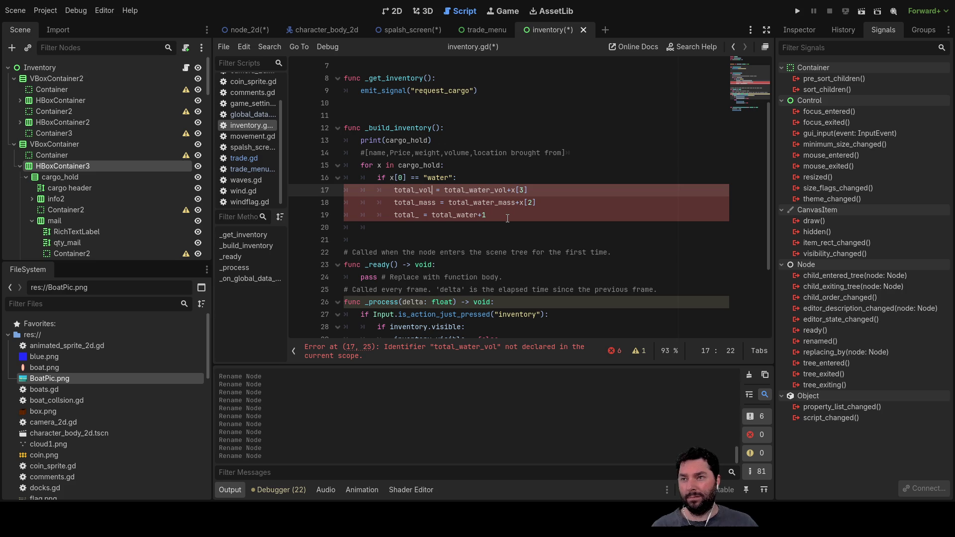
text([x)
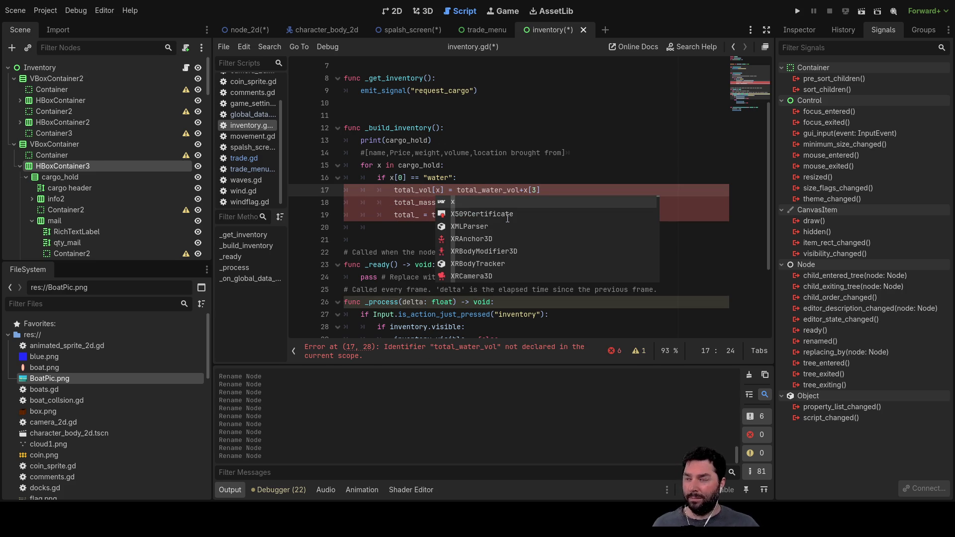
key(Up)
key(Up)
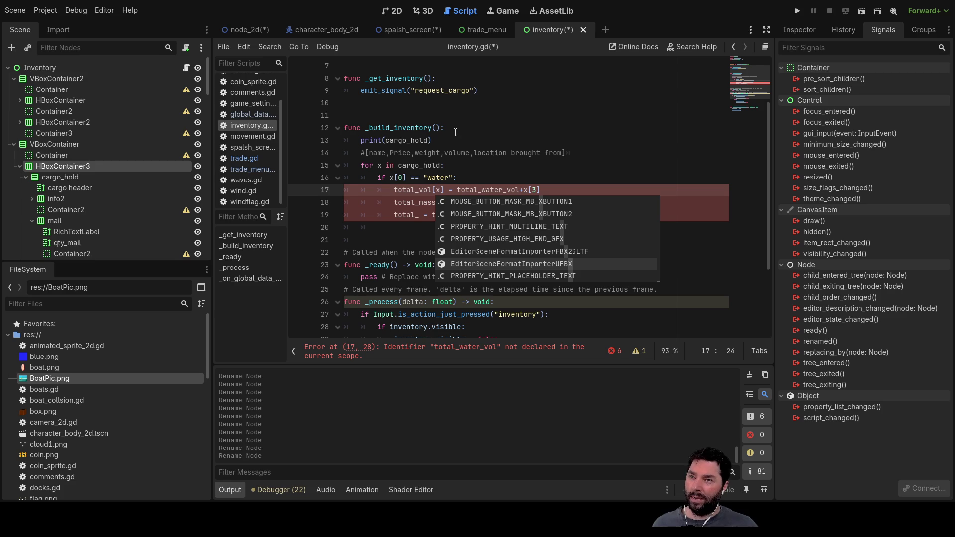
key(Escape)
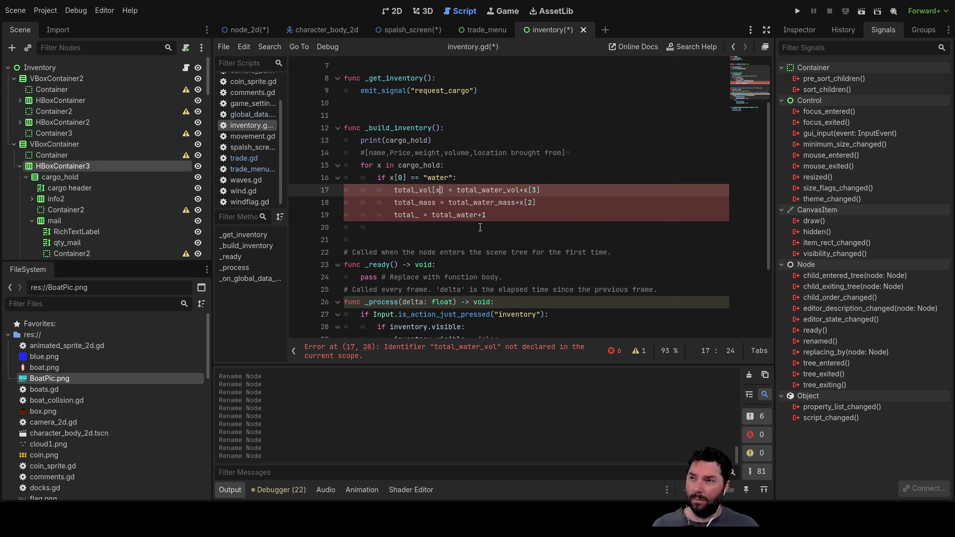
key(Up)
key(Up)
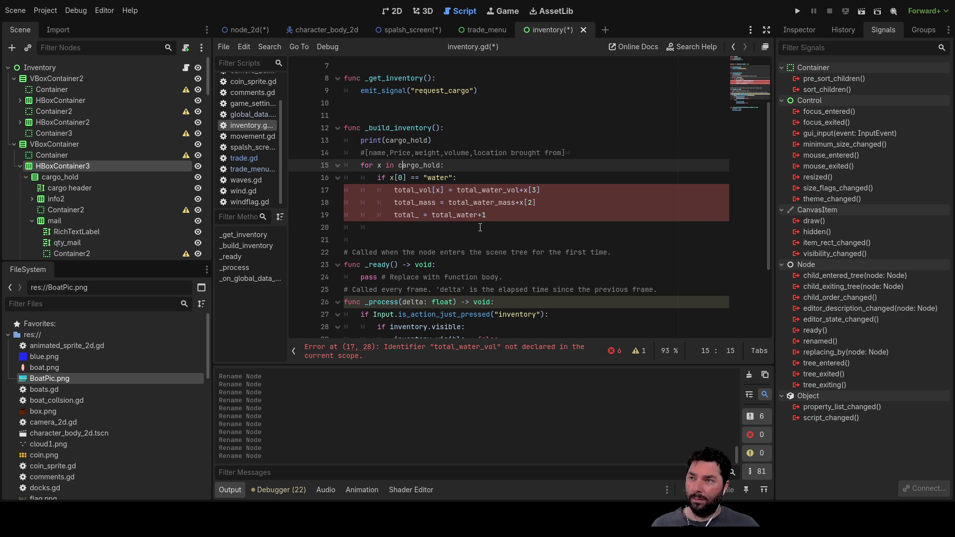
Add 'var sum_cargo:Array = []' on empty line 4 below cargo_hold.
scroll(480, 228, up, 2)
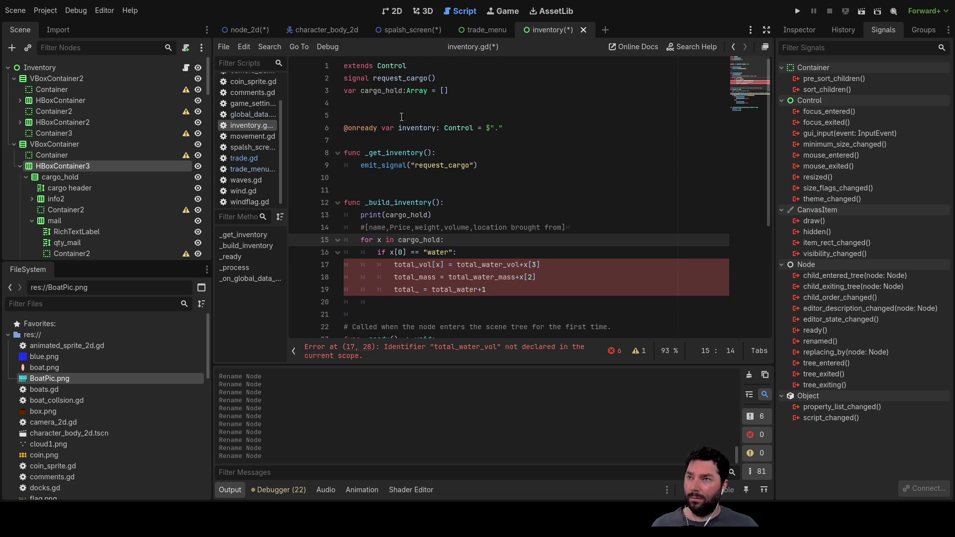
click(356, 102)
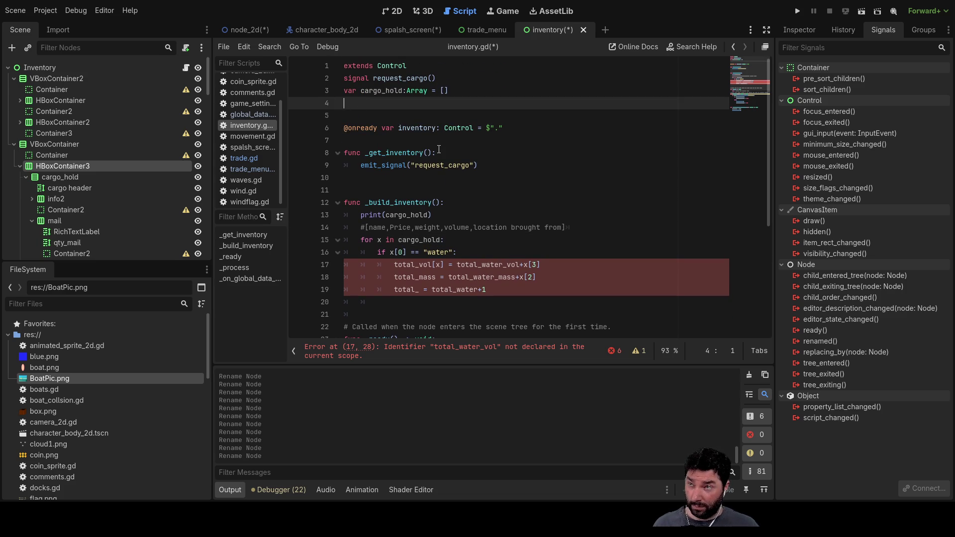
text(var )
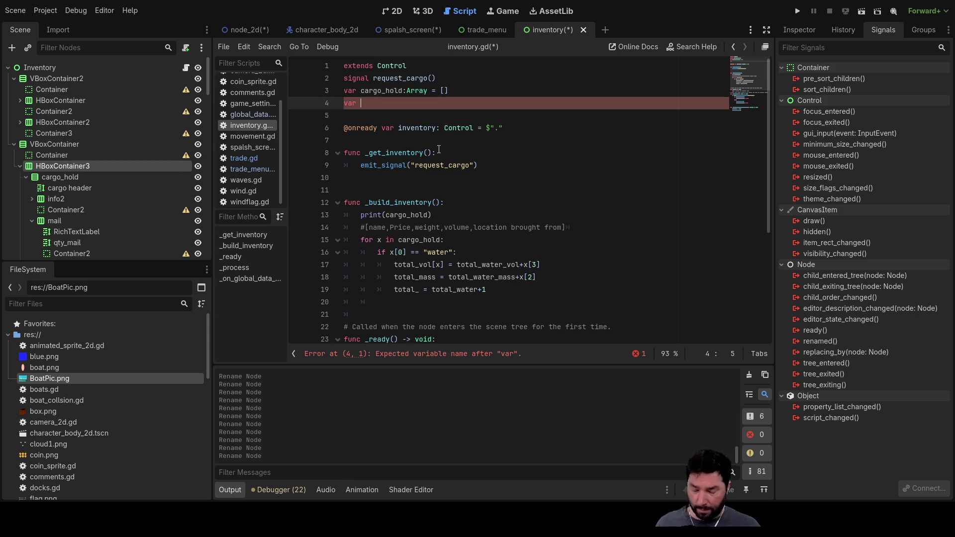
text(sum)
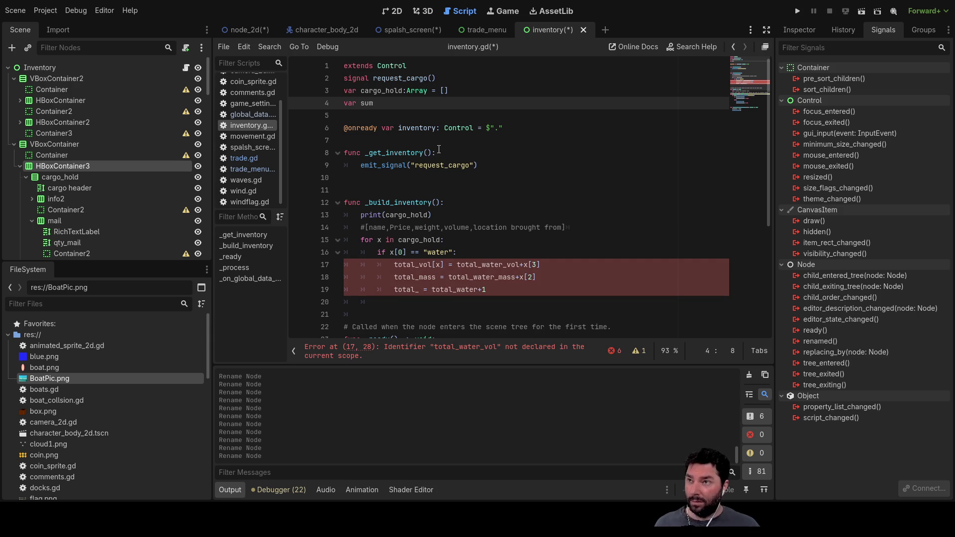
text(_c)
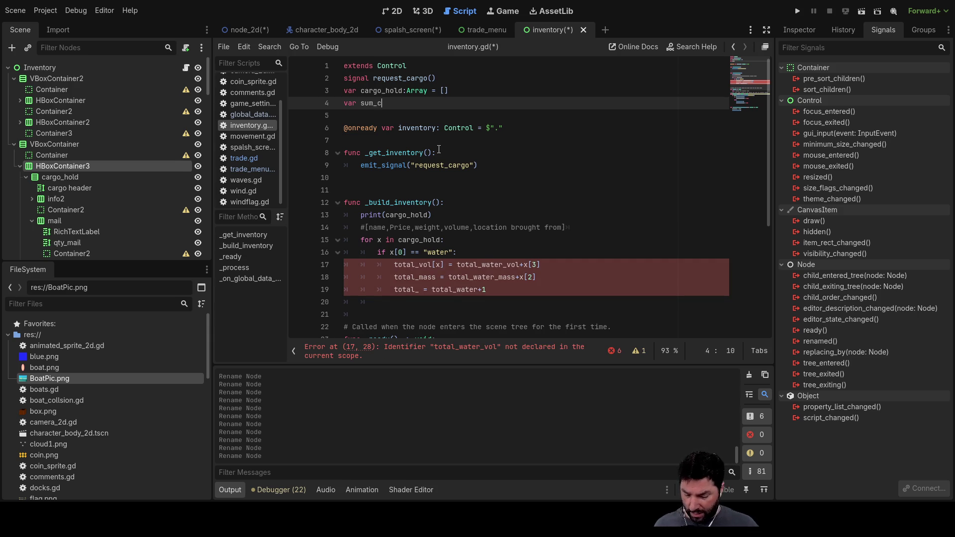
text(argo:a)
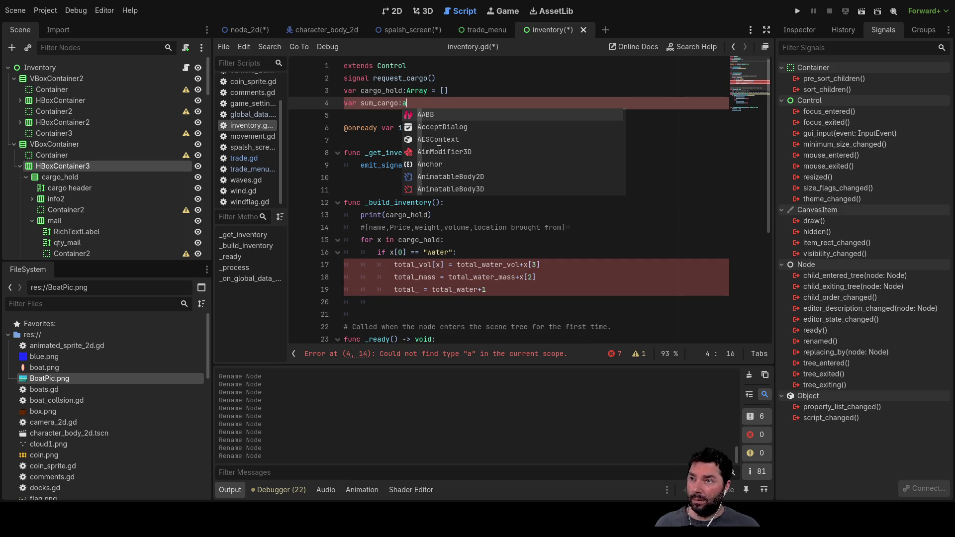
key(Down)
key(Down)
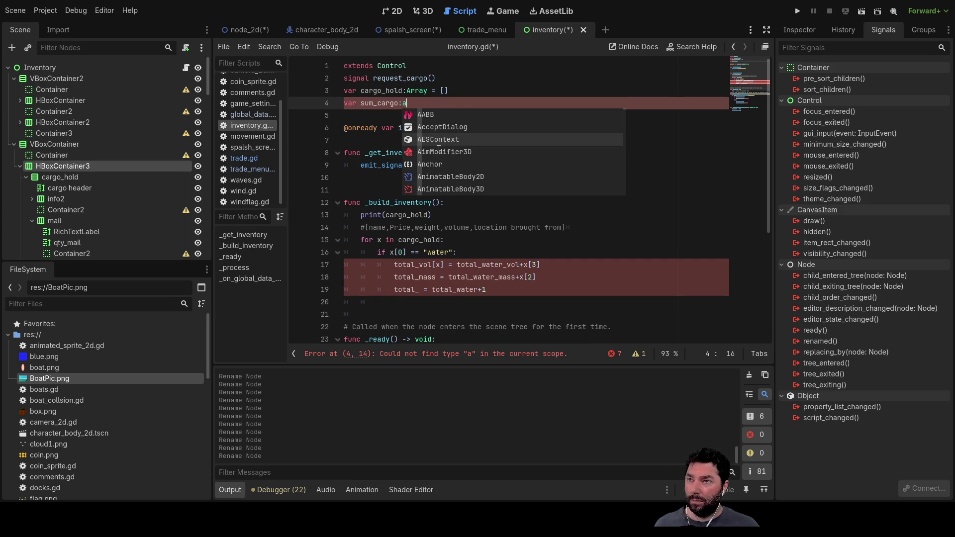
text(r)
key(Down)
key(Down)
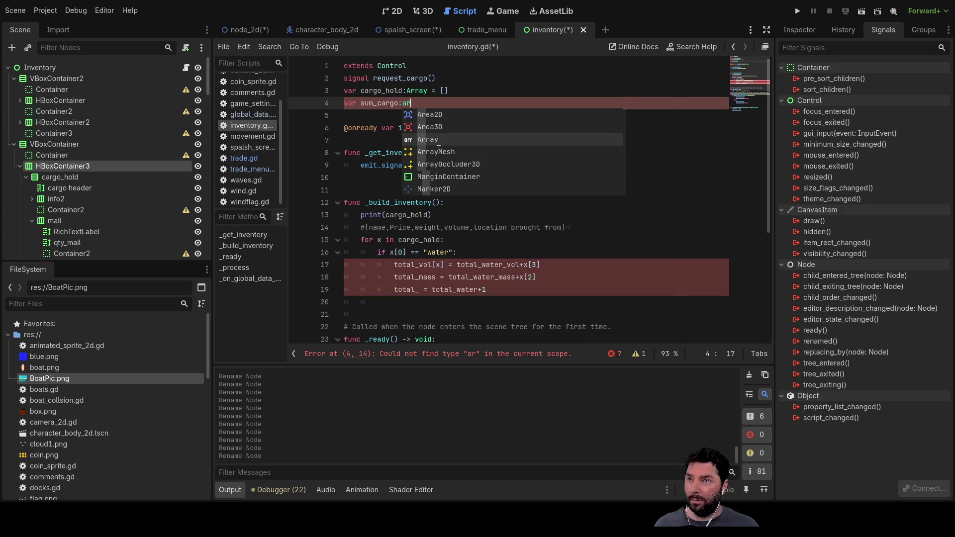
key(Return)
text(= [])
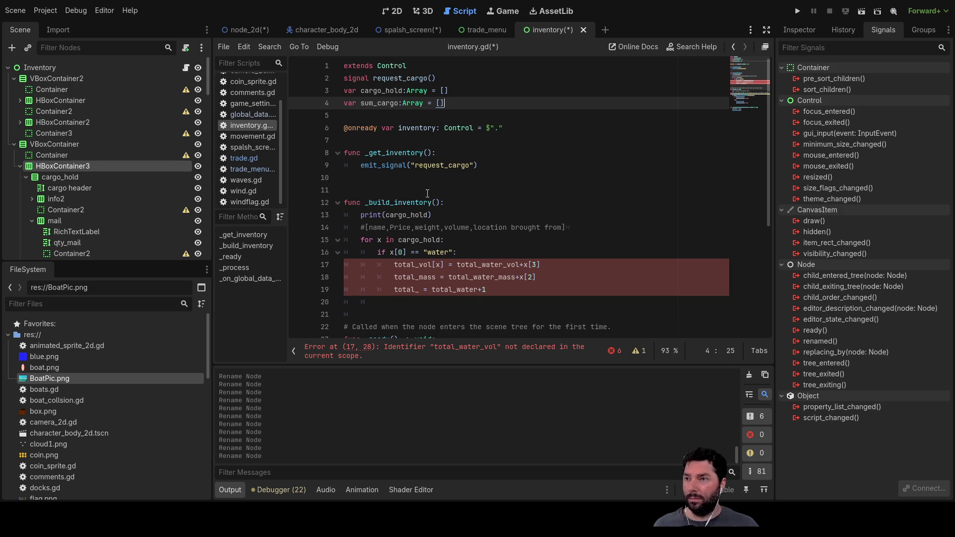
scroll(406, 187, down, 1)
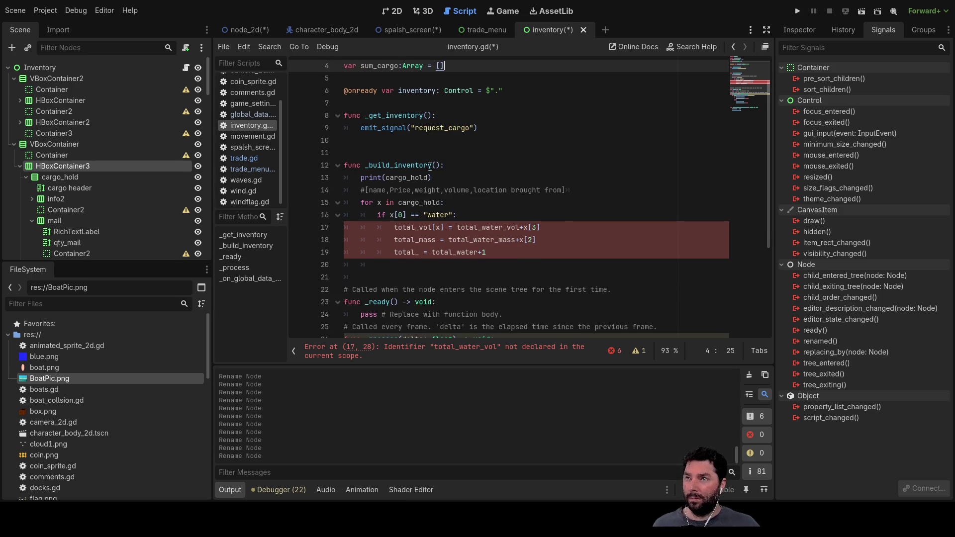
scroll(423, 162, up, 1)
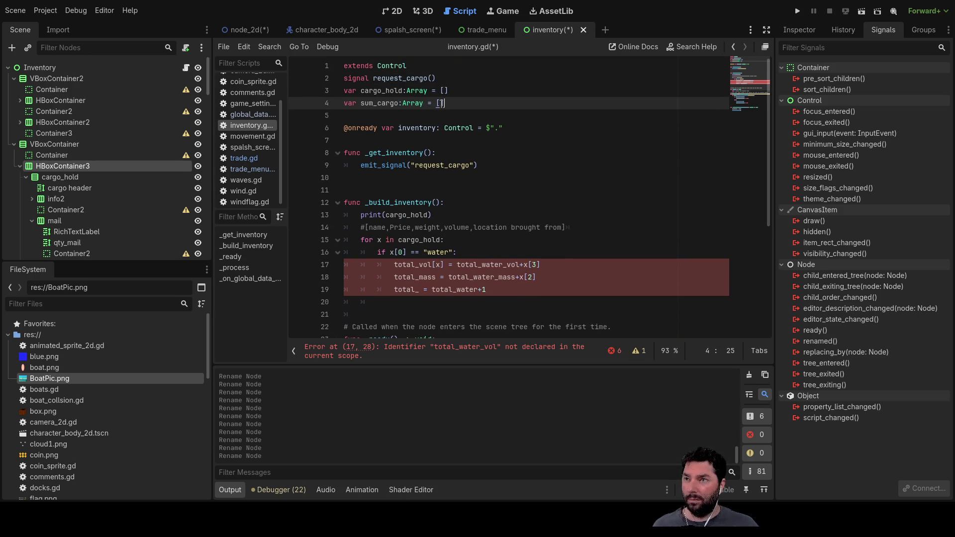
click(366, 116)
Write the comment #[item,vol sum,mass sum,item2,mass2,vol2....*14] on line 5.
key(Return)
key(Up)
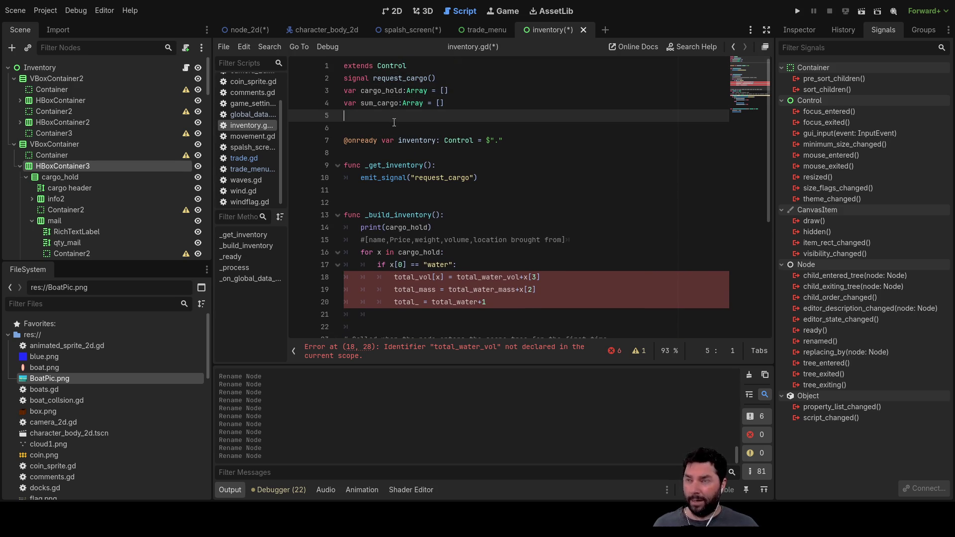
text([)
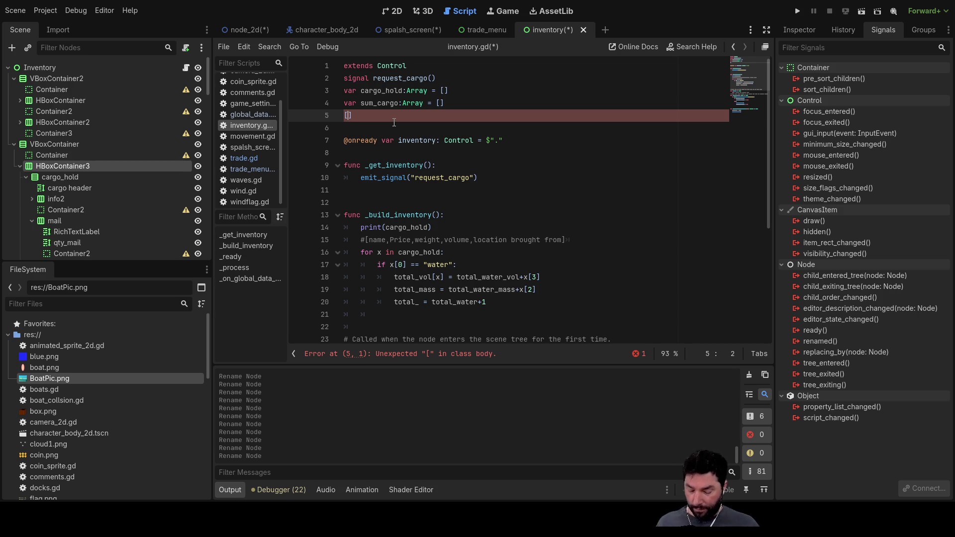
text(item)
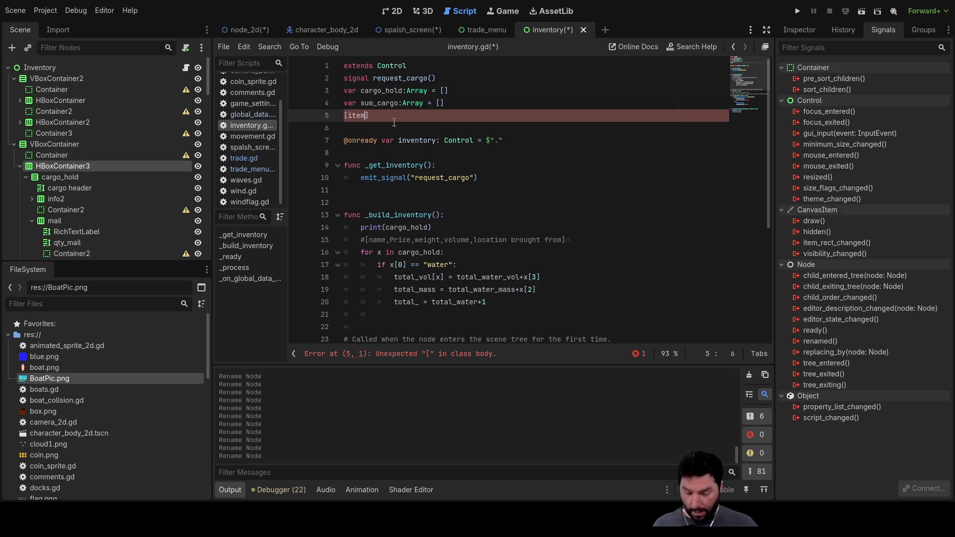
key(Left)
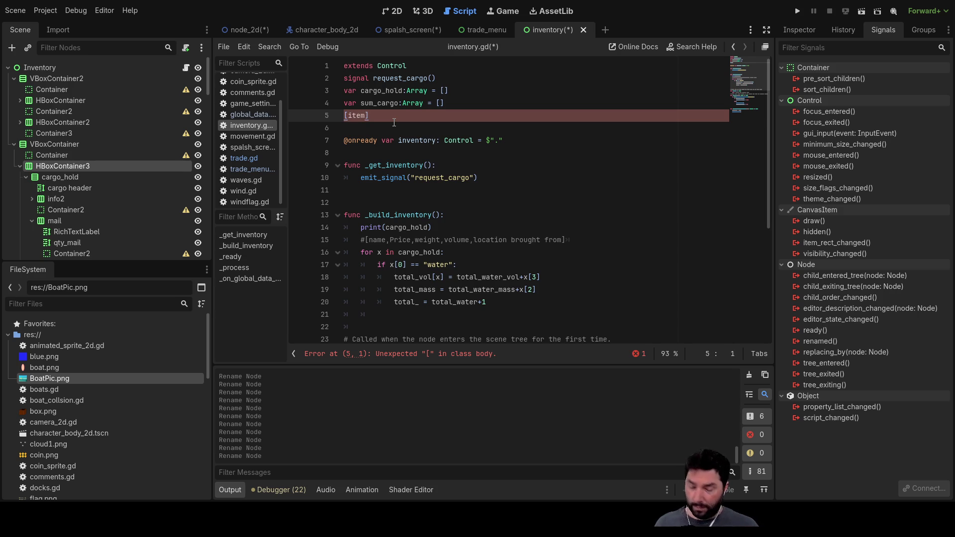
text(#[item)
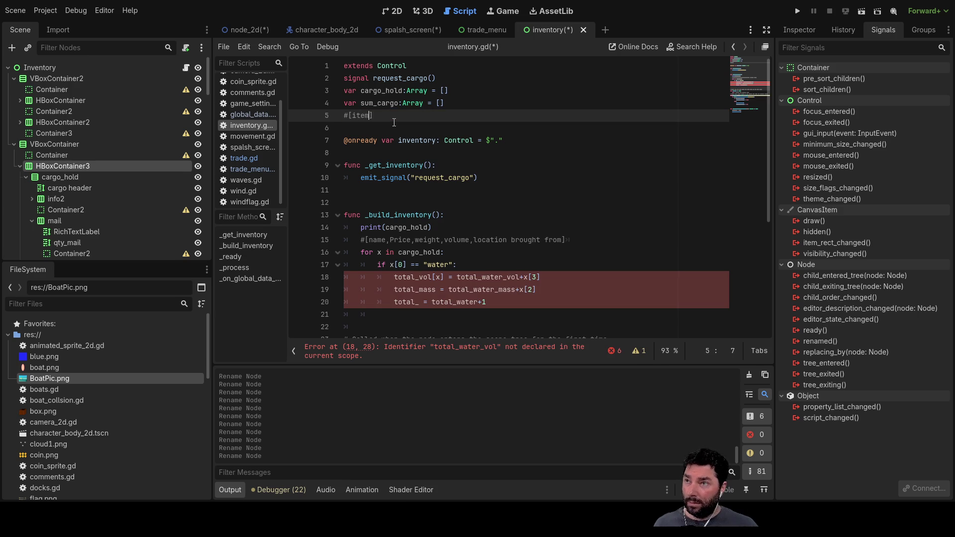
text(,)
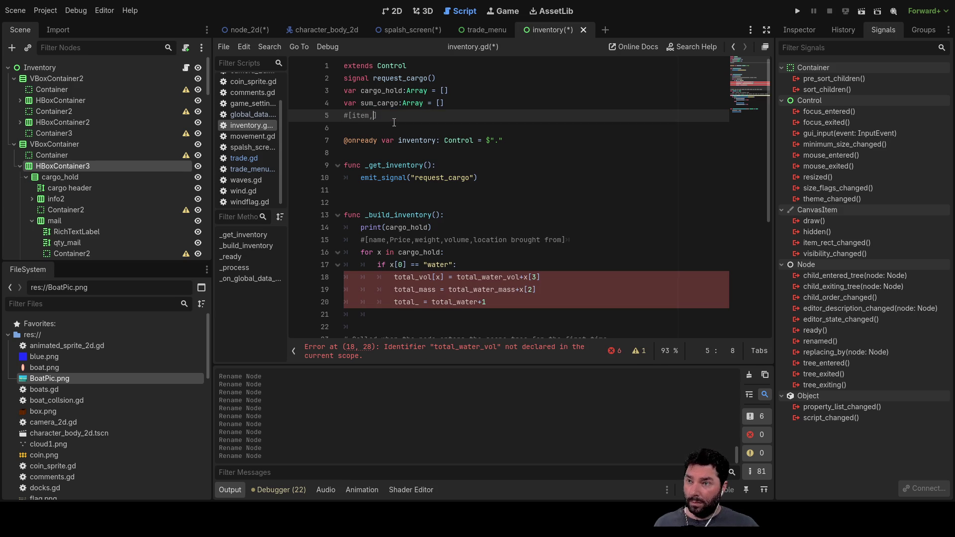
text(vol)
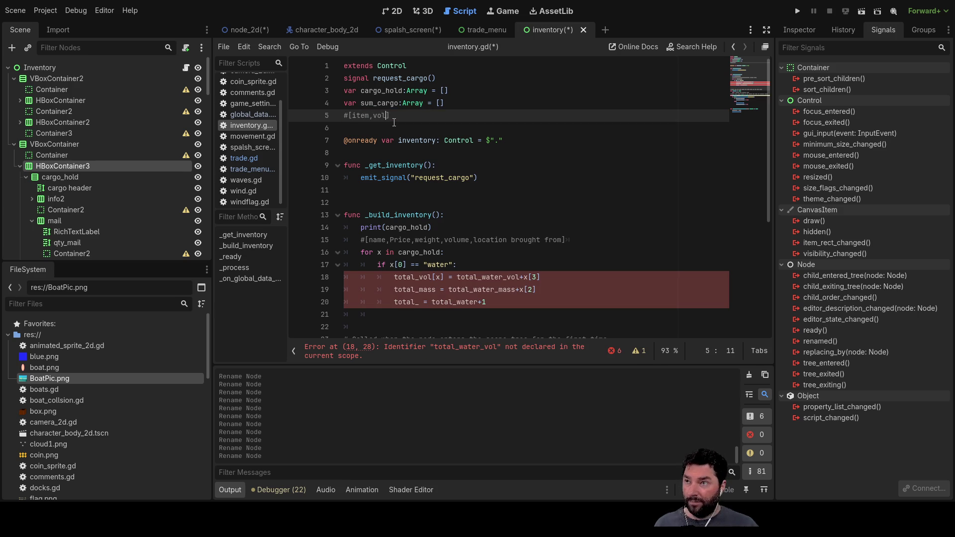
text(,mass)
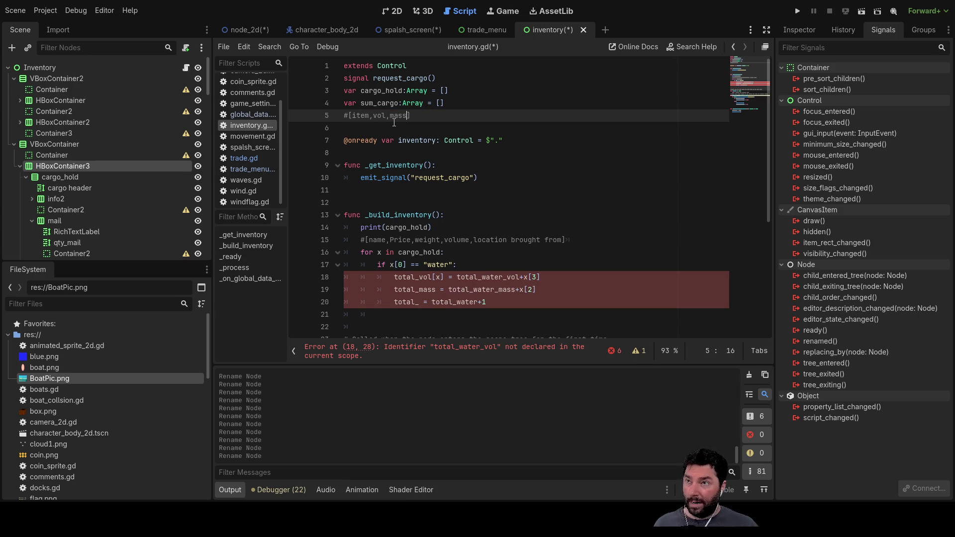
key(Left)
key(Left)
key(Left)
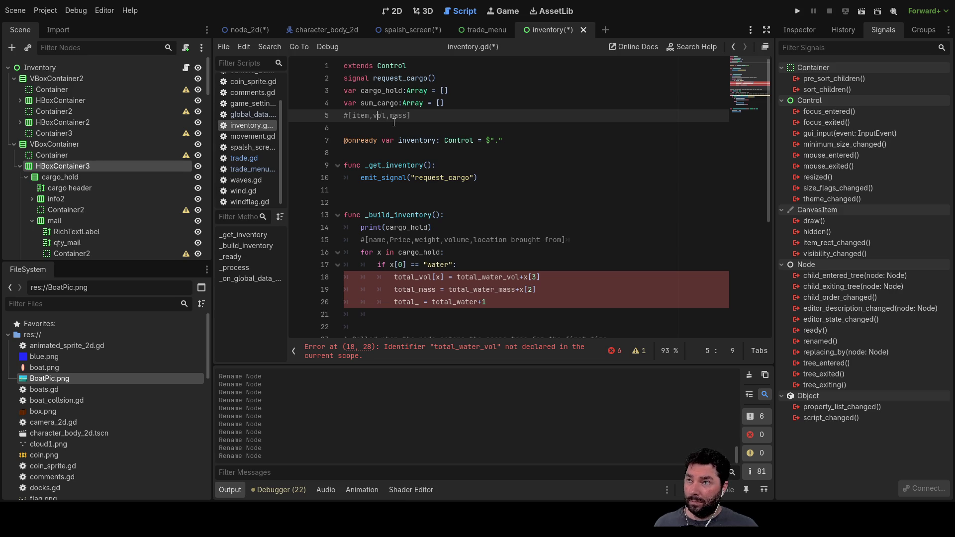
text(sum,mass)
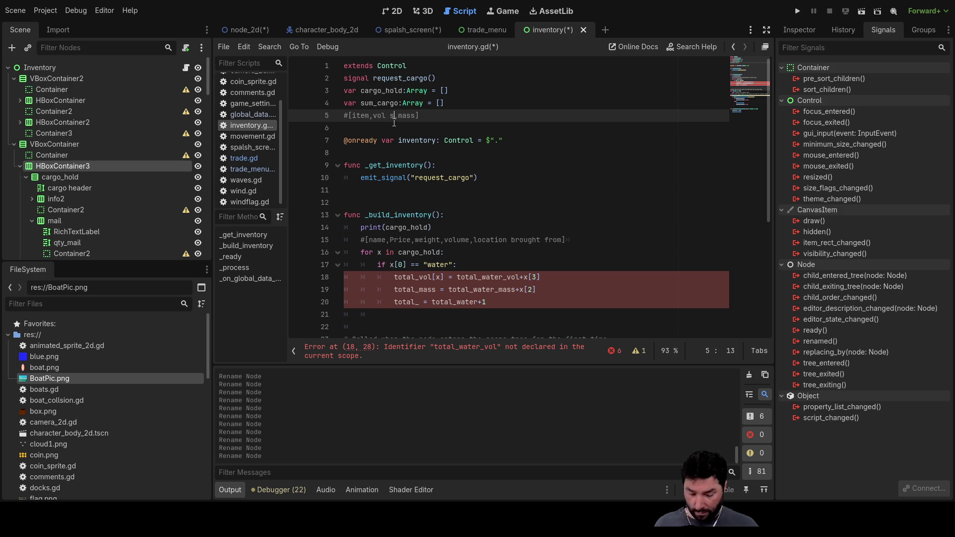
text( sum)
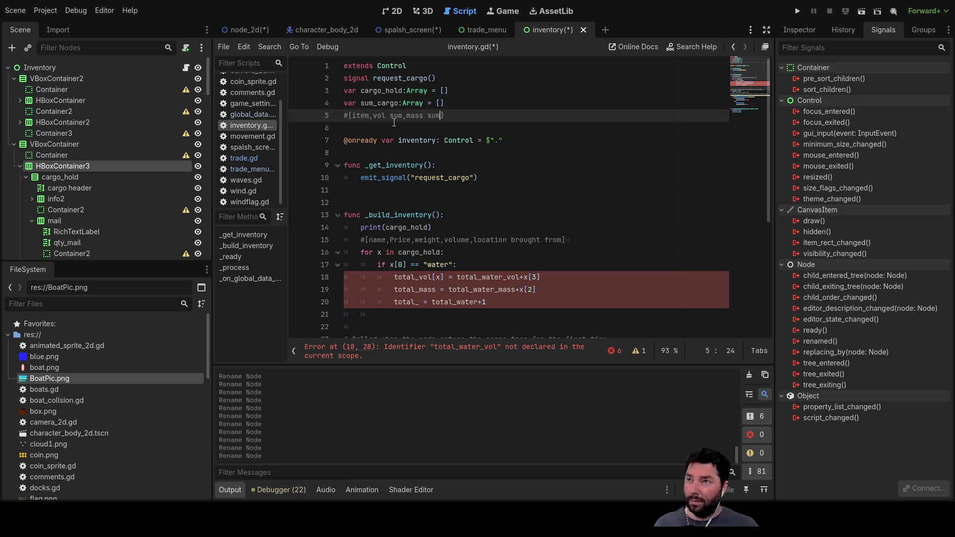
text(,)
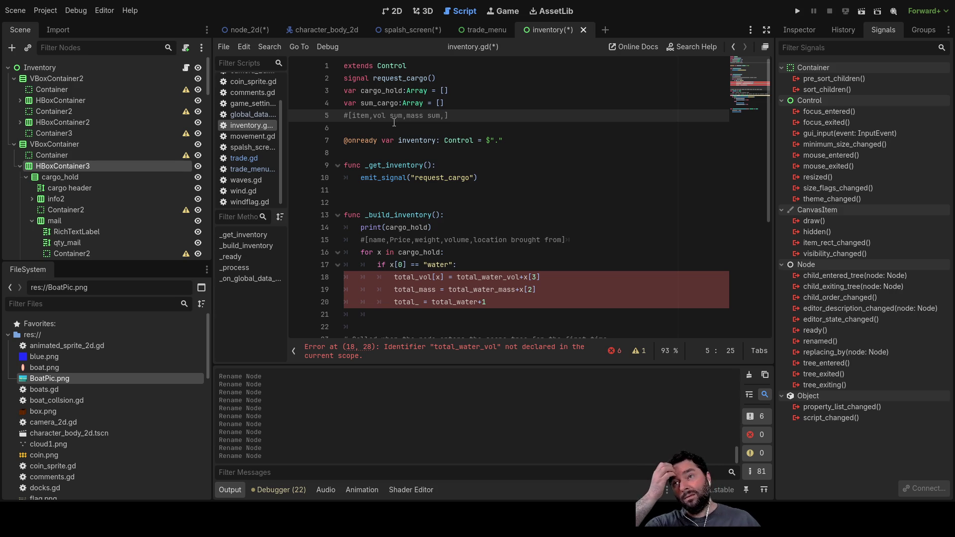
text(item2)
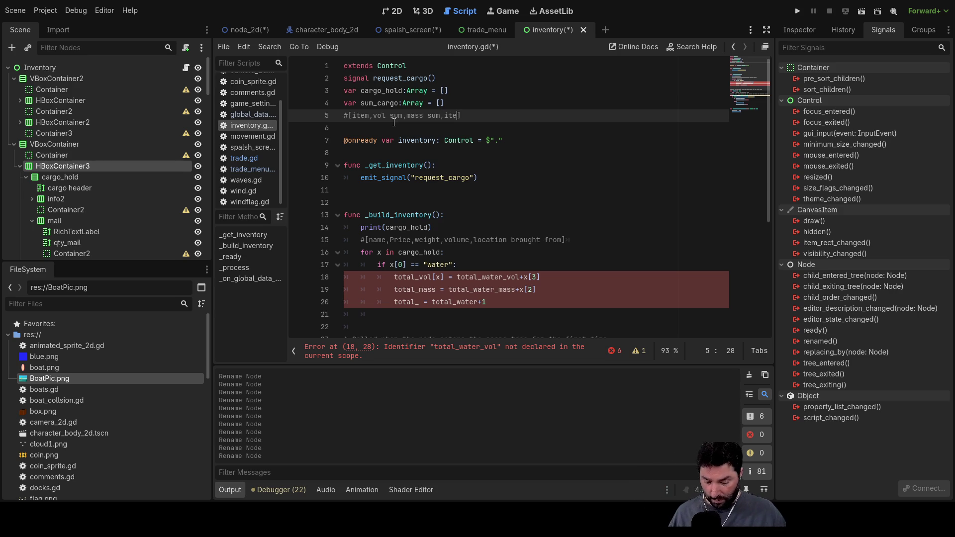
text(,)
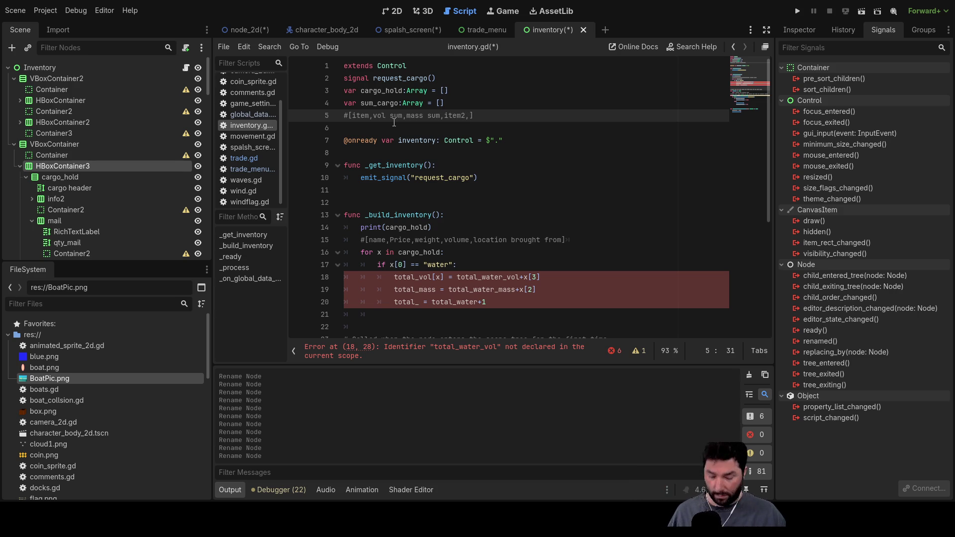
text(mass2)
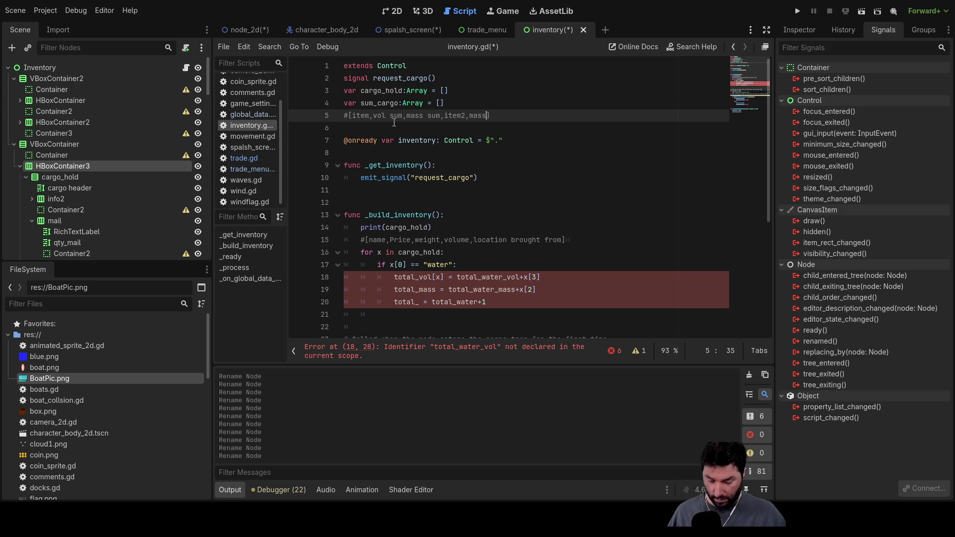
text(,vol2)
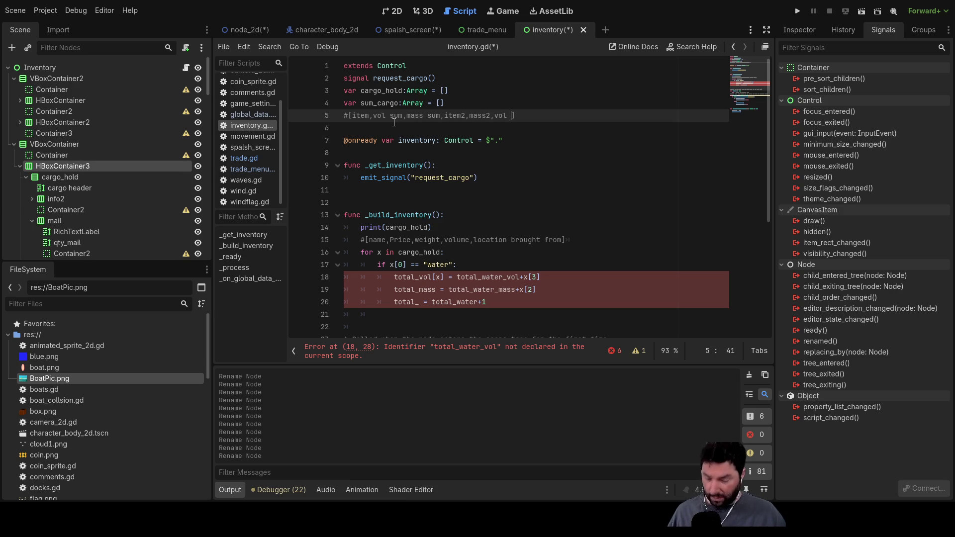
text(....)
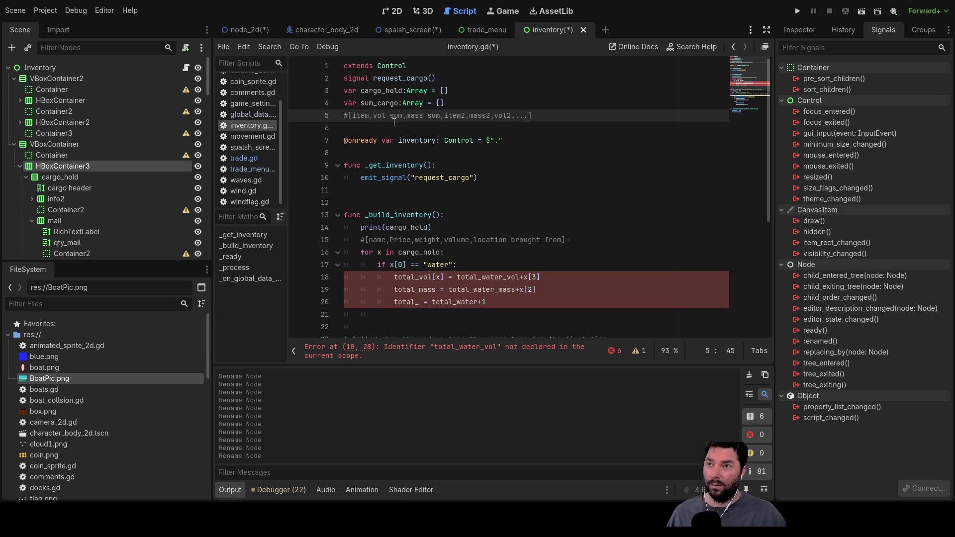
text(*14)
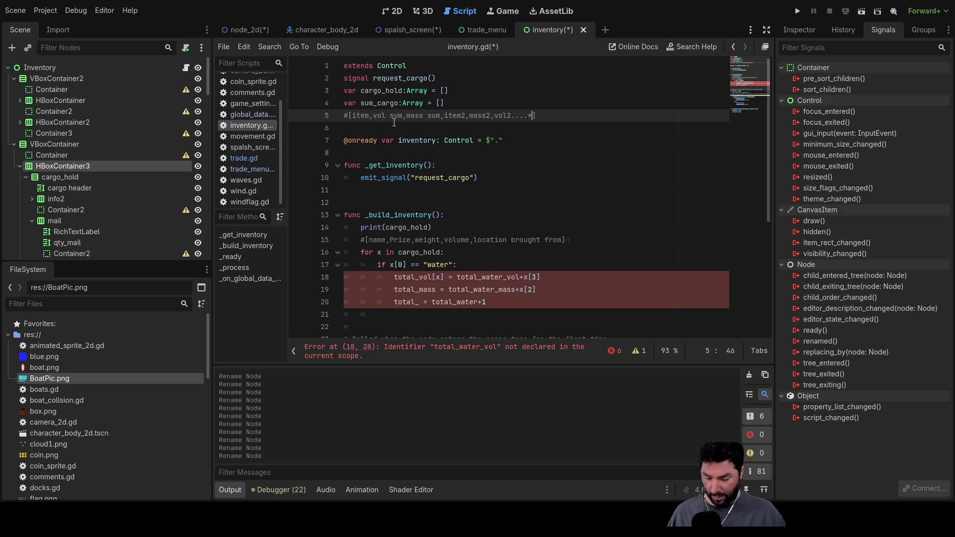
key(BackSpace)
key(BackSpace)
key(BackSpace)
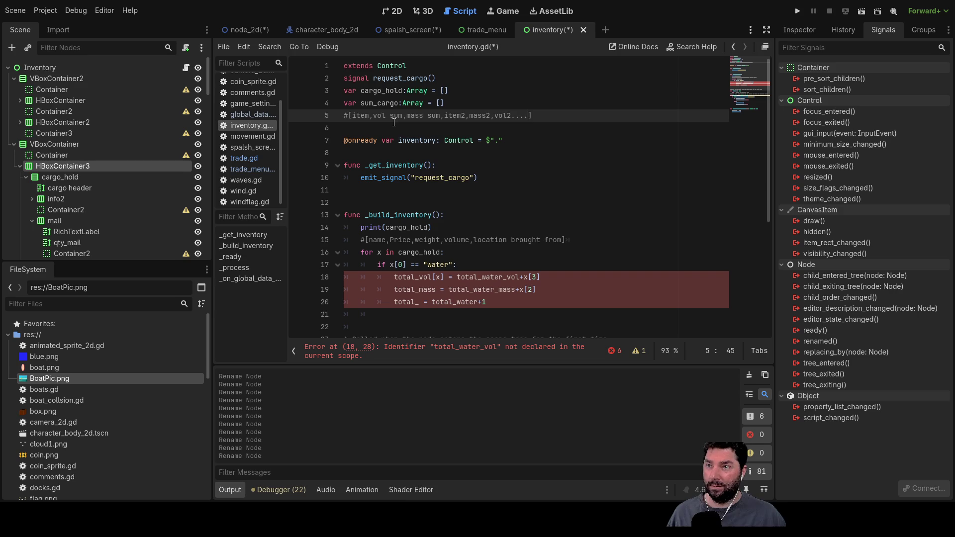
text(n)
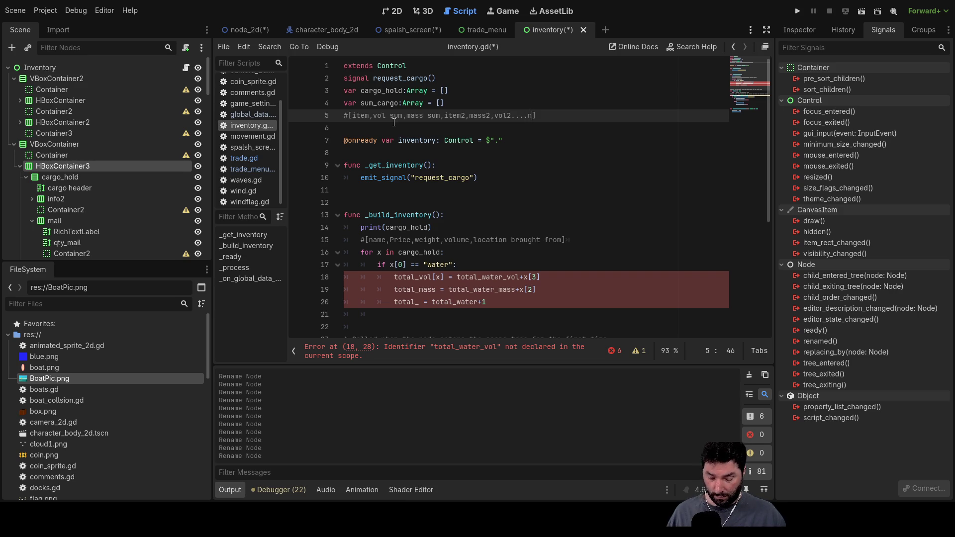
key(BackSpace)
text(*14)
Move that comment onto the end of the sum_cargo declaration line.
key(Down)
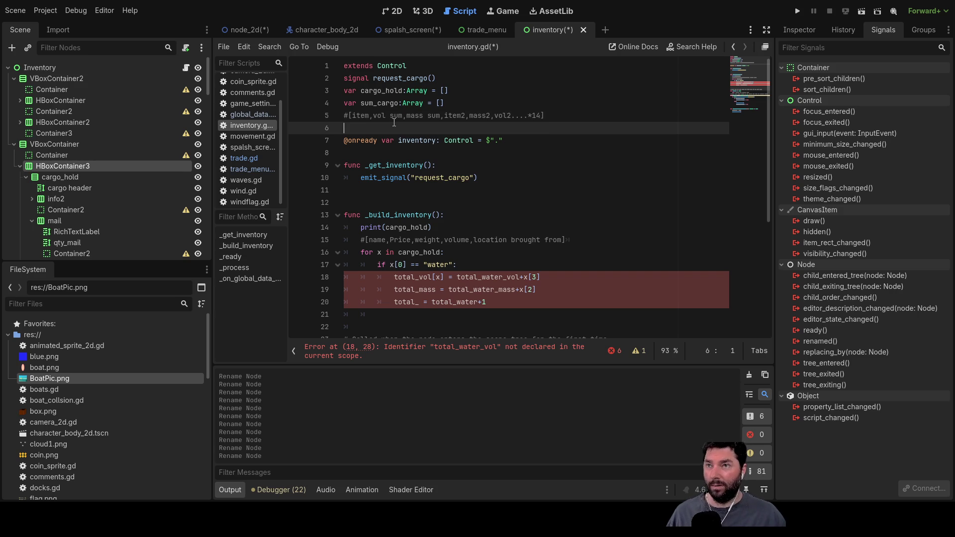
key(Up)
key(Down)
key(Up)
key(Up)
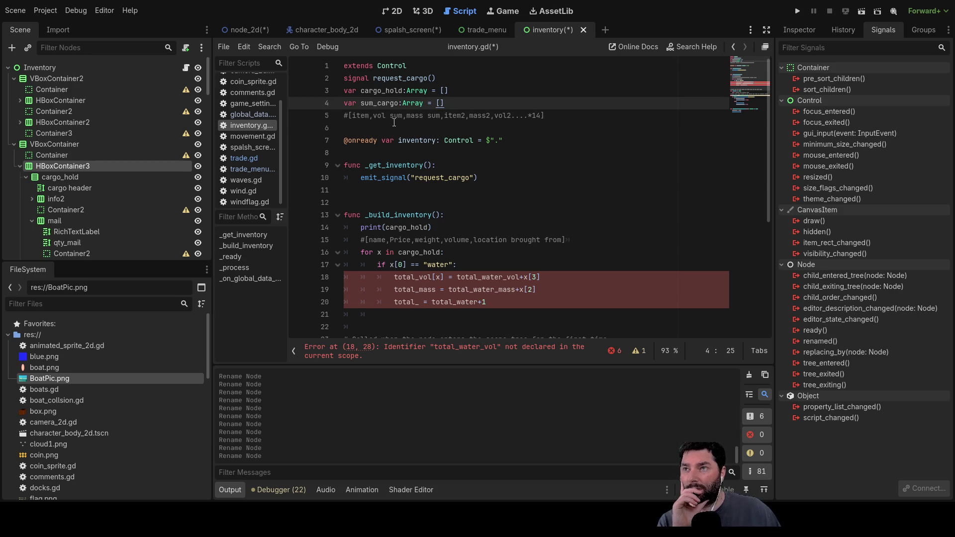
key(Down)
drag(545, 118, 342, 120)
key(ctrl+c)
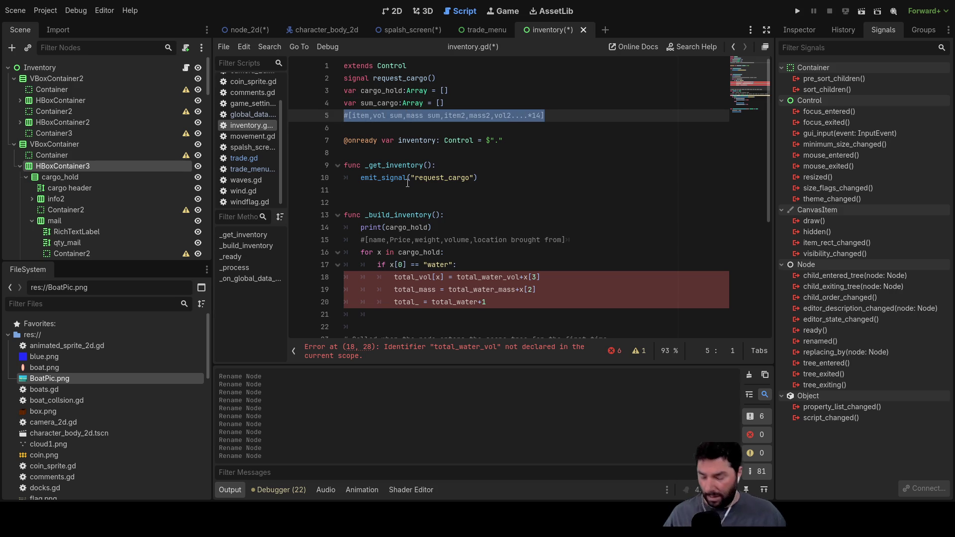
key(BackSpace)
key(ctrl+v)
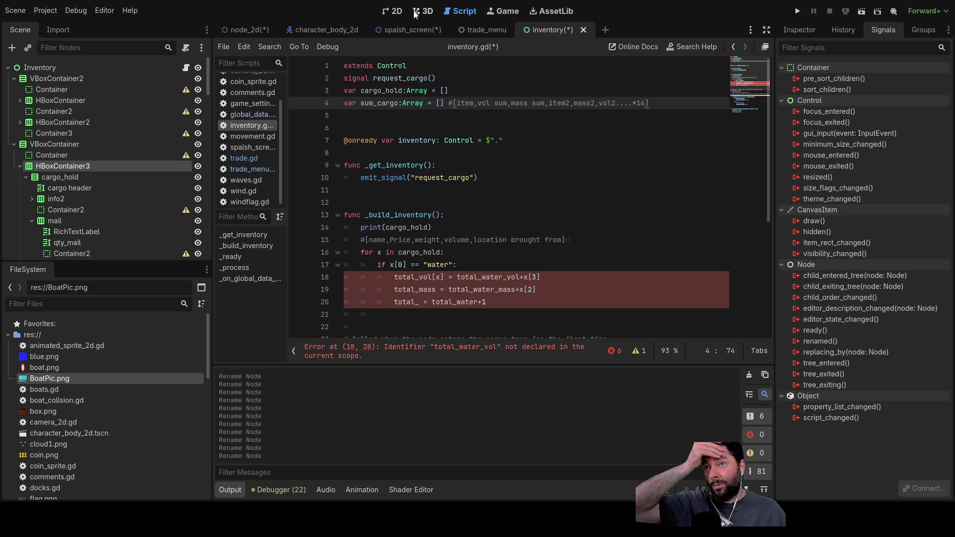
click(394, 12)
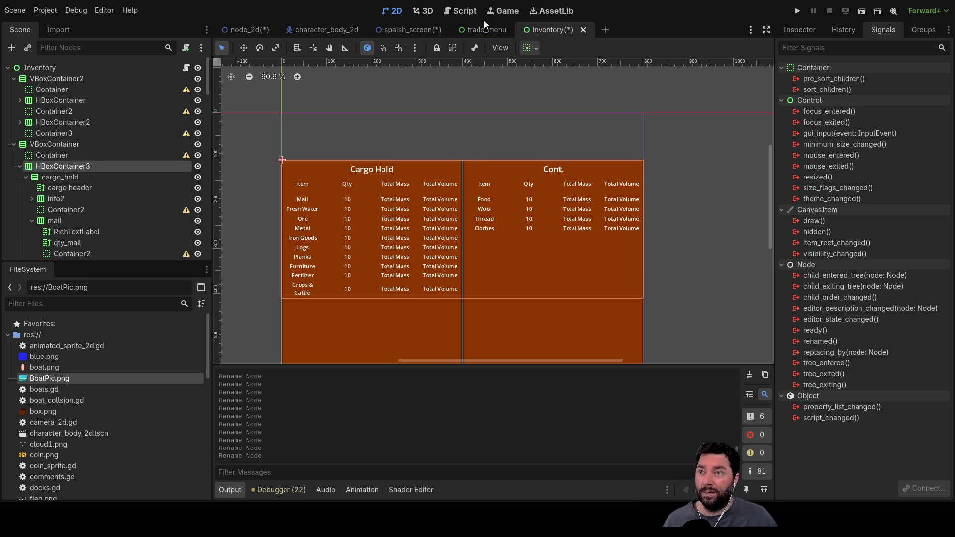
click(459, 11)
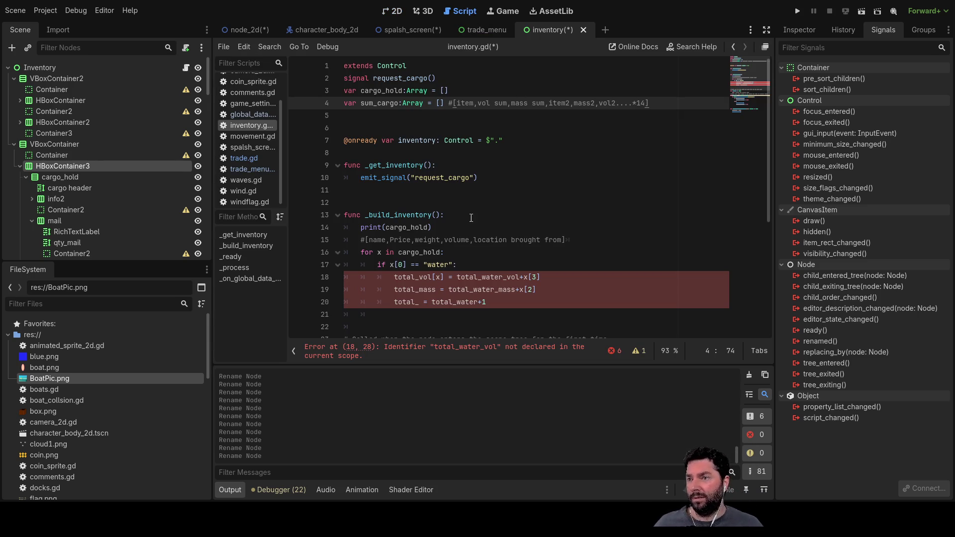
double_click(404, 278)
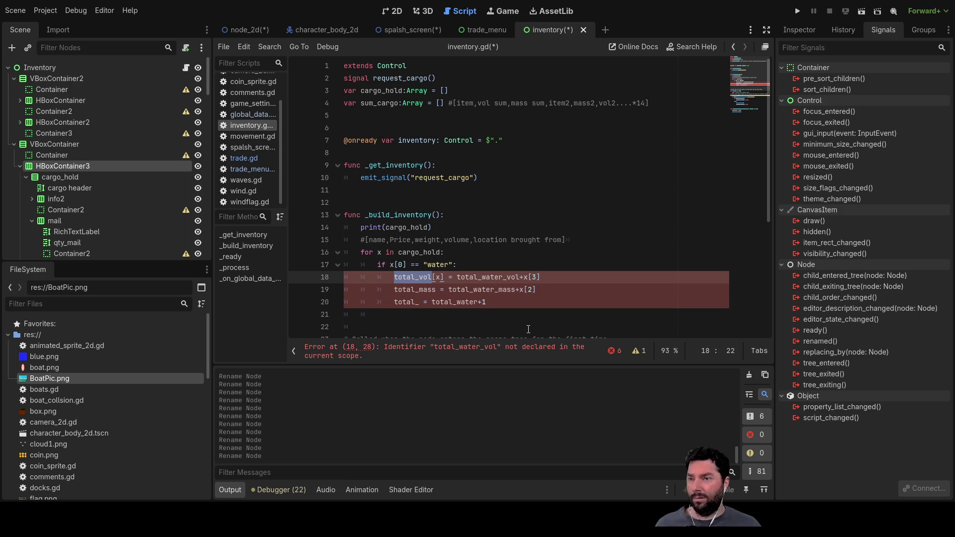
key(Left)
key(shift+Right)
key(shift+Right)
key(shift+Right)
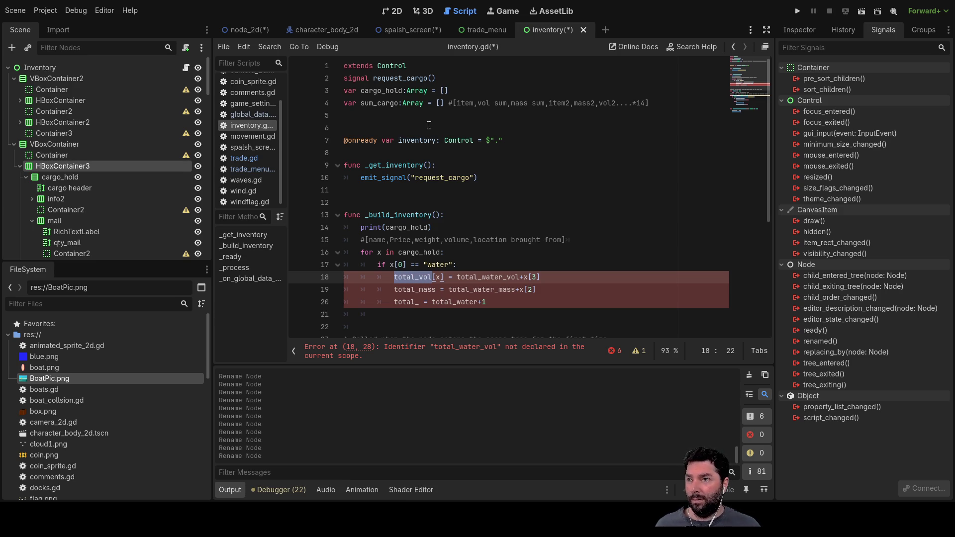
double_click(380, 105)
key(ctrl+c)
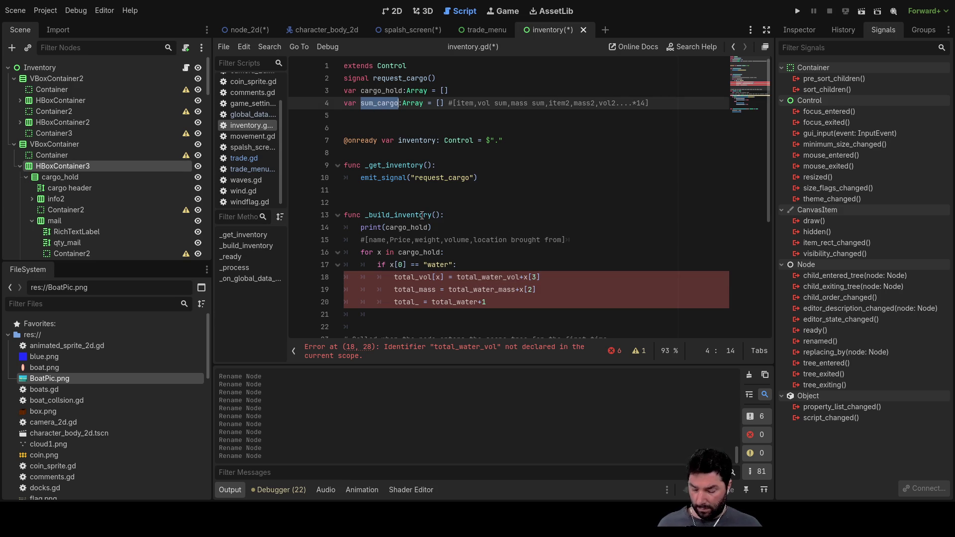
double_click(406, 278)
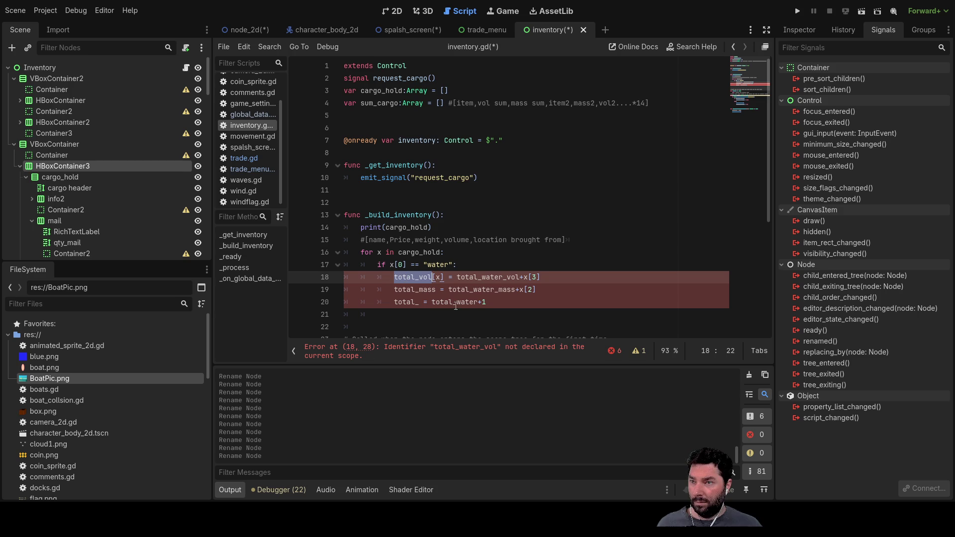
Replace total_vol with sum_cargo in the water branch and insert a blank line above it.
key(ctrl+v)
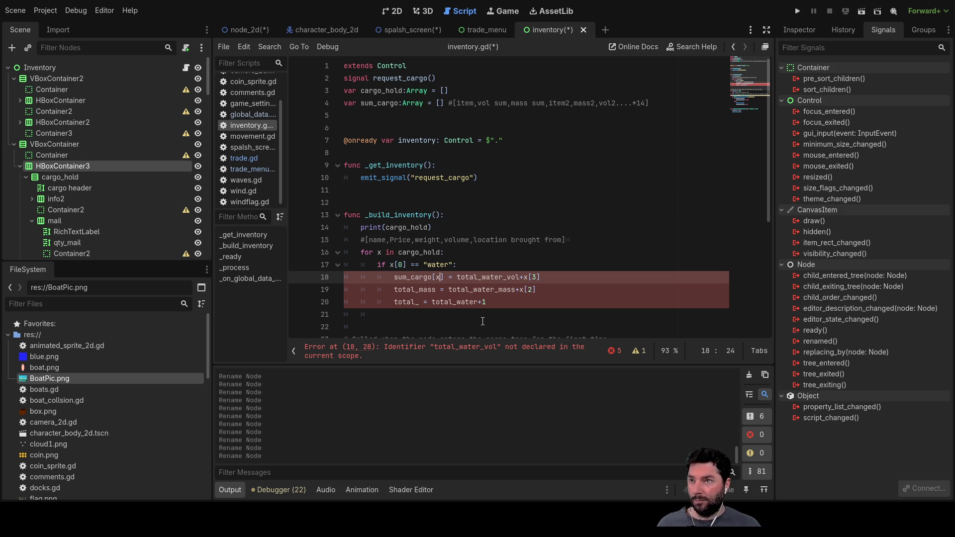
key(Left)
key(Left)
key(Left)
key(Return)
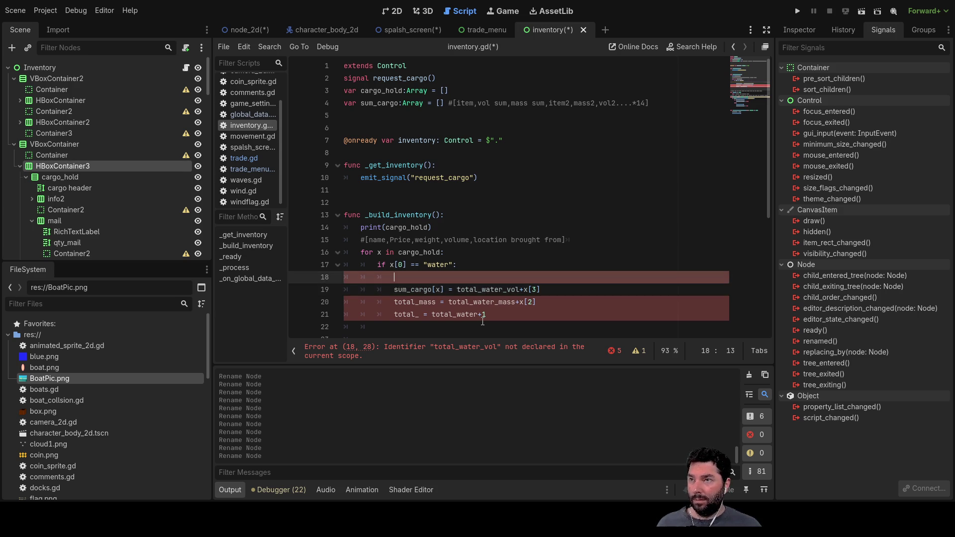
key(shift+Right)
key(shift+Right)
key(shift+Right)
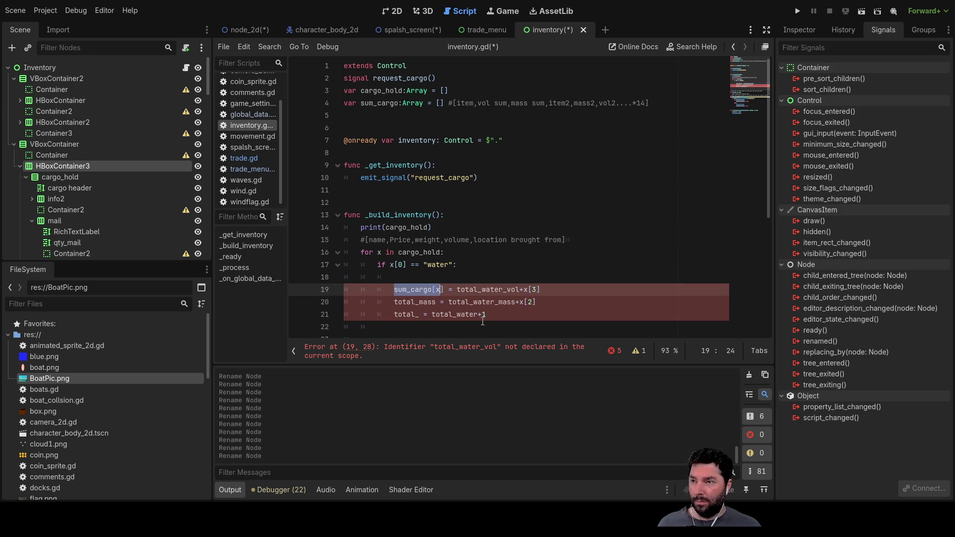
key(shift+Right)
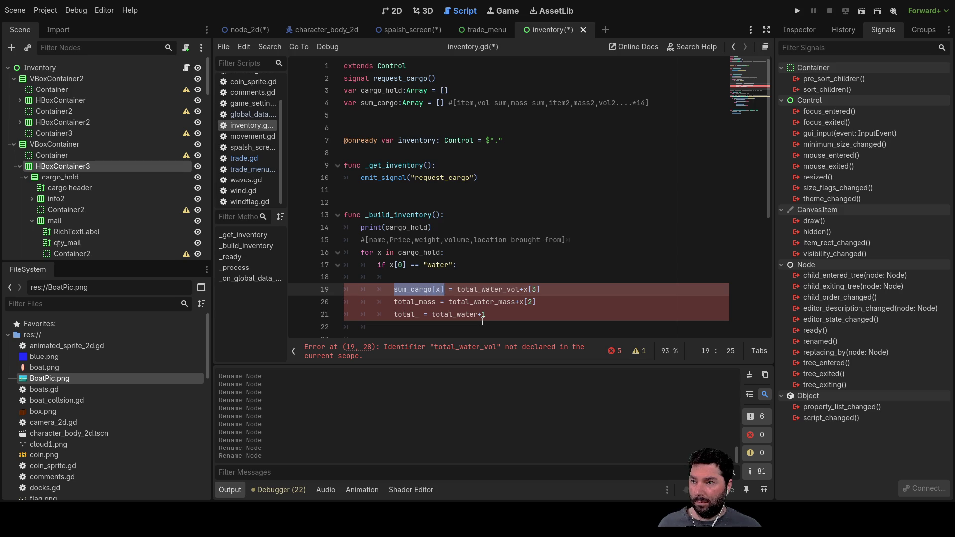
Add an empty line above print(cargo_hold) and copy the sum_cargo name from line 4.
key(Up)
key(Up)
key(Up)
key(Up)
key(Up)
key(Up)
key(Down)
key(Down)
key(Down)
key(Up)
key(Up)
key(Up)
key(Up)
key(Up)
key(Down)
key(Down)
key(Down)
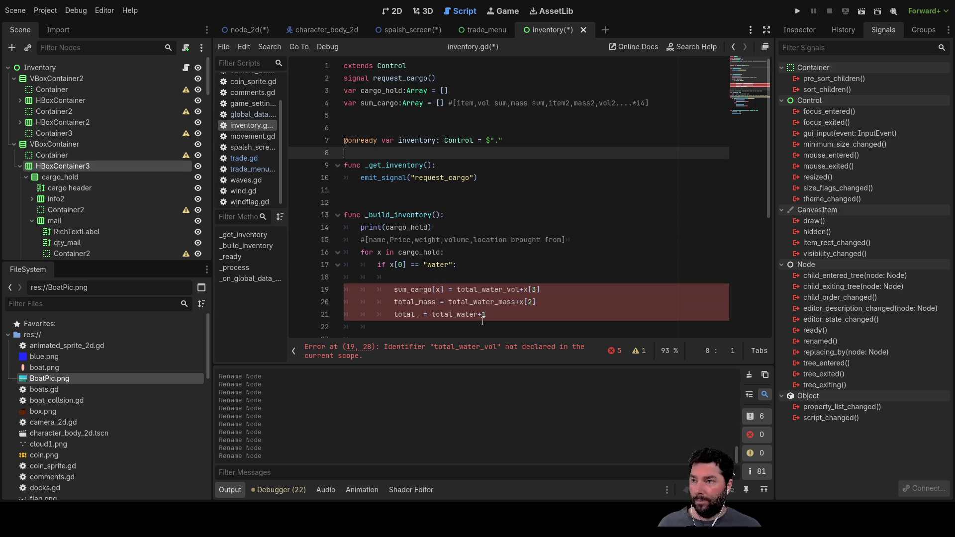
key(Left)
key(Left)
key(Left)
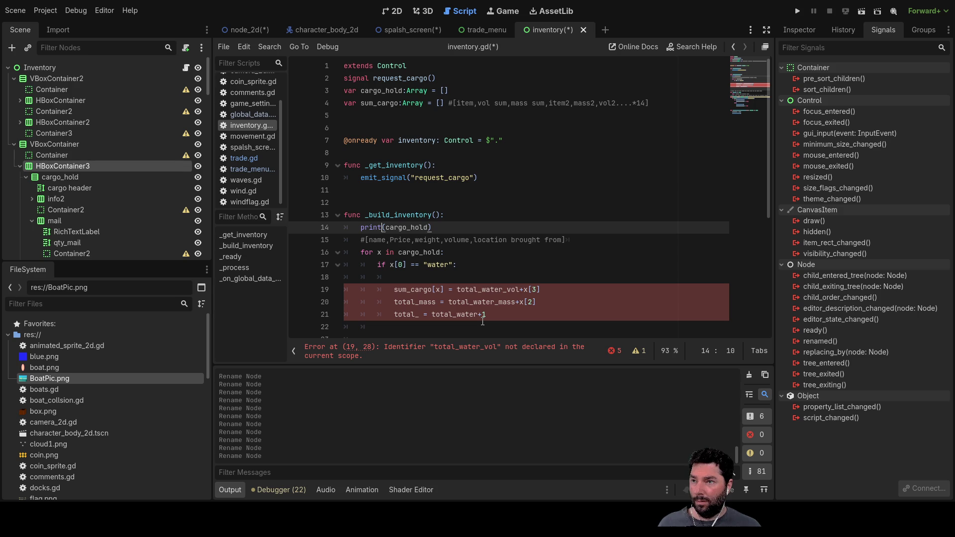
key(Return)
key(Up)
key(Up)
key(Up)
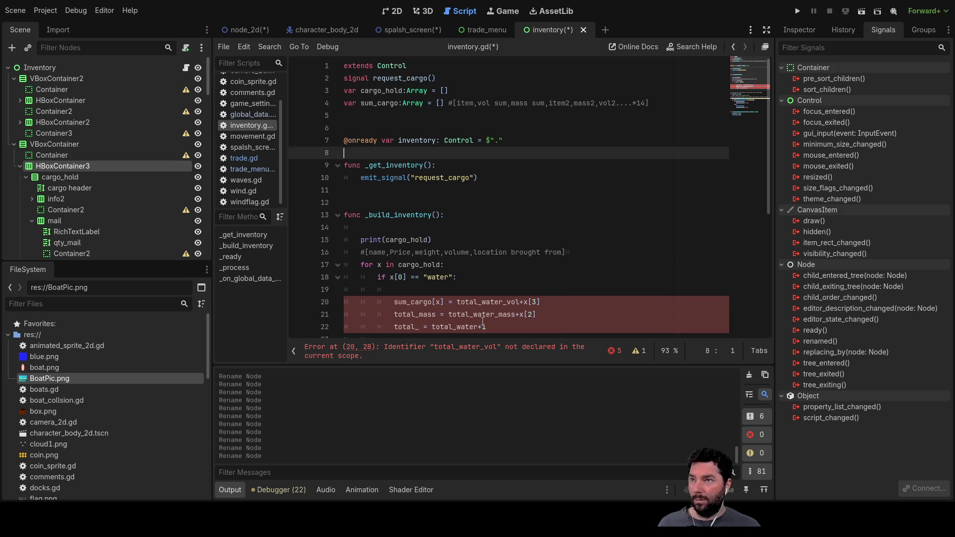
key(shift+Right)
key(shift+Right)
key(shift+Right)
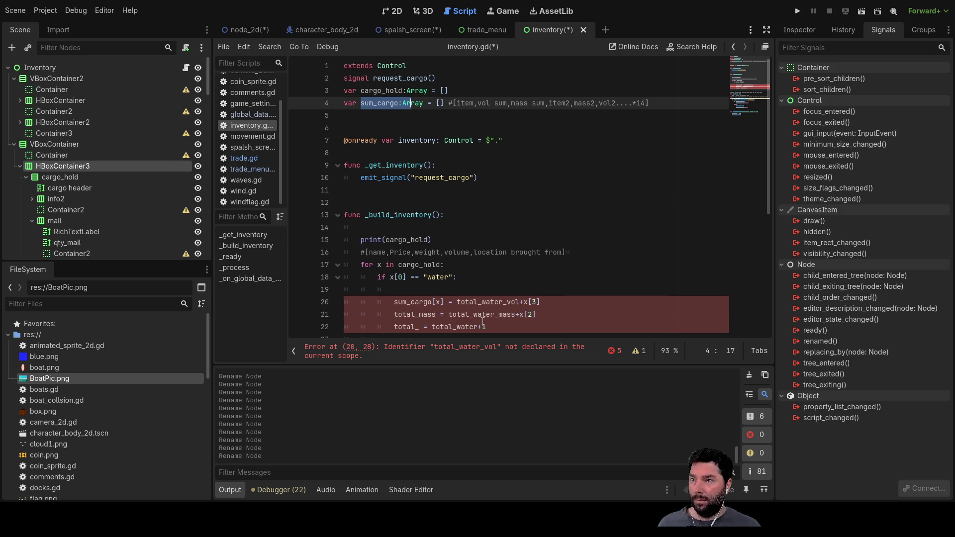
key(shift+Left)
key(shift+Left)
key(shift+Left)
key(shift+Left)
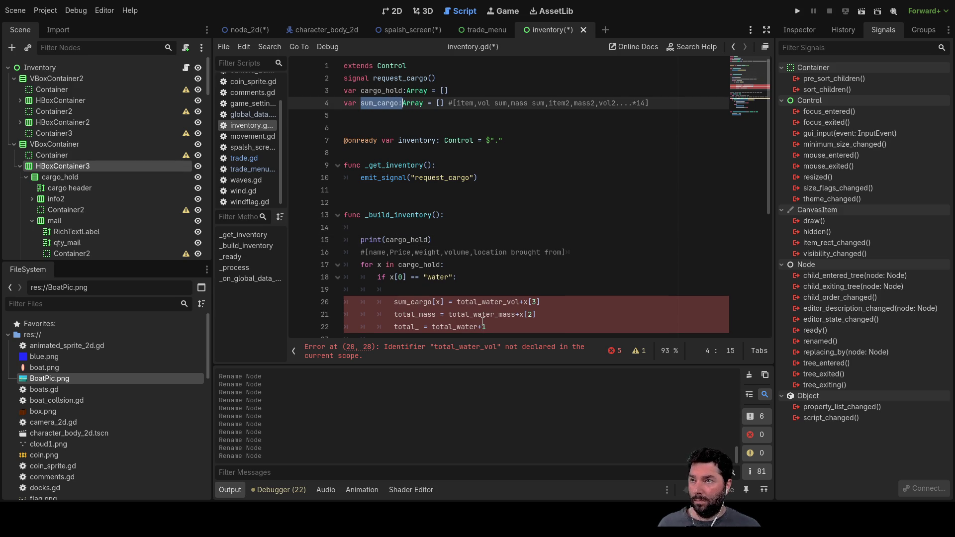
key(Down)
key(Down)
key(Down)
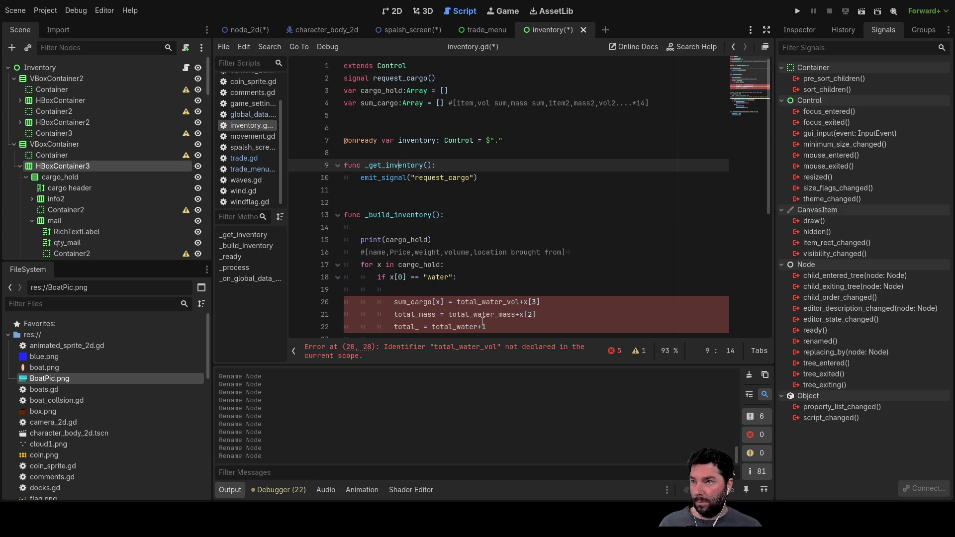
Type sum_cargo = [water,0,0,mail,0,0] at the start of _build_inventory on line 14.
key(ctrl+v)
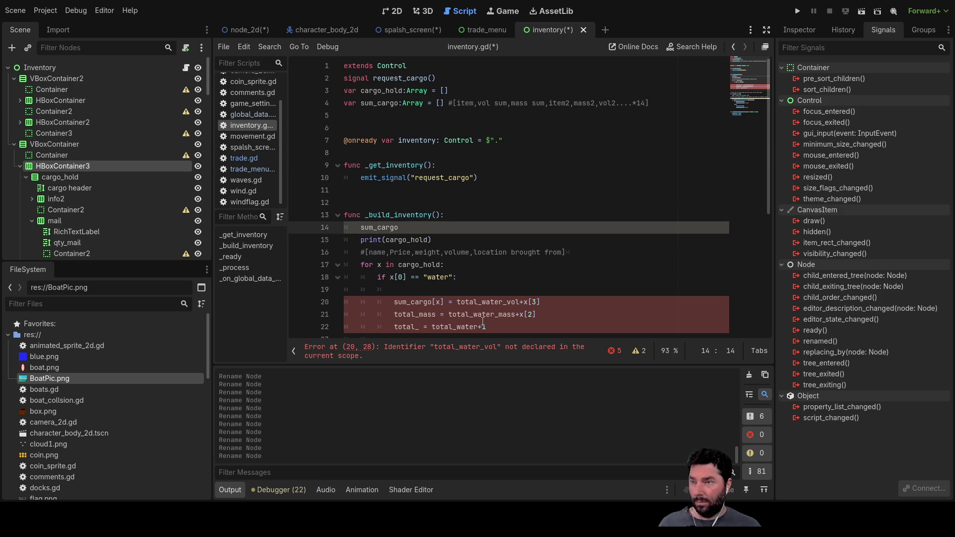
text(=)
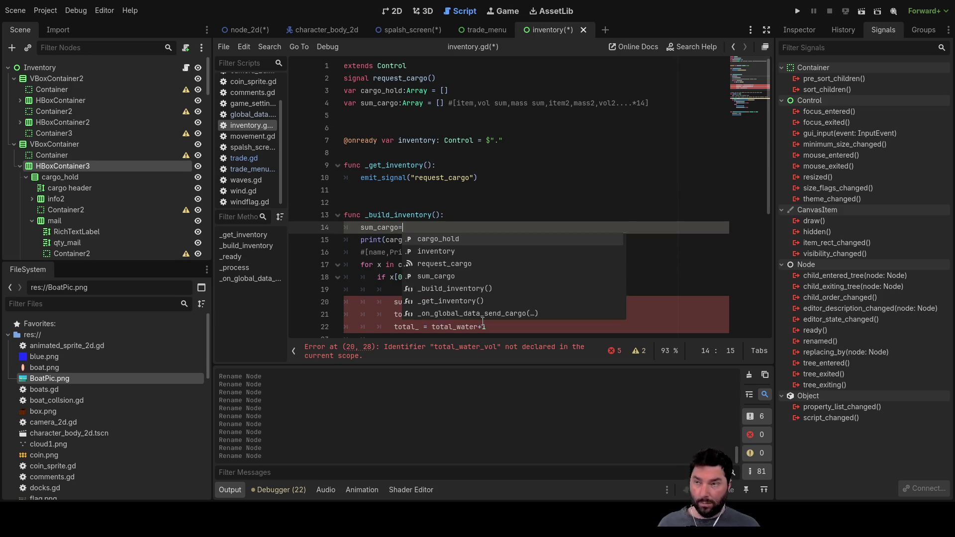
text([)
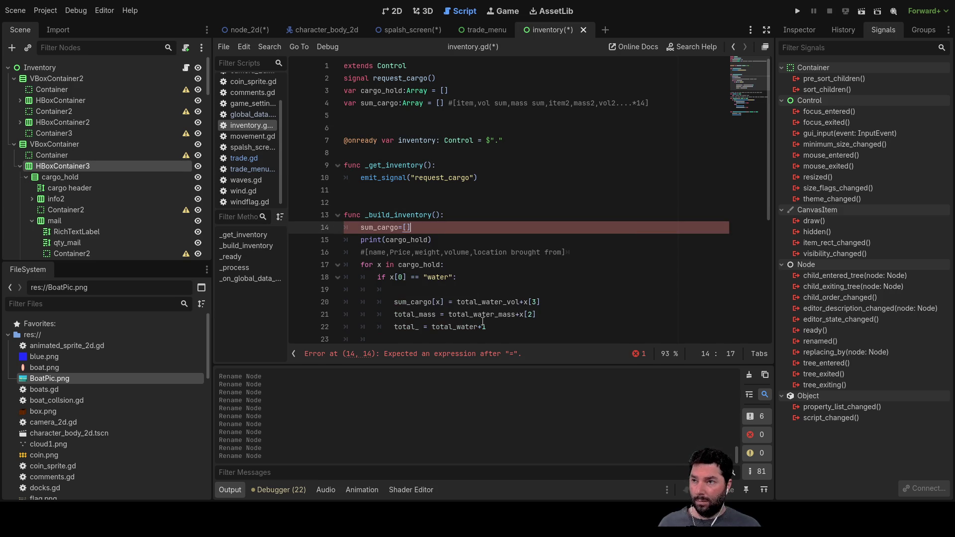
key(Right)
key(Right)
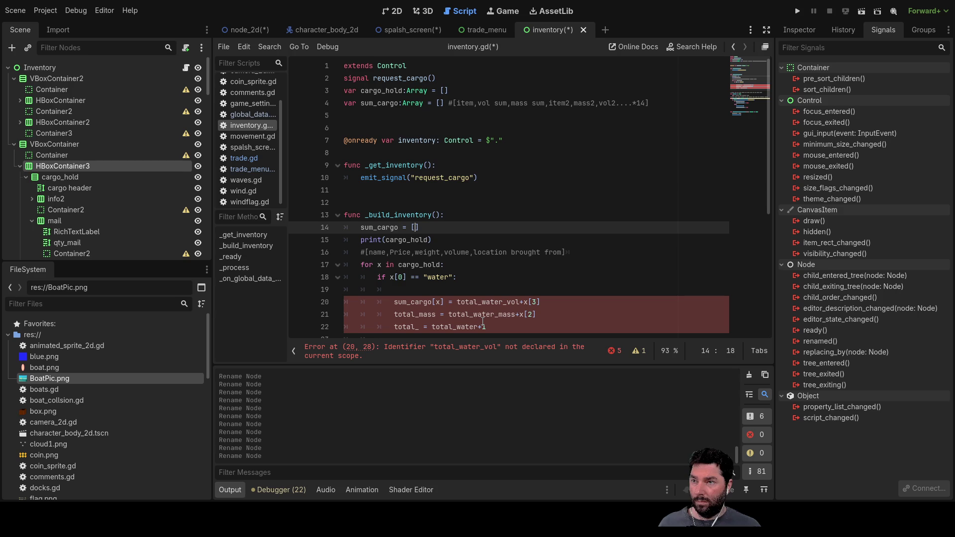
text(water,0)
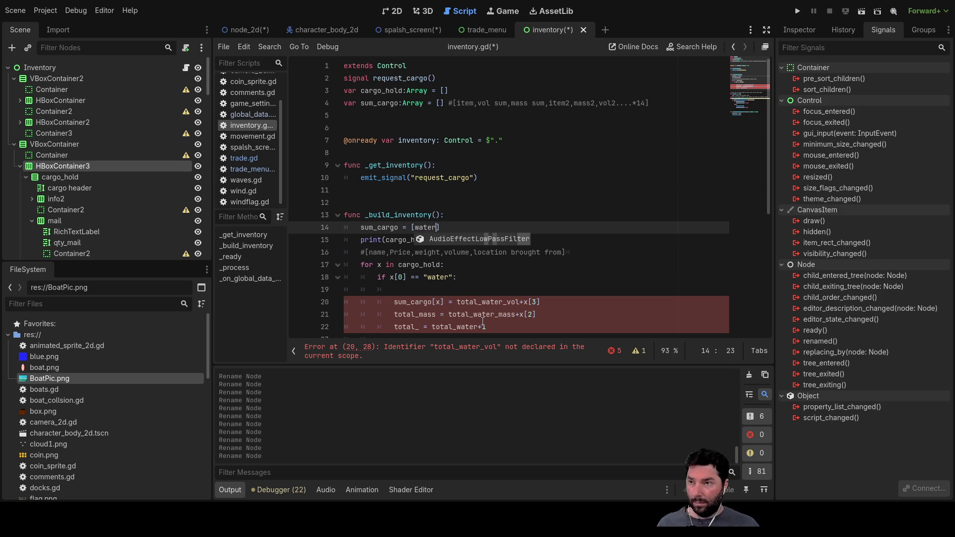
text(,0,0)
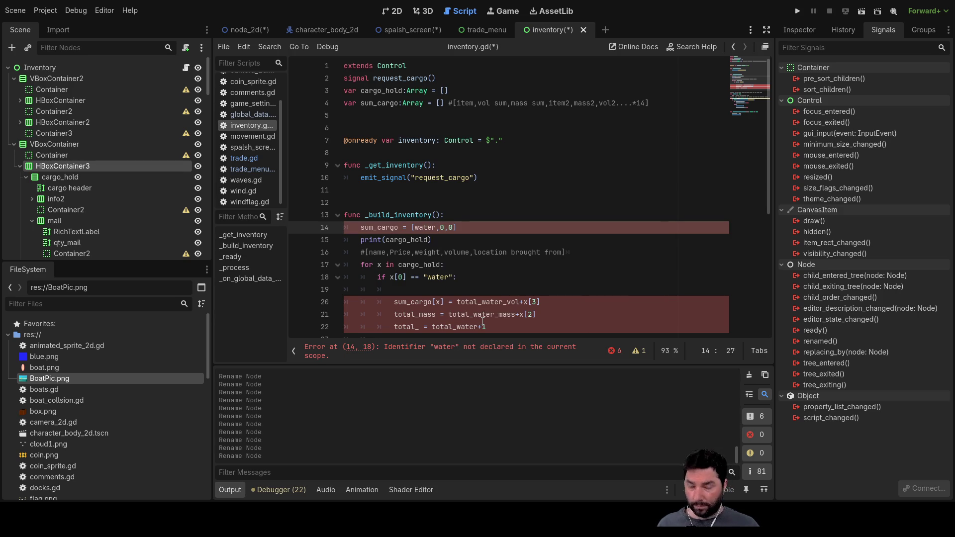
text(mail,0,)
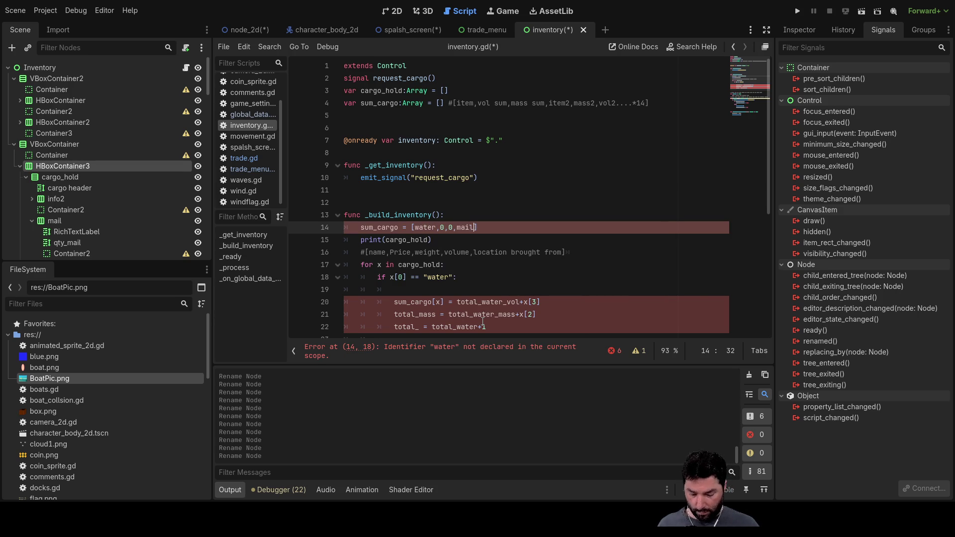
text(0)
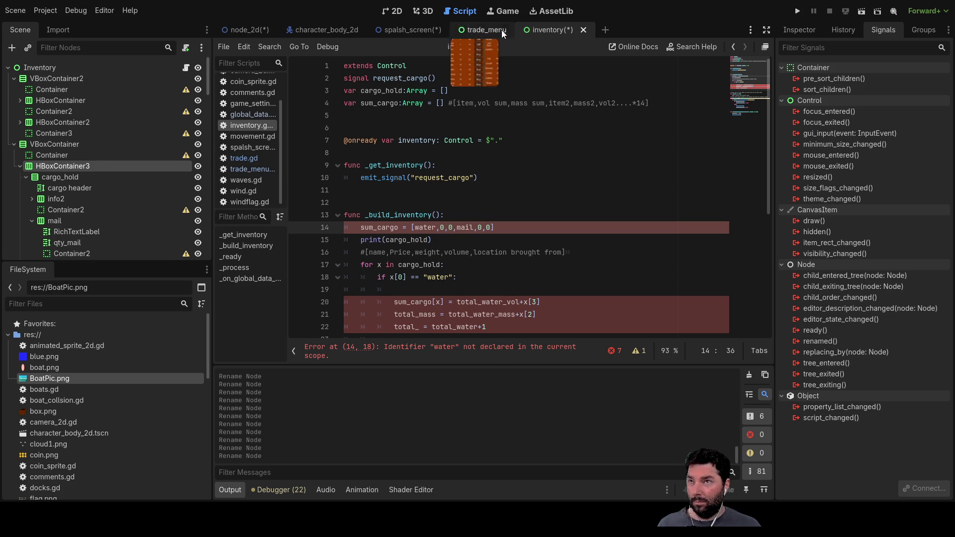
Check the Cargo Hold item names and append ore, metal, goods, logs, planks, furn to sum_cargo.
click(392, 14)
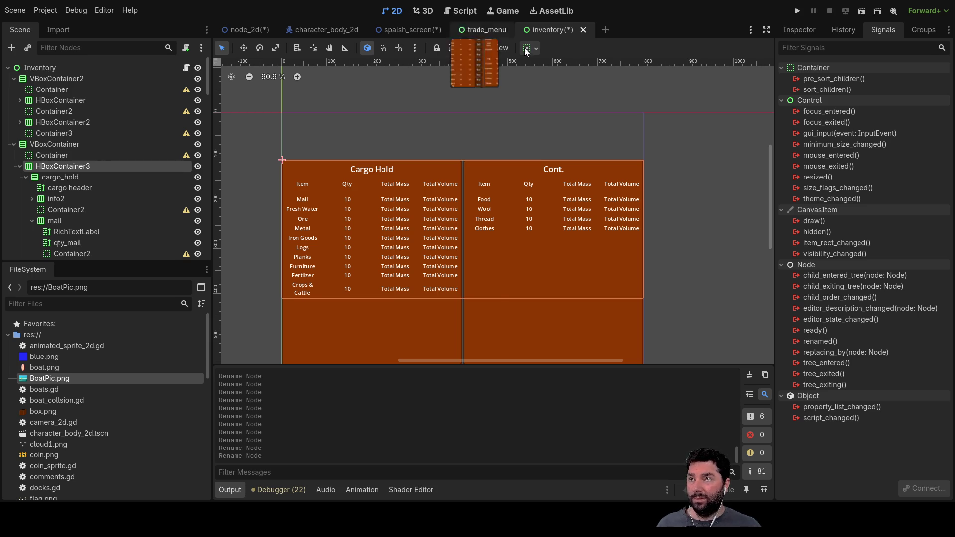
click(494, 28)
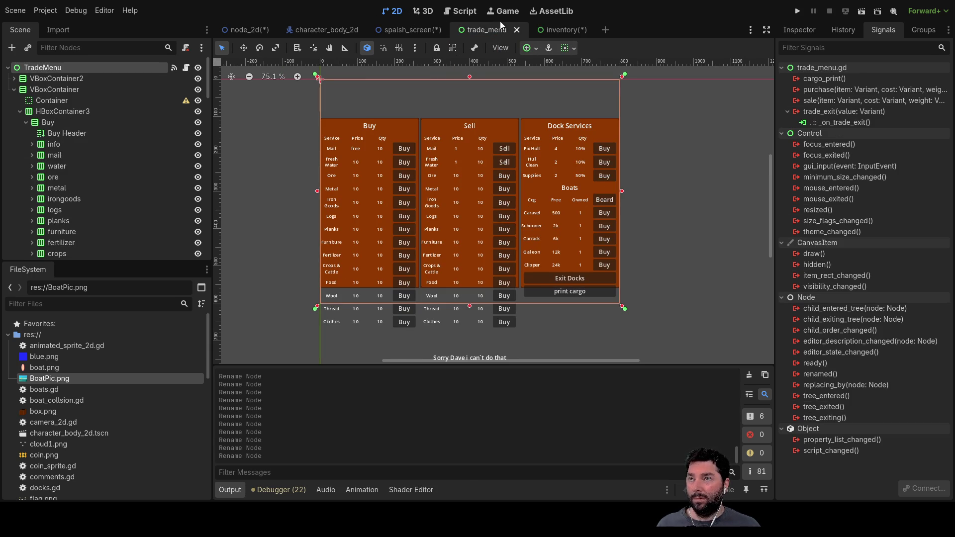
click(567, 29)
click(460, 11)
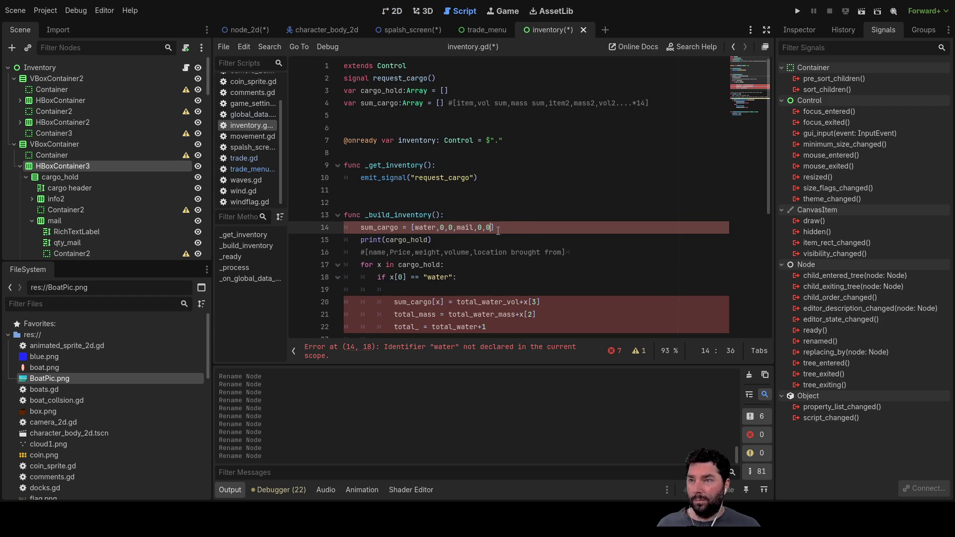
text(,ore,meta)
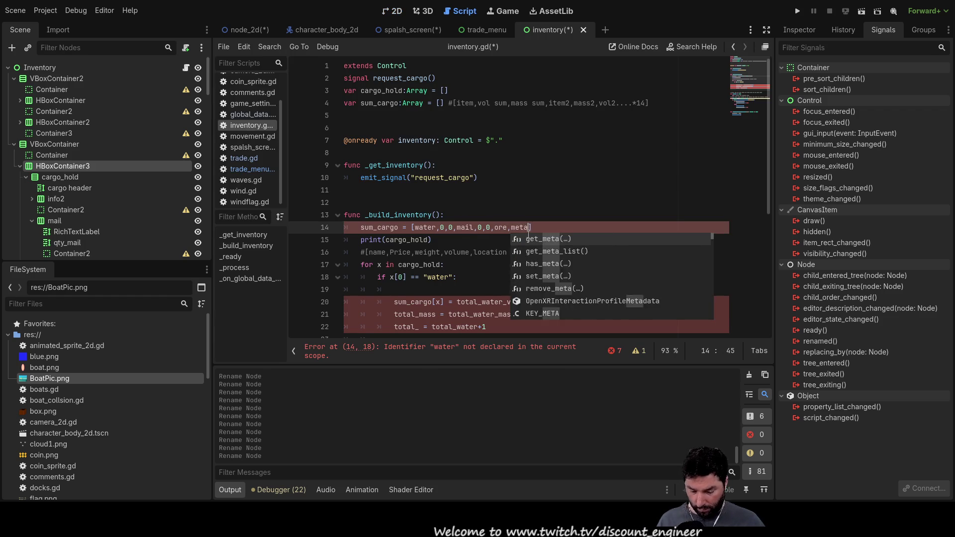
text(l,goods)
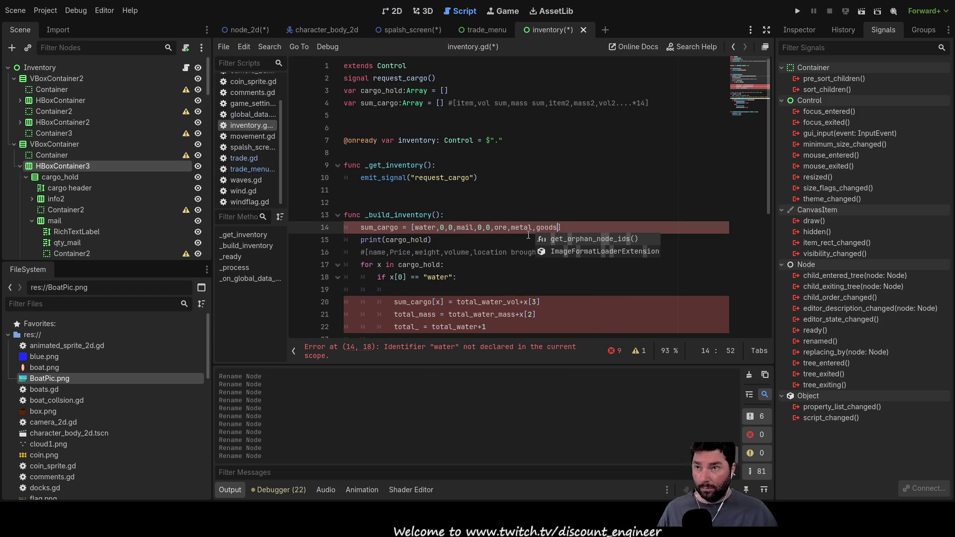
text(,)
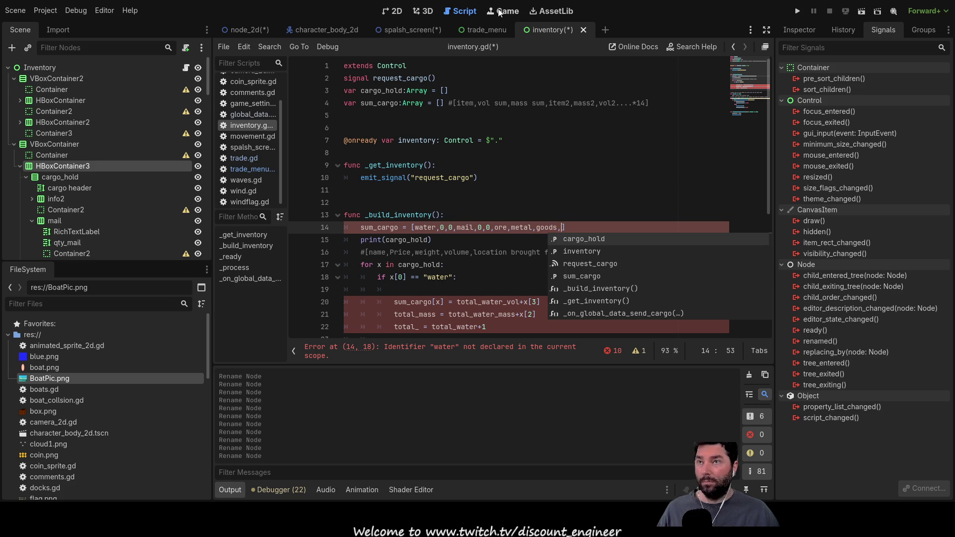
click(394, 11)
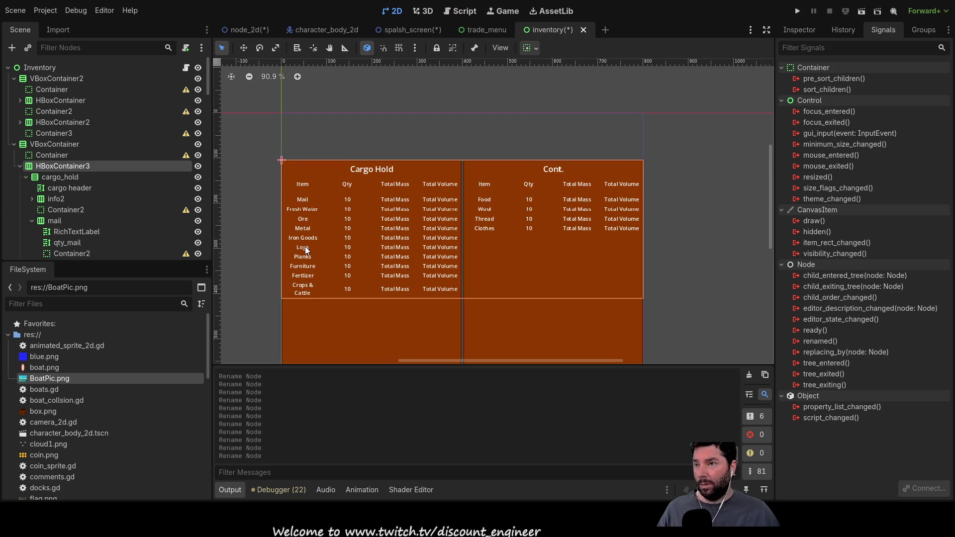
click(458, 12)
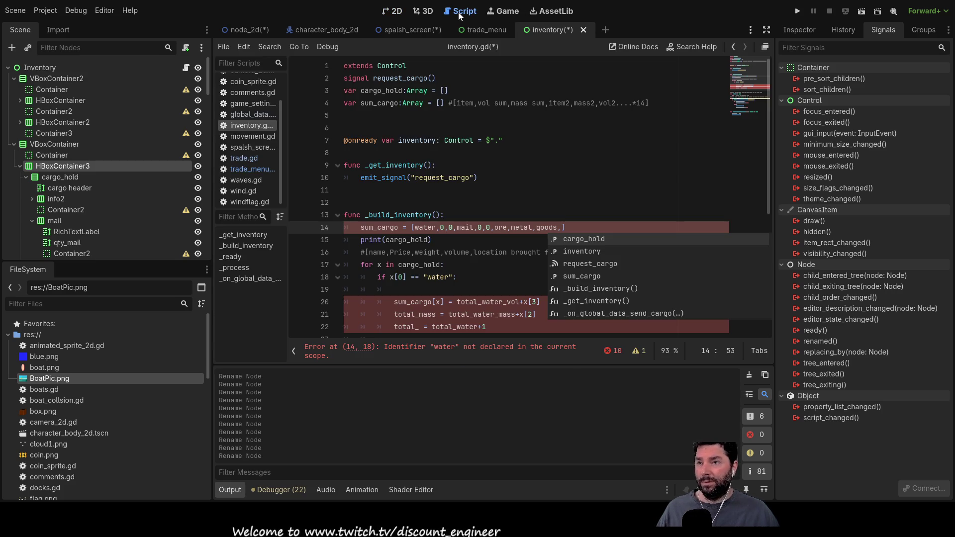
text(logs,planks,furn,)
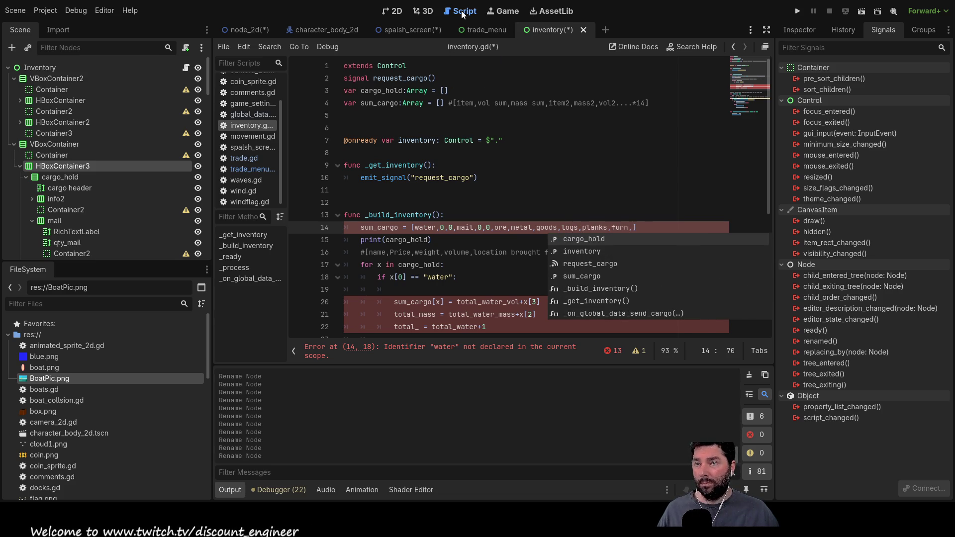
Append fert, crops, food, wool, thread and clothes to the sum_cargo list.
click(397, 11)
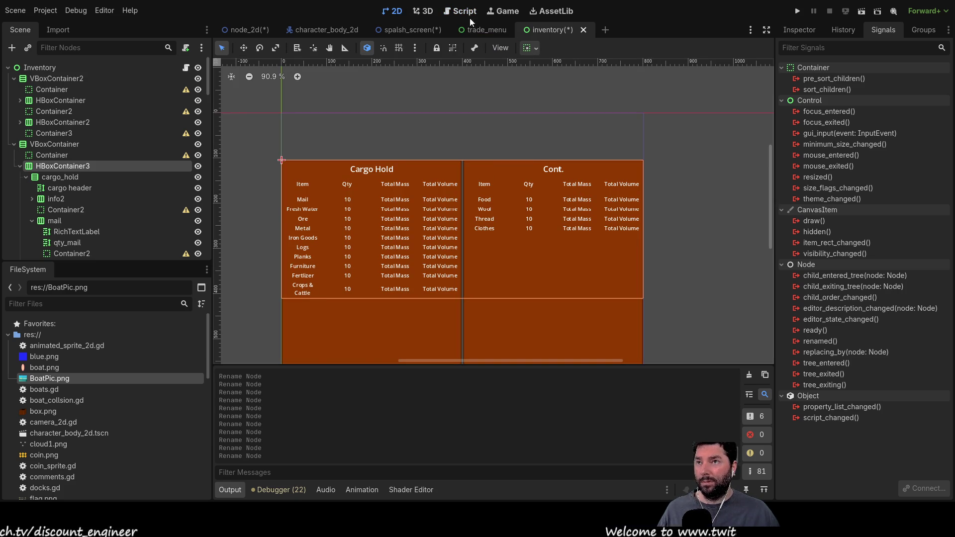
click(456, 11)
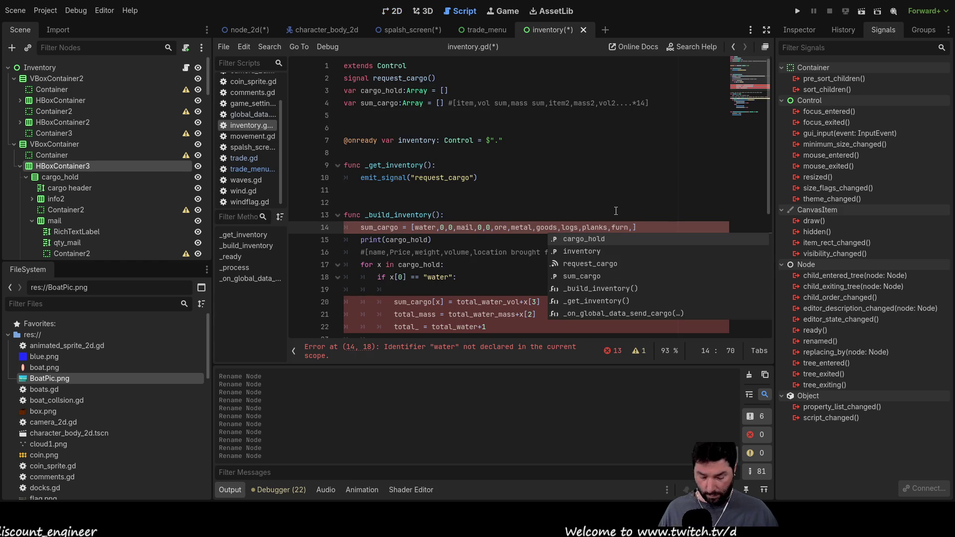
text(fert,c)
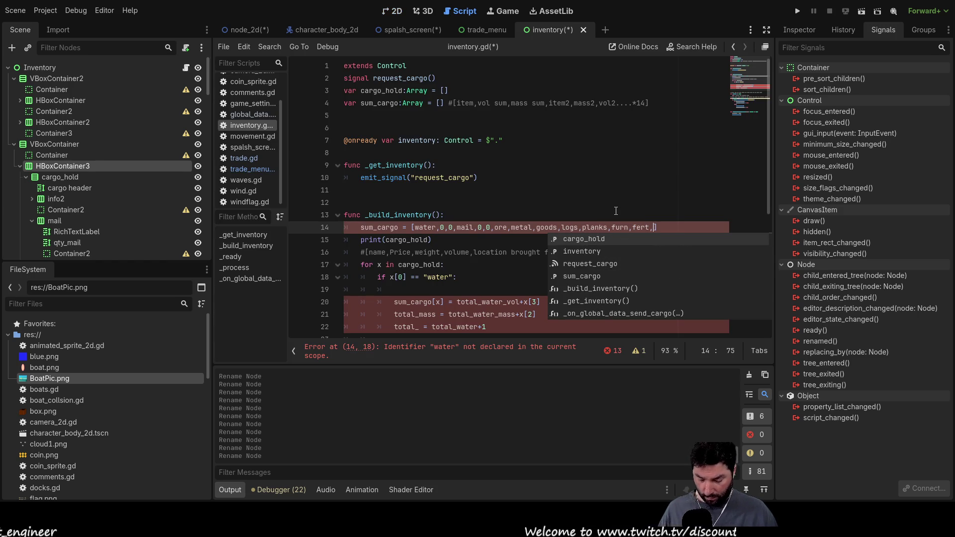
text(rops,f)
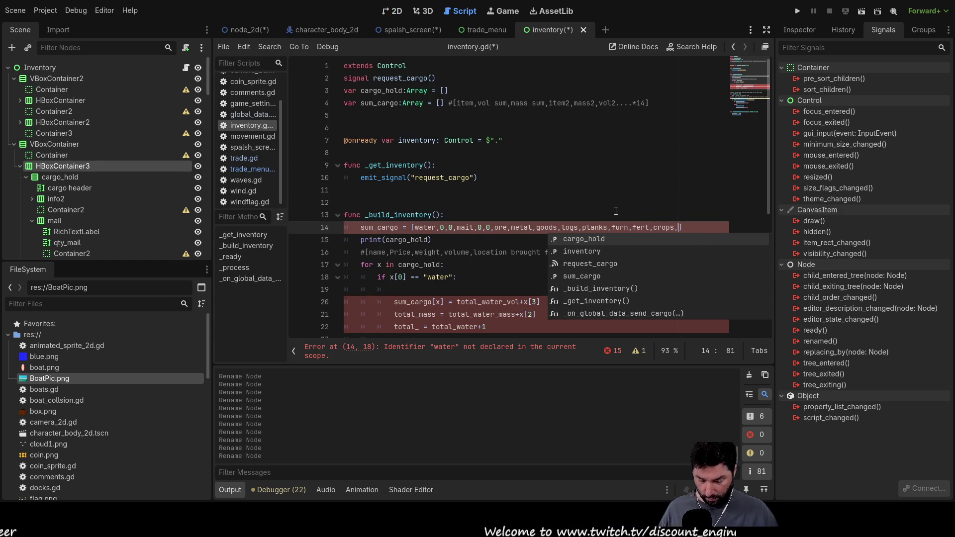
text(ood)
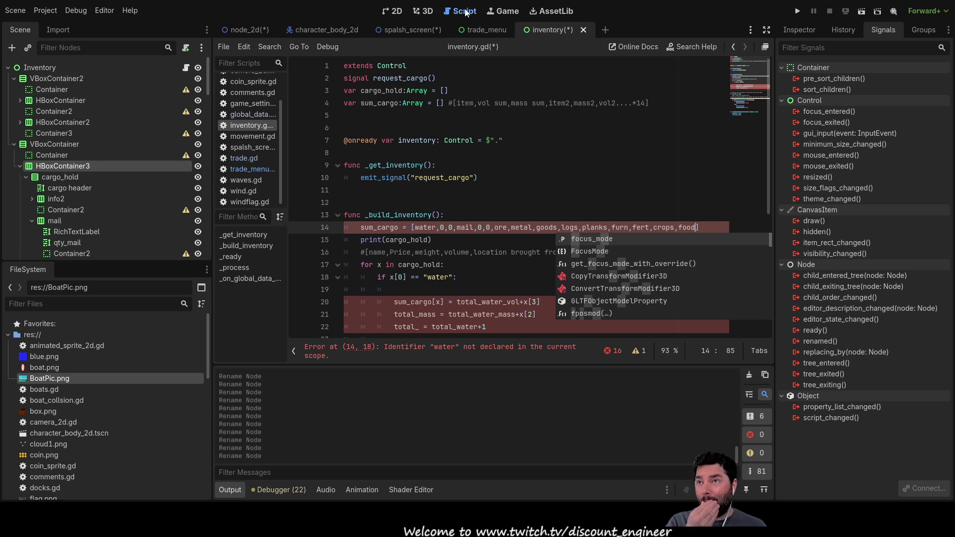
click(396, 11)
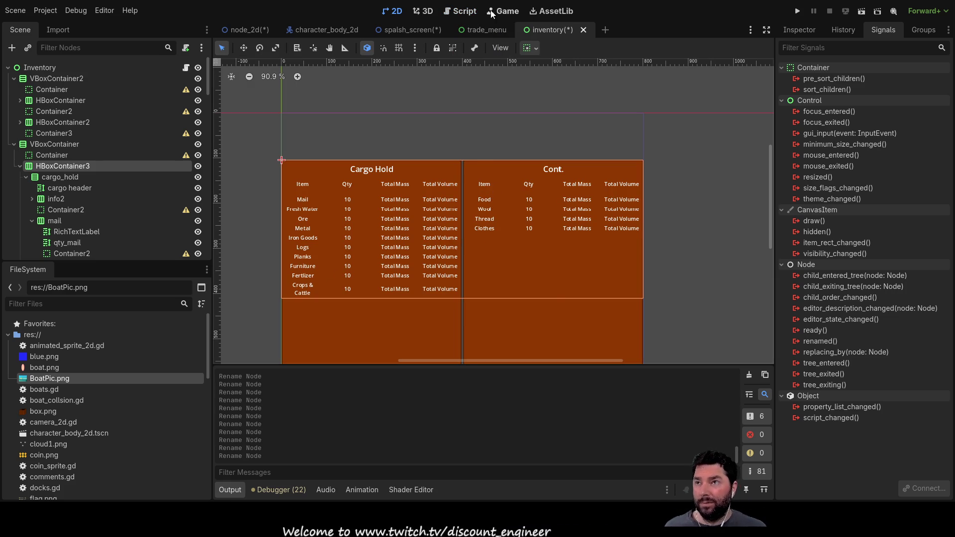
click(460, 11)
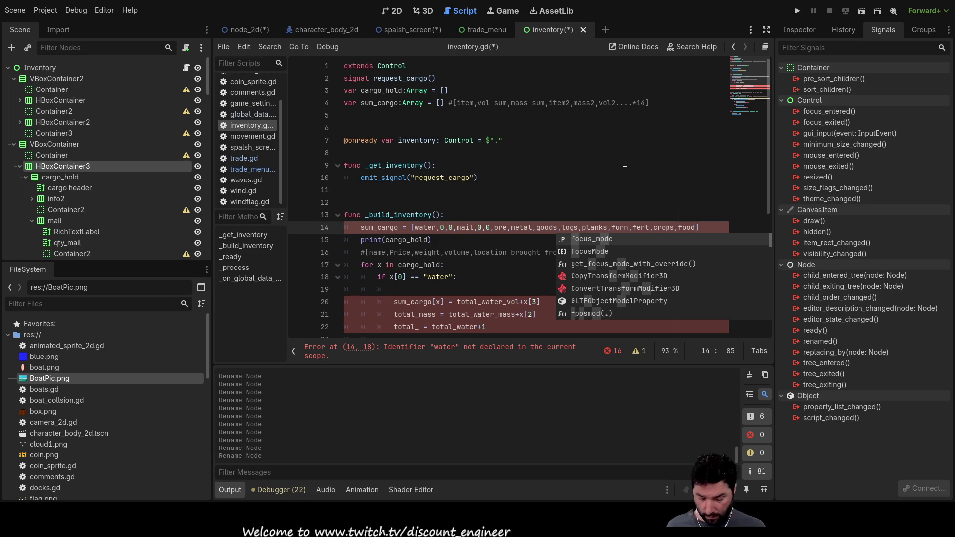
text(,wool,thread,clot)
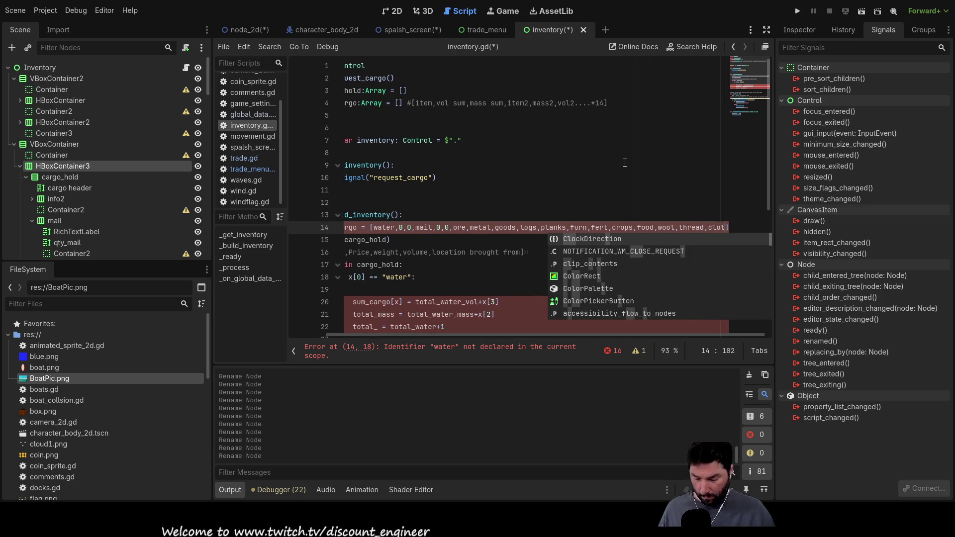
text(hes)
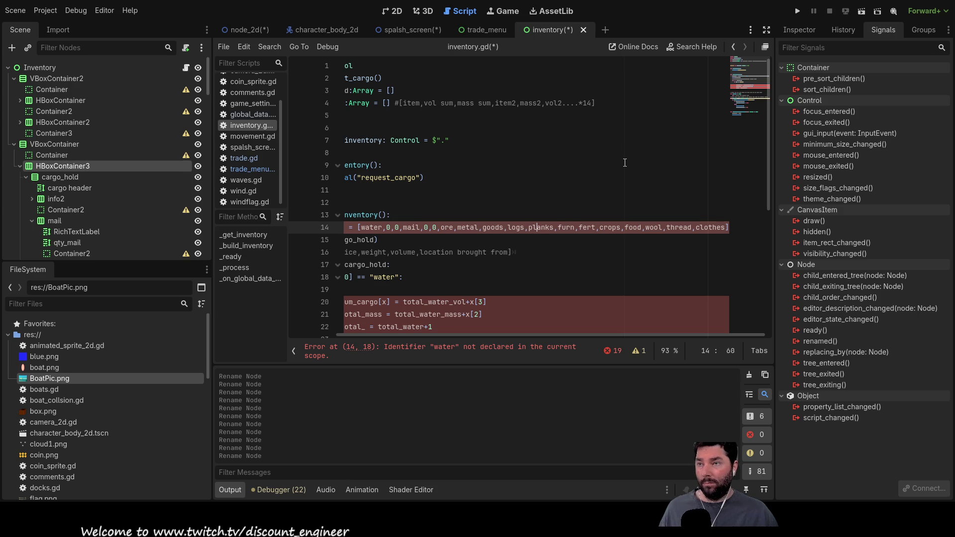
key(Up)
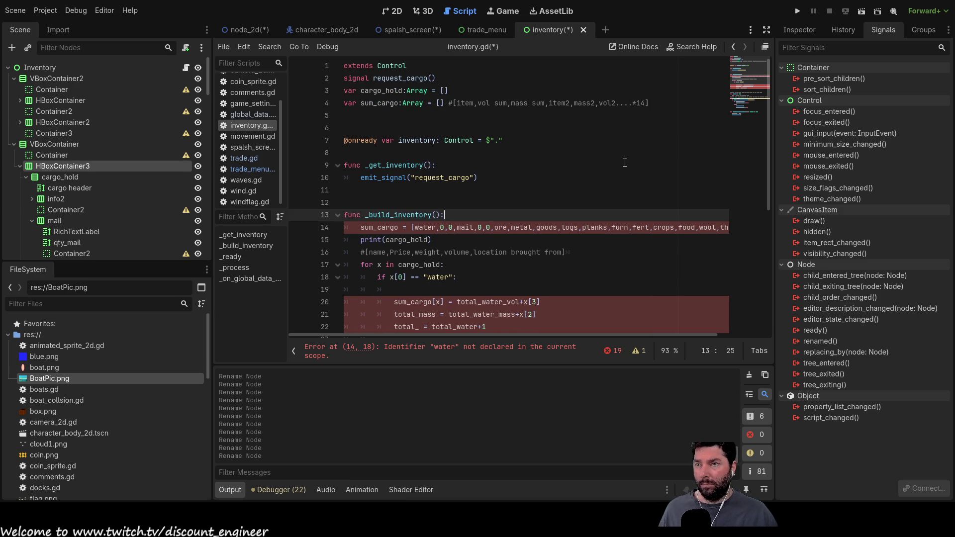
Quote water, mail, ore, metal and goods in sum_cargo, adding 0,0 after each.
key(Down)
text(")
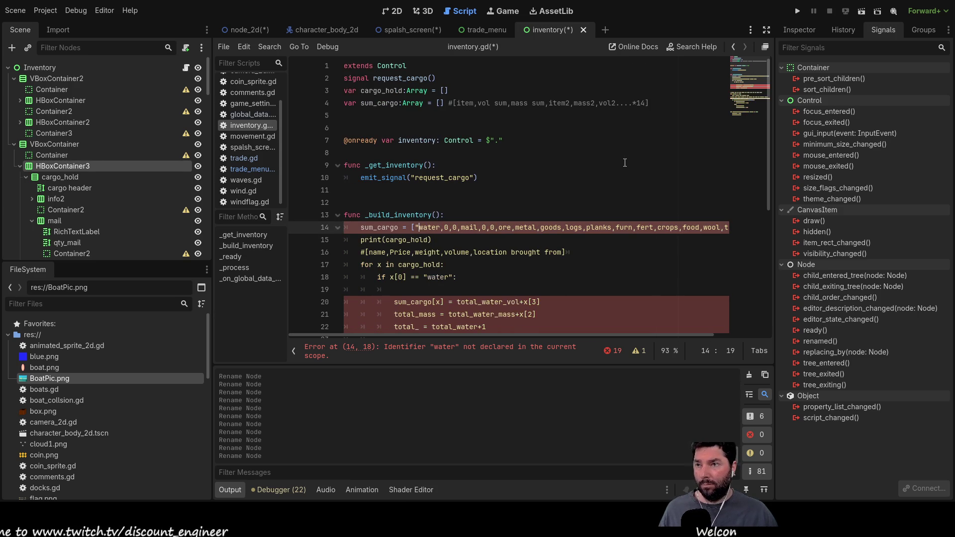
key(Right)
key(Right)
key(Right)
text(")
key(Right)
key(Right)
key(Right)
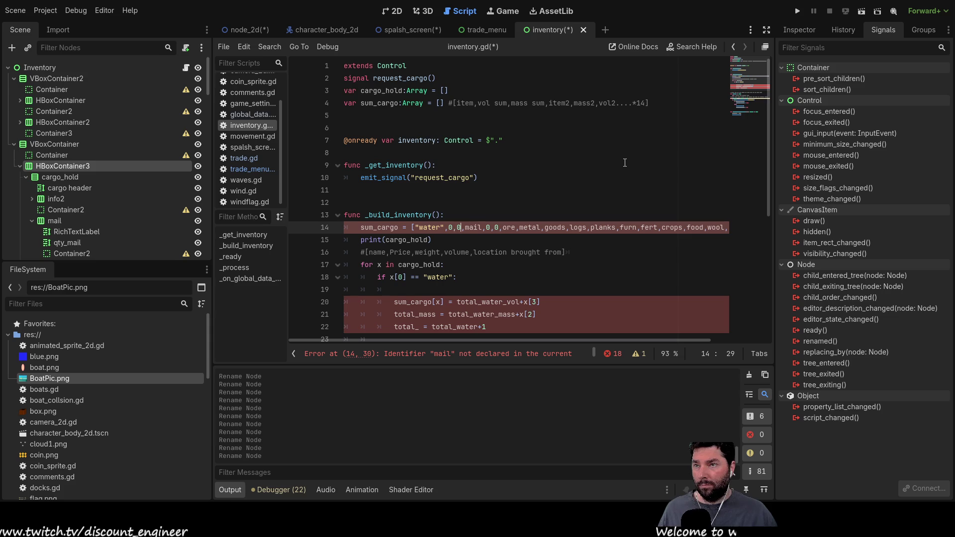
text(")
key(Right)
key(Right)
key(Right)
text(")
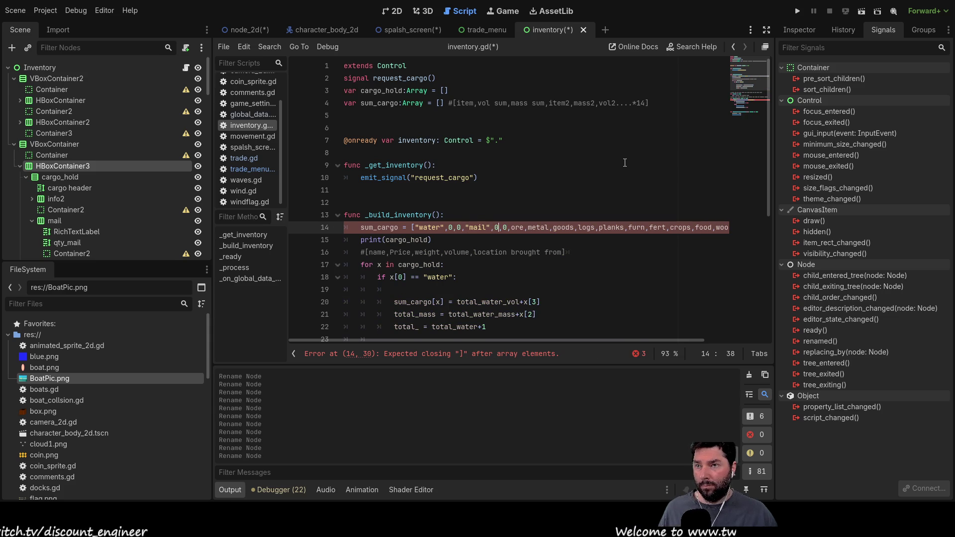
key(Right)
key(Right)
key(Right)
text(")
key(Right)
key(Right)
key(Right)
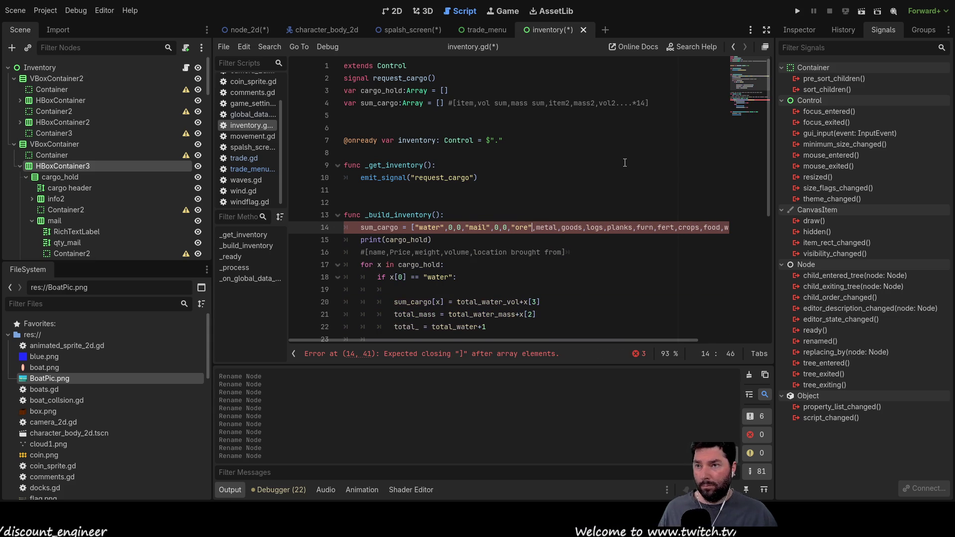
text(")
key(Right)
text(0,0,")
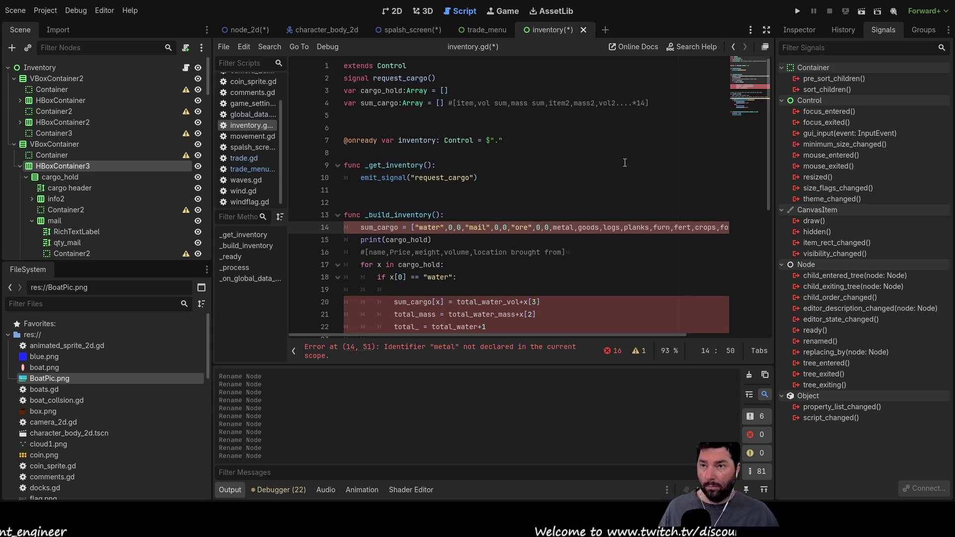
key(Right)
key(Right)
key(Right)
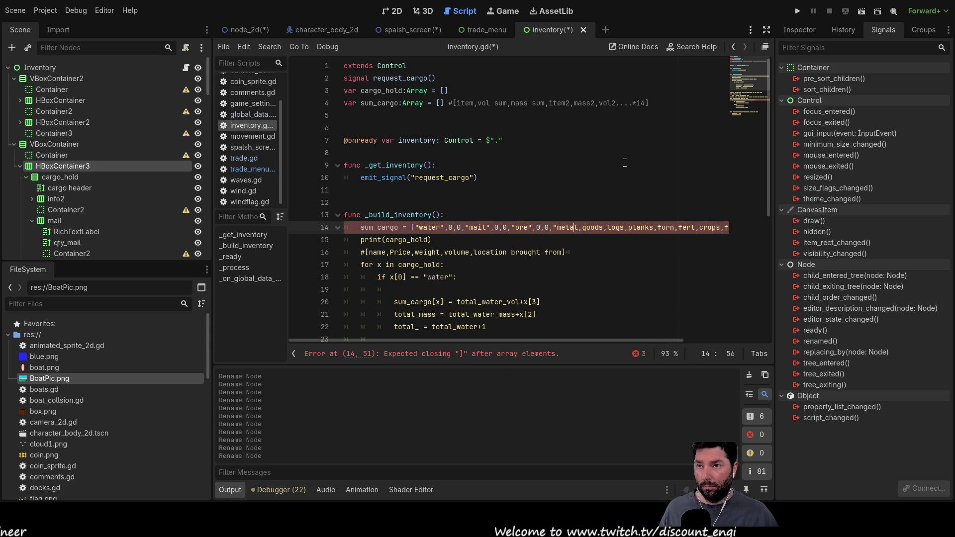
text(")
key(Right)
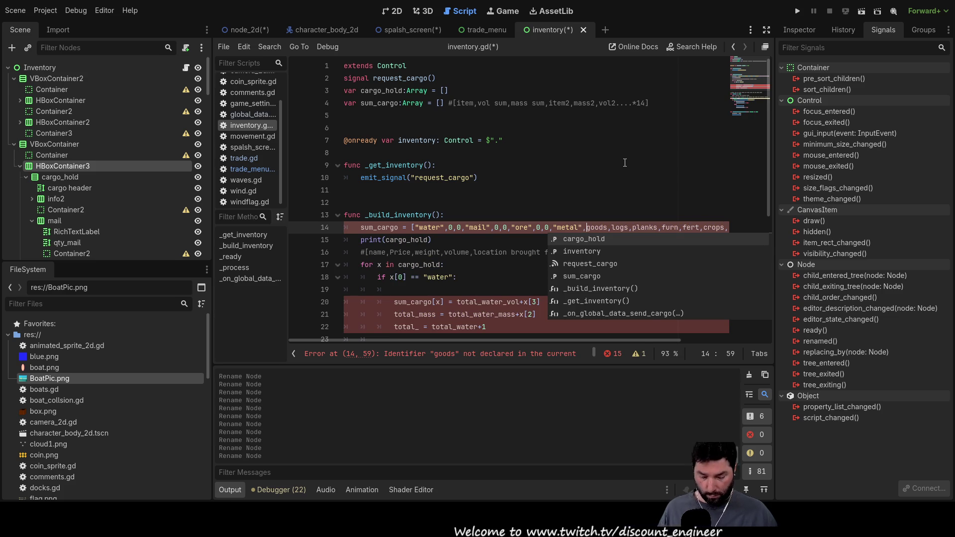
text(0,0,")
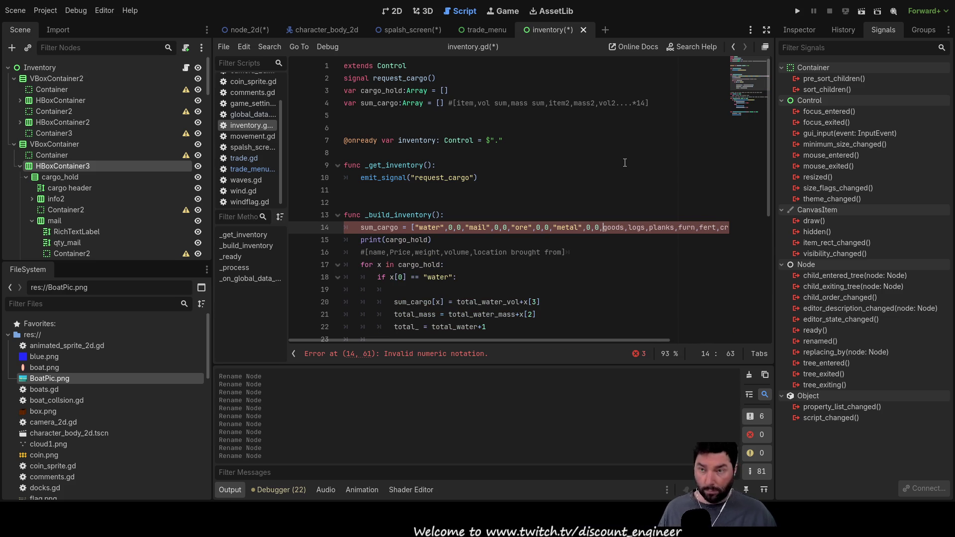
key(Right)
key(Right)
key(Right)
text(")
text(,0,0)
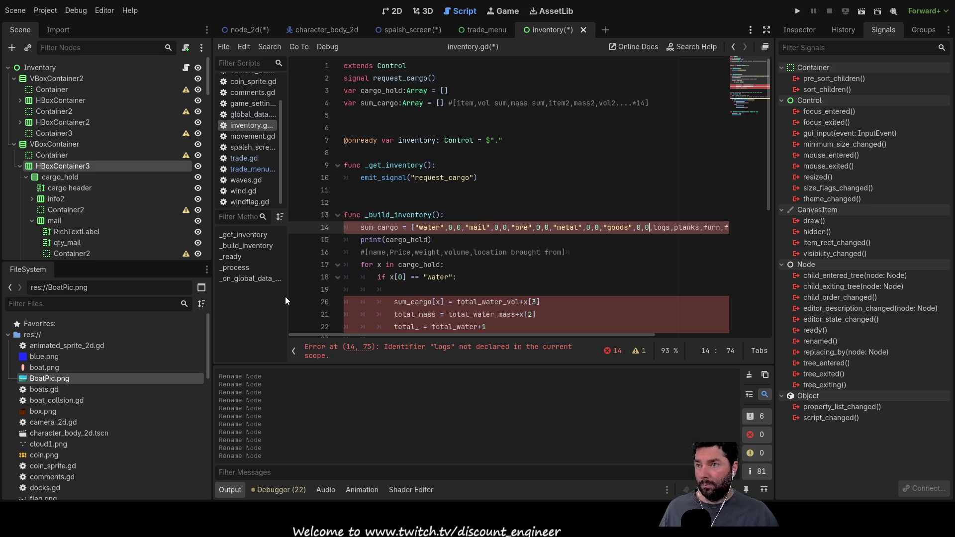
Quote logs through clothes with 0,0 slots, ending the list with "clothes",0.
drag(359, 335, 456, 338)
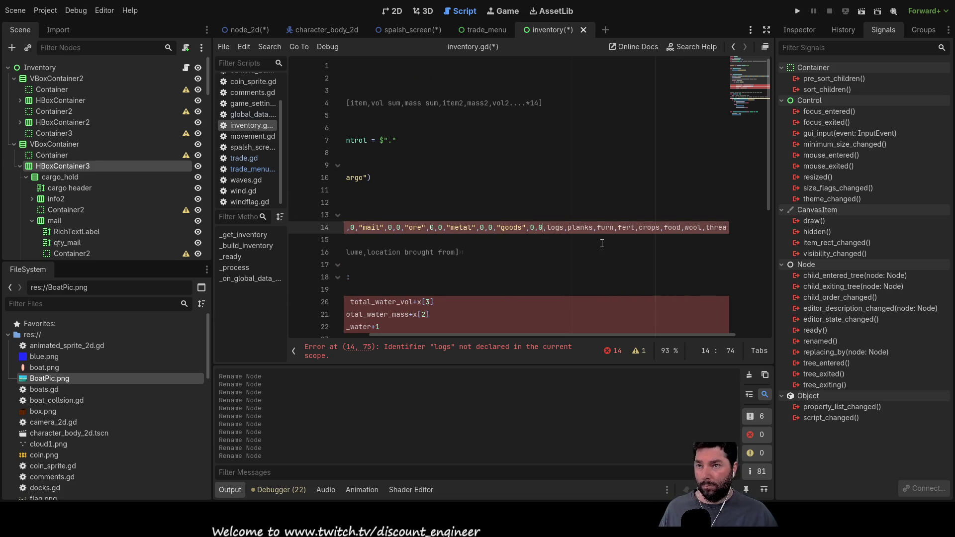
key(Right)
text(")
key(Right)
key(Right)
key(Right)
text(",0,0,)
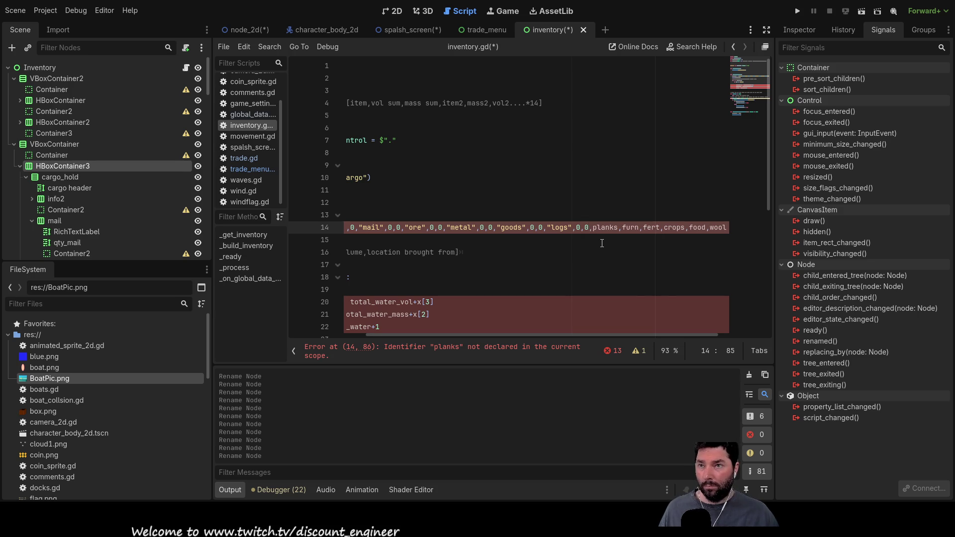
text(")
key(Right)
key(Right)
key(Right)
text(")
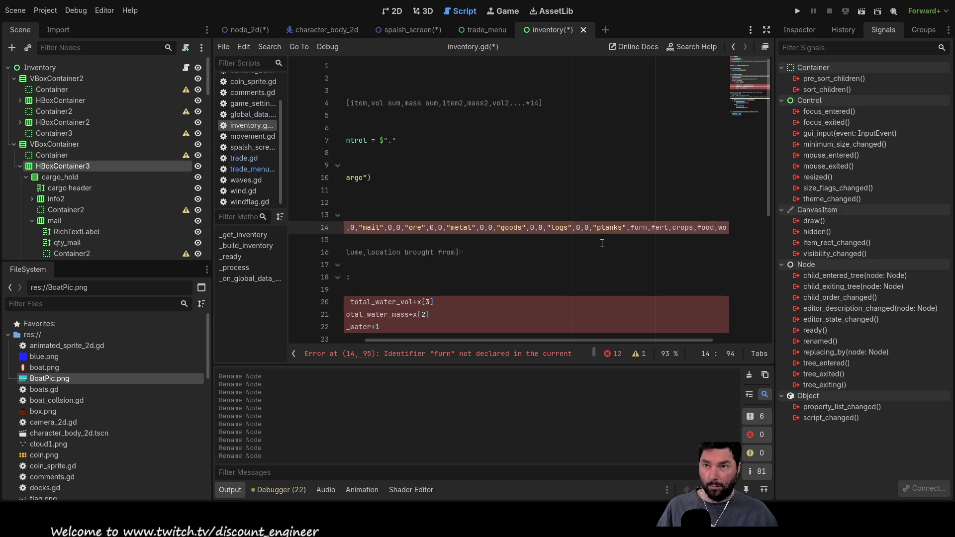
text(0,0,)
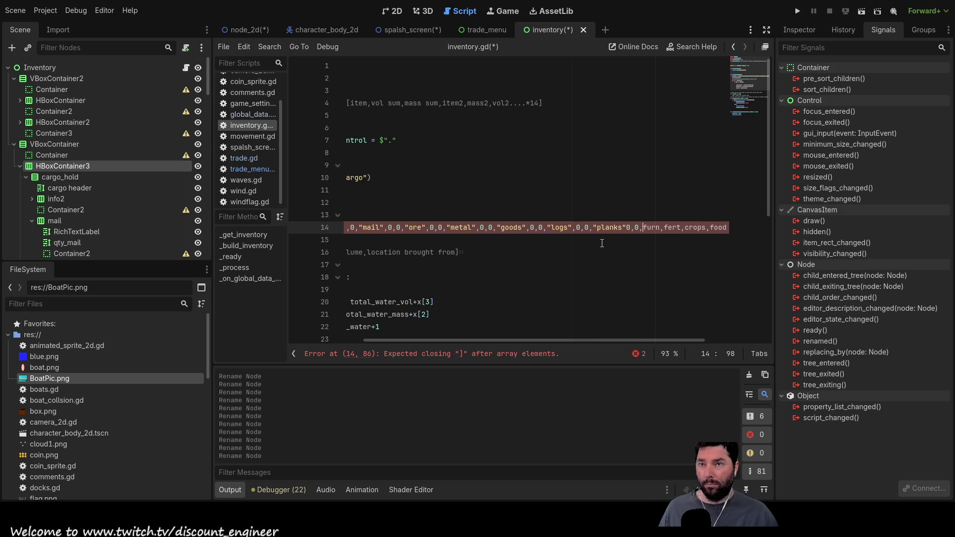
text(")
key(Right)
key(Right)
key(Right)
text(",0,0,")
key(Right)
key(Right)
key(Right)
text(",0,0)
key(Right)
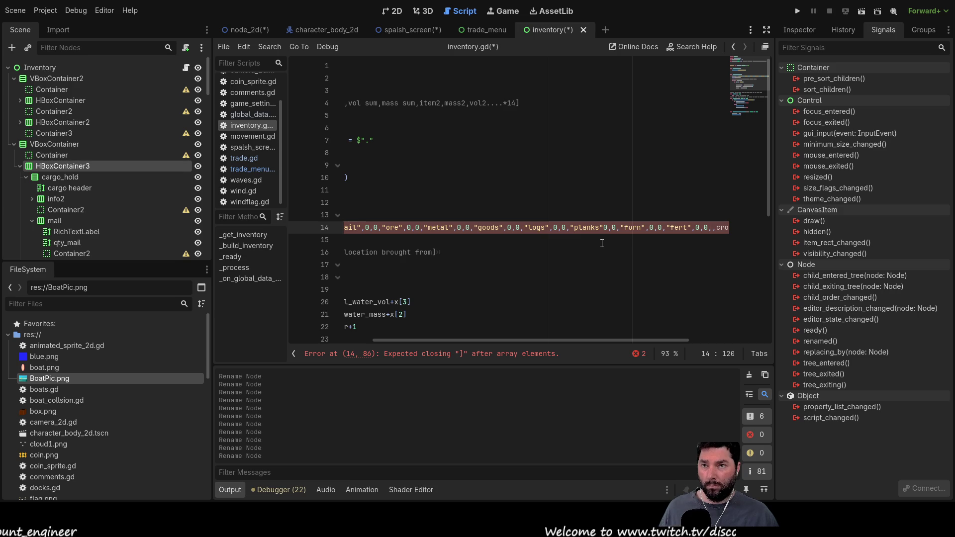
text(")
key(Right)
key(Right)
key(Right)
text(",0,0)
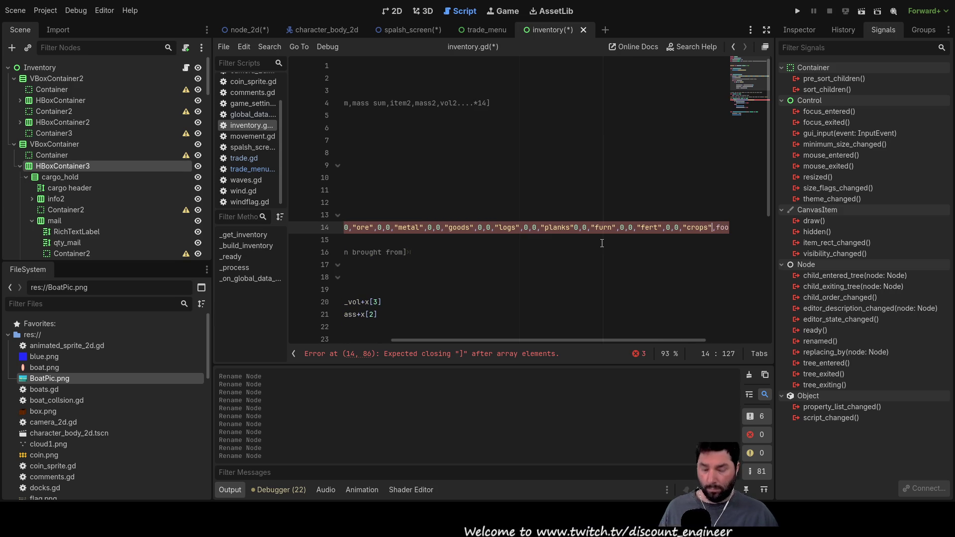
key(Right)
key(Right)
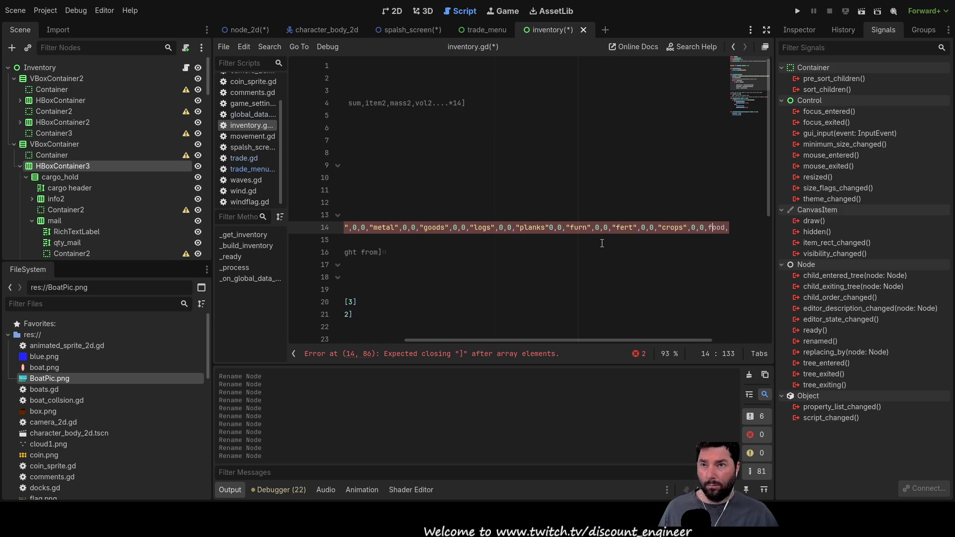
text(")
key(Right)
key(Right)
key(Right)
text(")
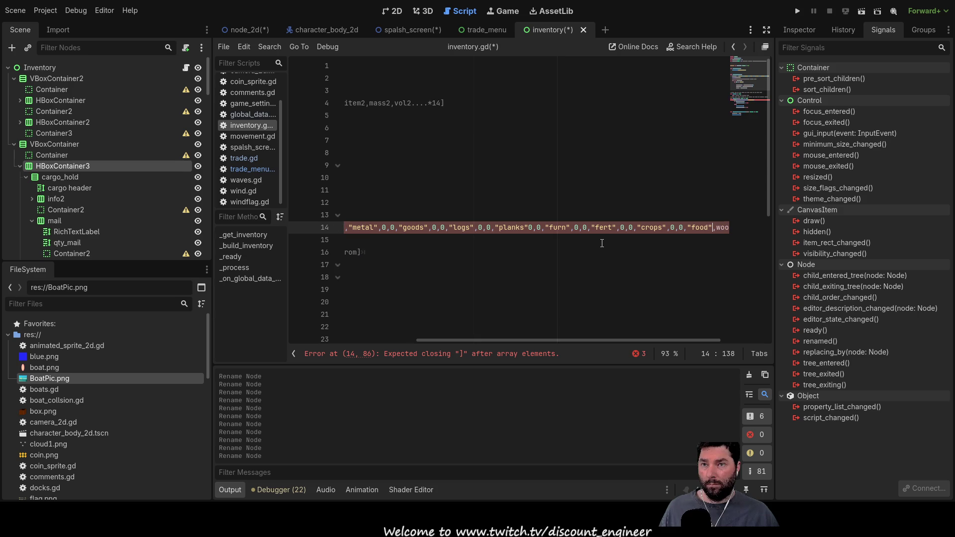
text(,0,0)
key(Right)
text(")
key(Right)
key(Right)
key(Right)
text(",0,0,)
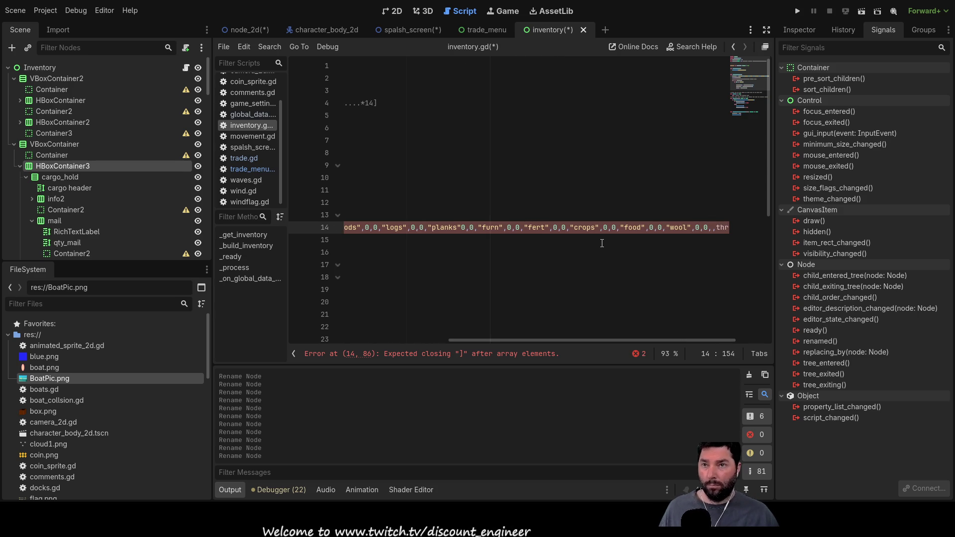
key(Delete)
text(")
key(Right)
key(Right)
key(Right)
key(Right)
text(")
key(Right)
text(0,0,")
key(Right)
key(Right)
key(Right)
text(",0)
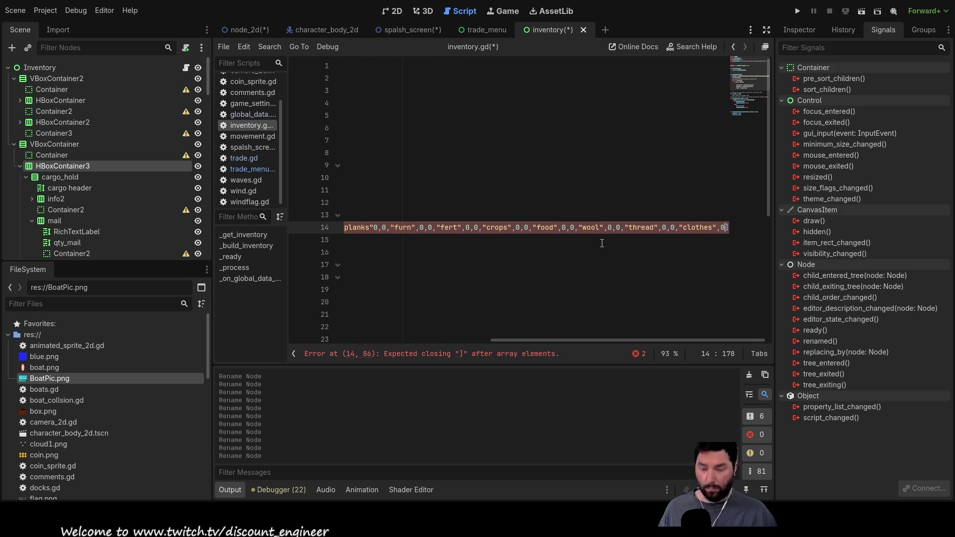
key(Down)
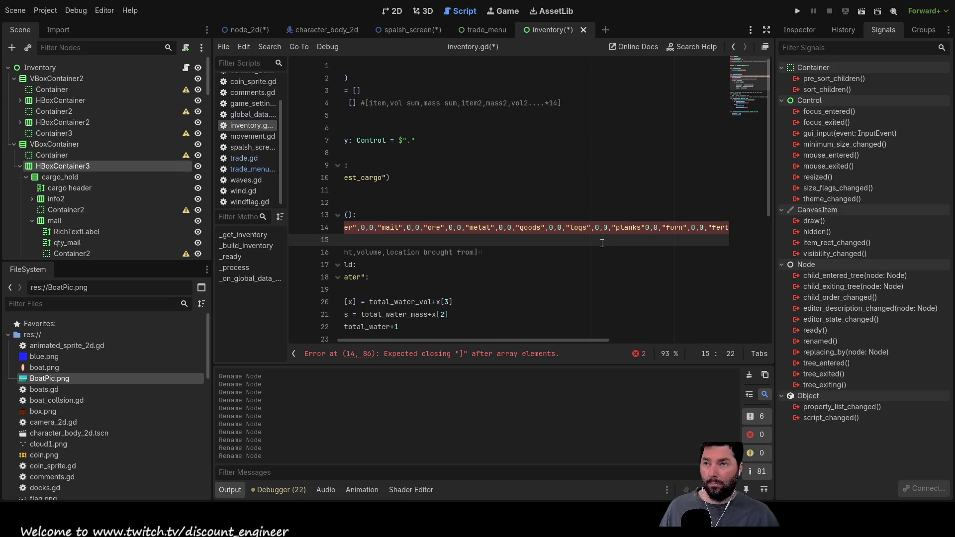
Review the sum_cargo list on line 14 and insert the missing comma after "planks".
mouse_move(537, 342)
mouse_down()
mouse_move(447, 337)
mouse_move(699, 347)
mouse_up()
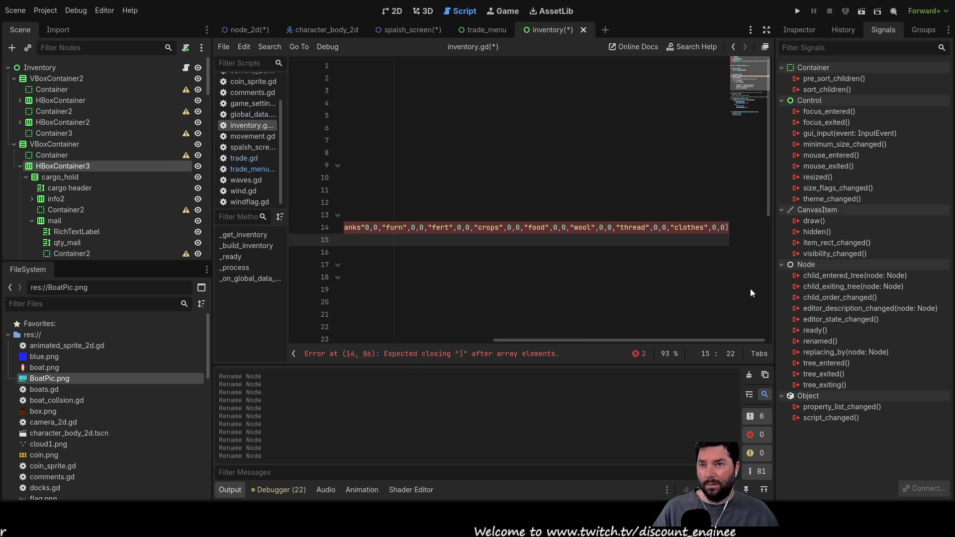
key(Left)
key(Left)
key(Left)
key(Up)
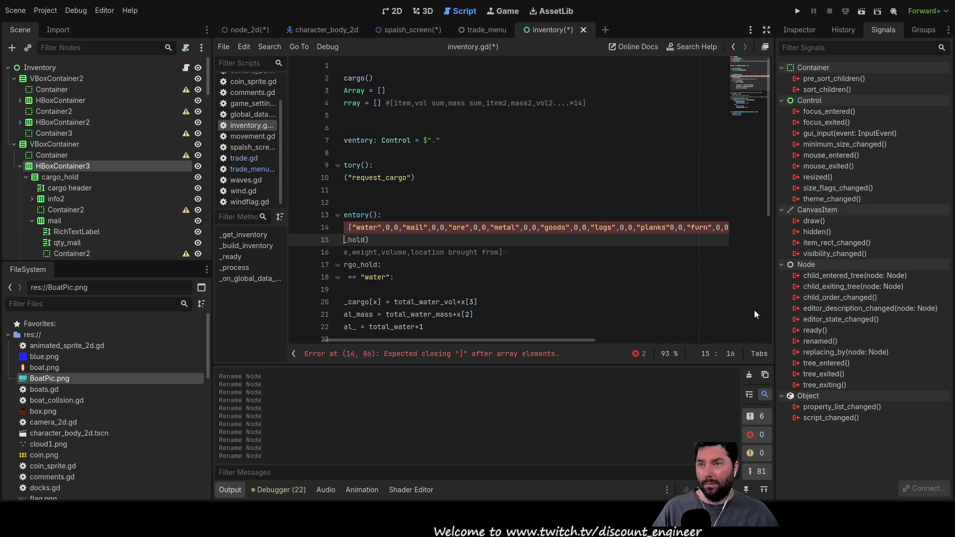
key(End)
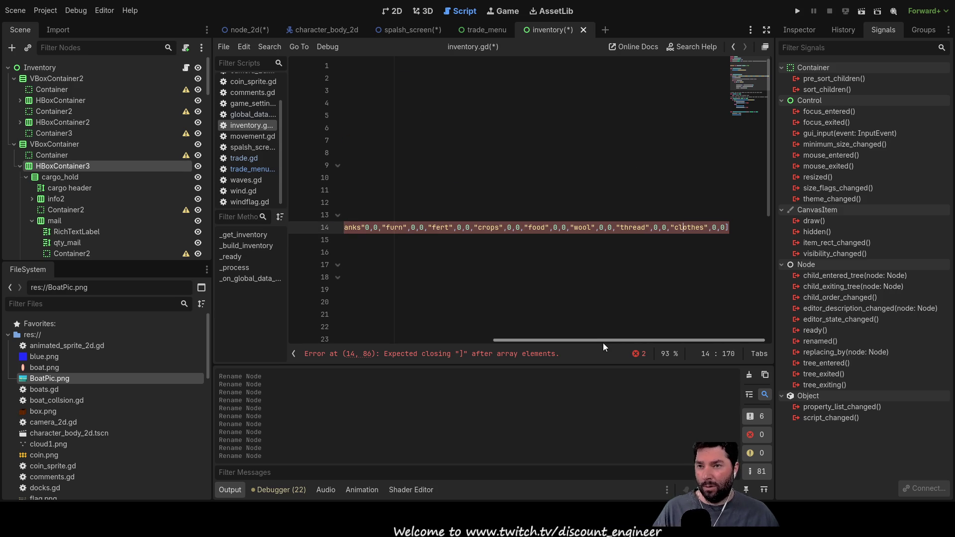
drag(605, 342, 386, 330)
click(452, 227)
key(Right)
key(Right)
key(Right)
key(Left)
key(Left)
key(Left)
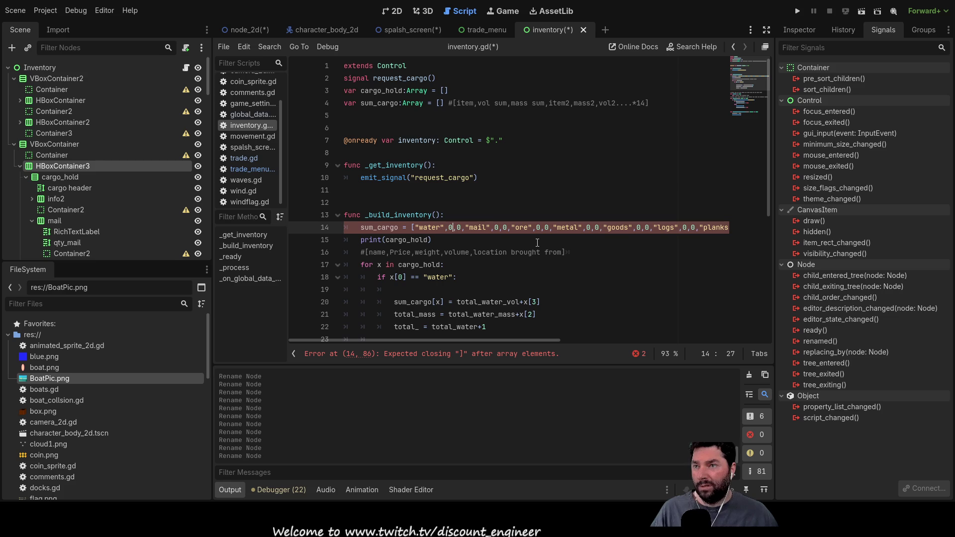
key(Right)
key(Right)
key(Right)
key(Right)
key(Right)
key(Right)
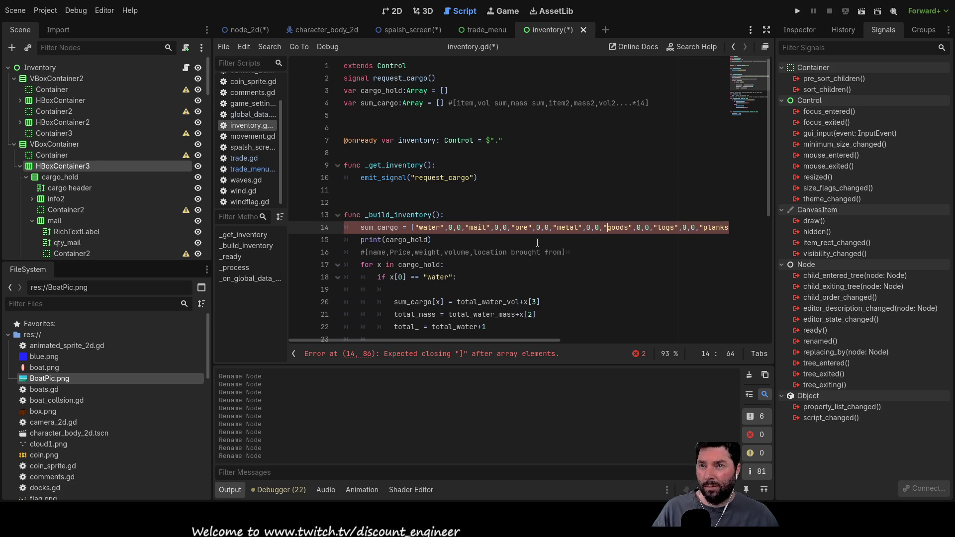
key(Right)
key(Right)
key(Right)
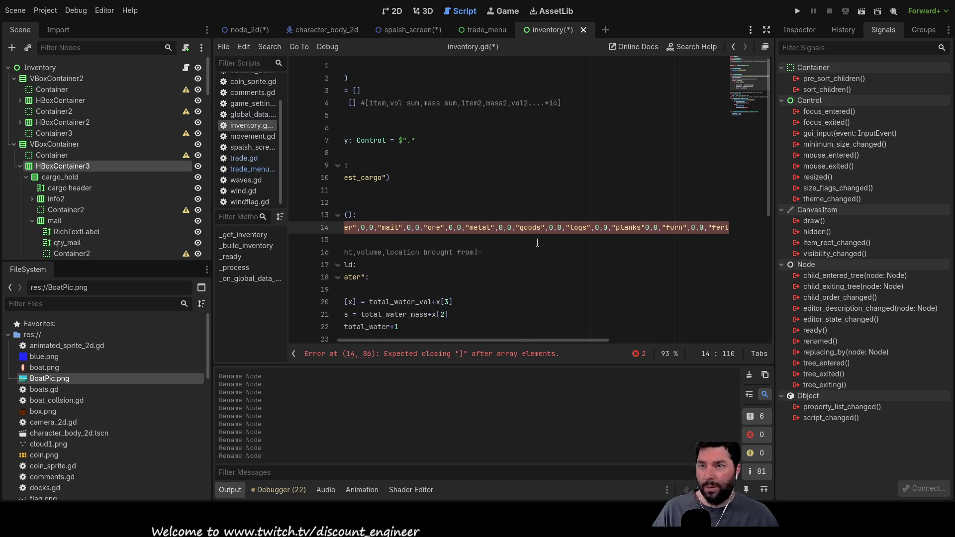
key(Left)
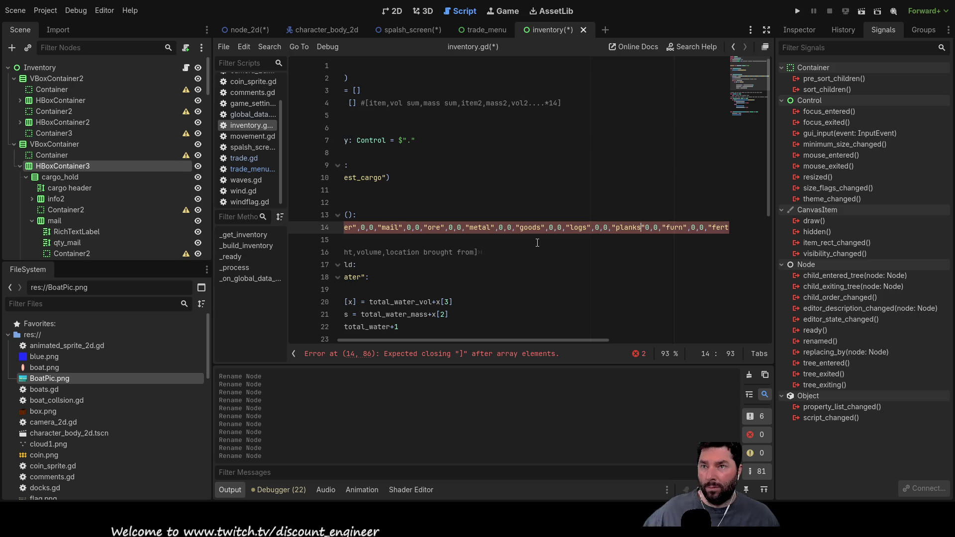
key(Left)
key(Left)
key(Left)
text(,)
key(Right)
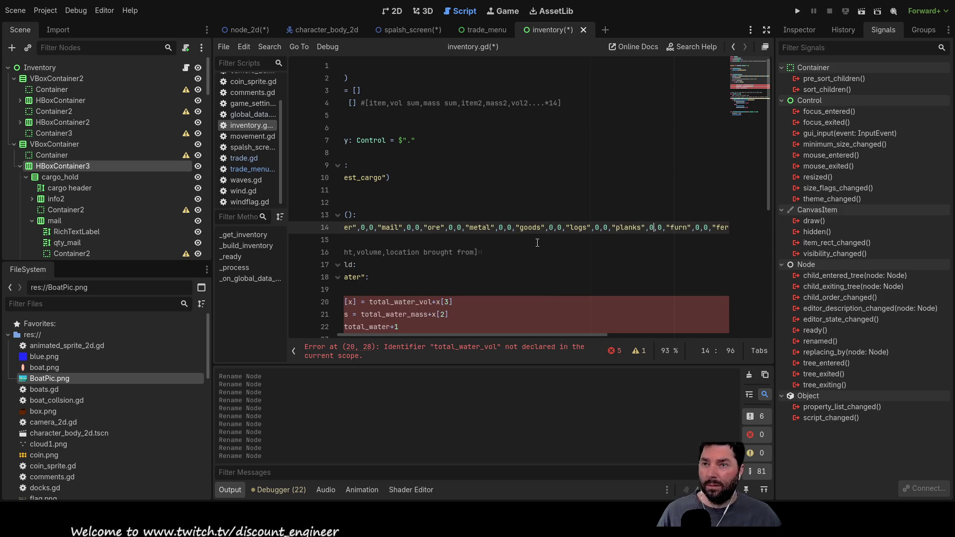
Undo the accidental line break before the list's closing bracket.
key(Right)
key(Right)
key(Right)
key(Right)
key(Right)
key(Right)
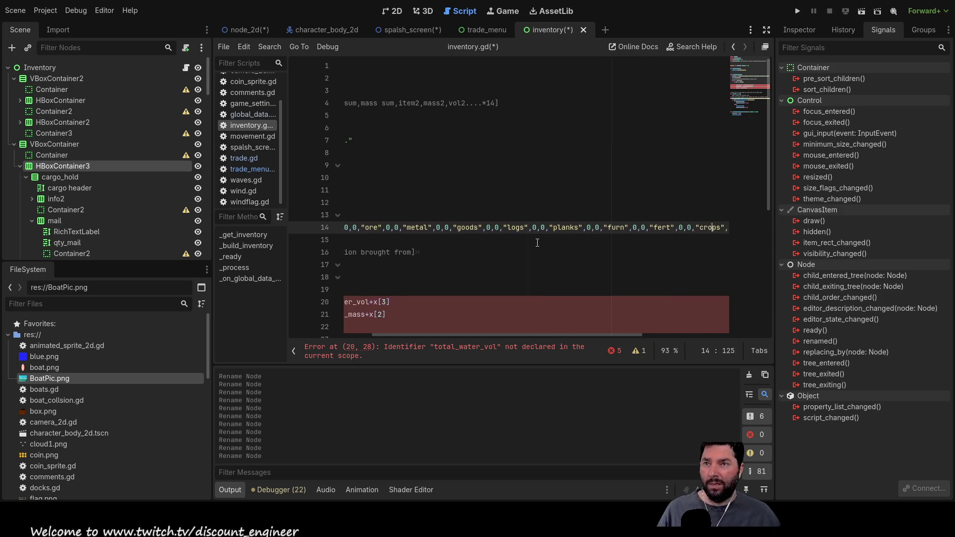
key(Right)
key(Right)
key(Right)
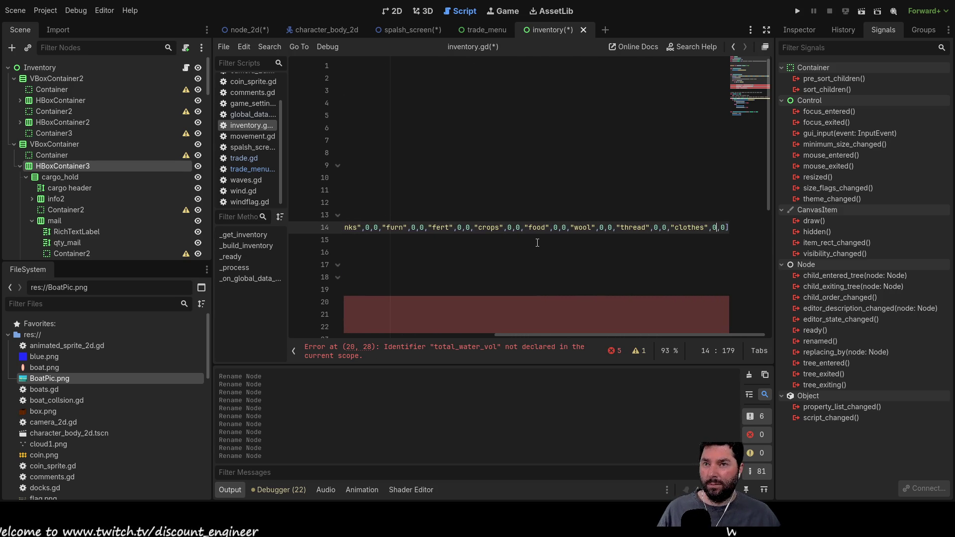
key(Return)
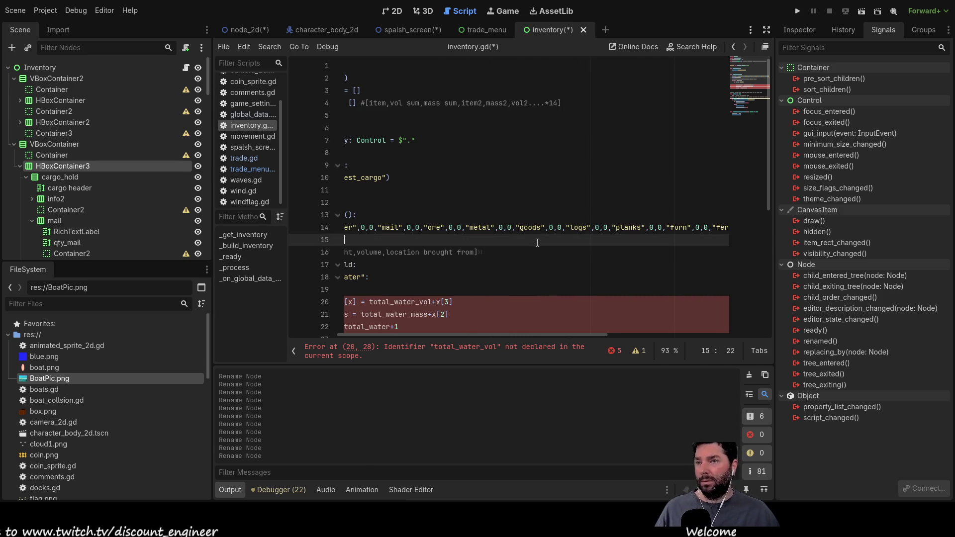
key(ctrl+z)
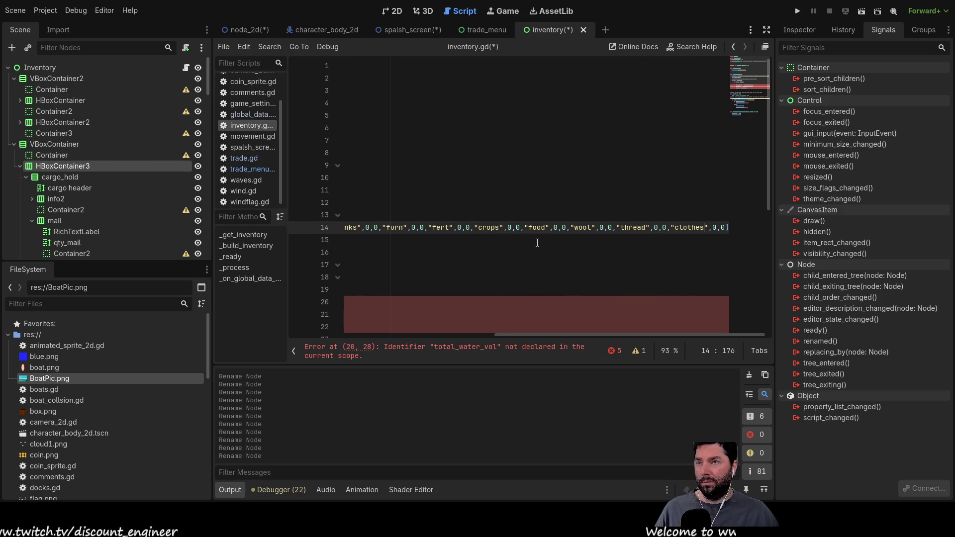
click(538, 242)
drag(497, 336, 421, 334)
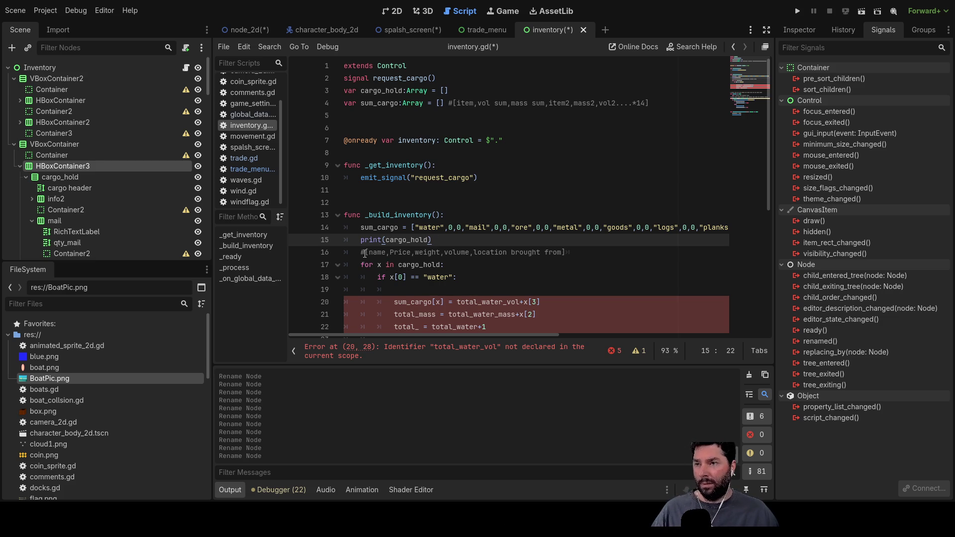
Delete the empty line inside the water branch.
scroll(365, 255, down, 1)
click(399, 240)
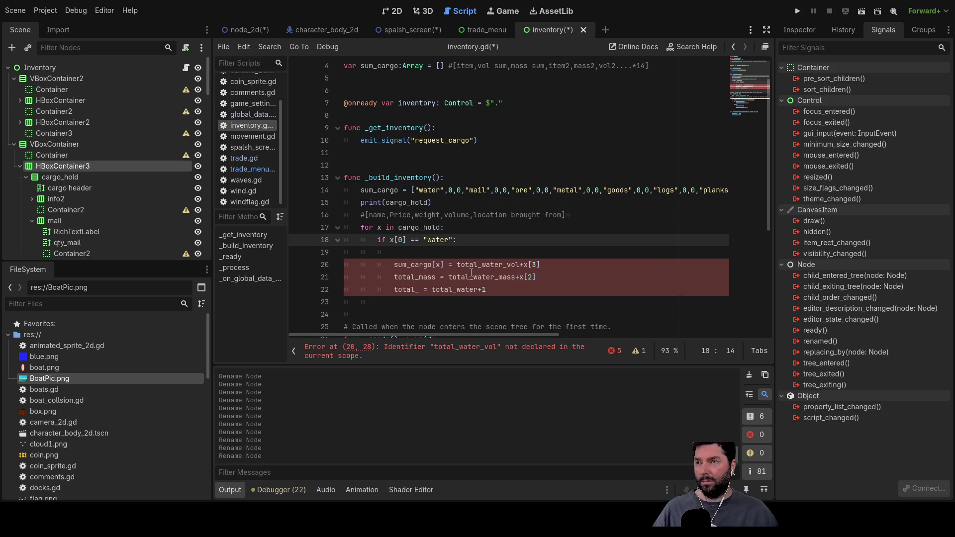
key(Down)
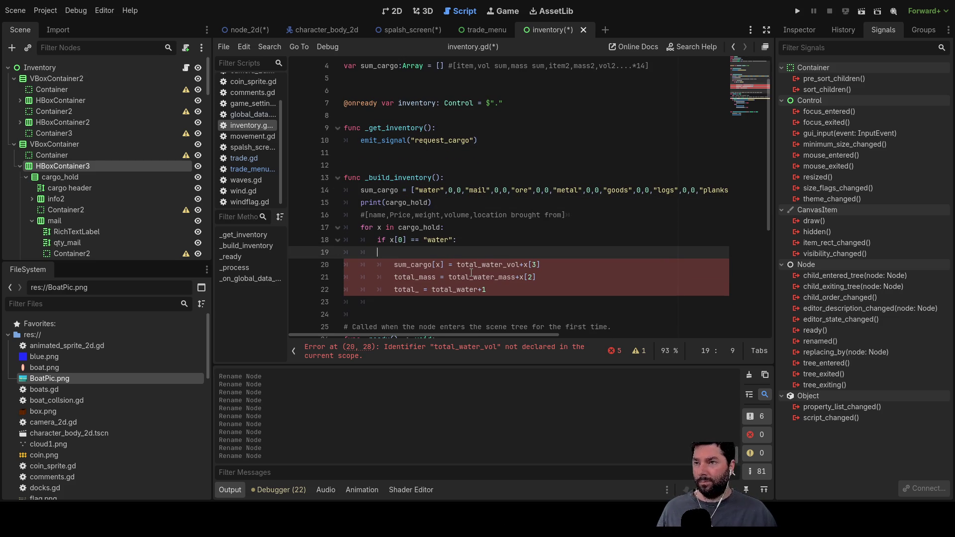
key(BackSpace)
key(BackSpace)
Change sum_cargo[x] to sum_cargo[1] in the water branch's first statement.
key(Down)
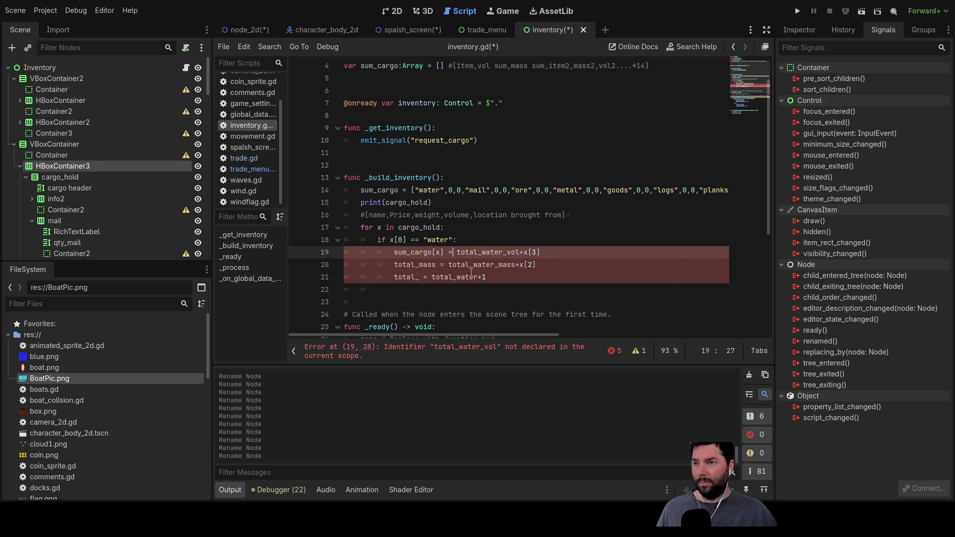
key(Left)
key(Left)
key(Left)
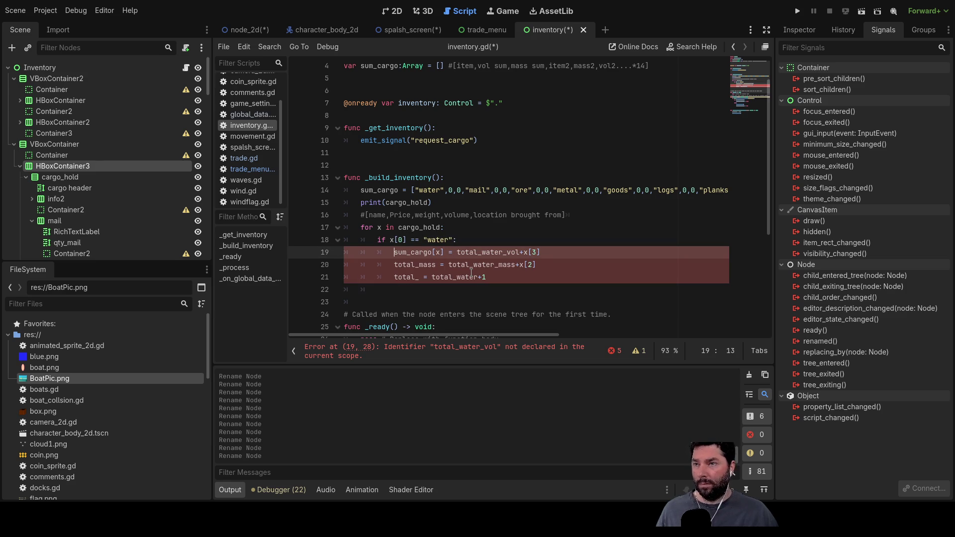
key(BackSpace)
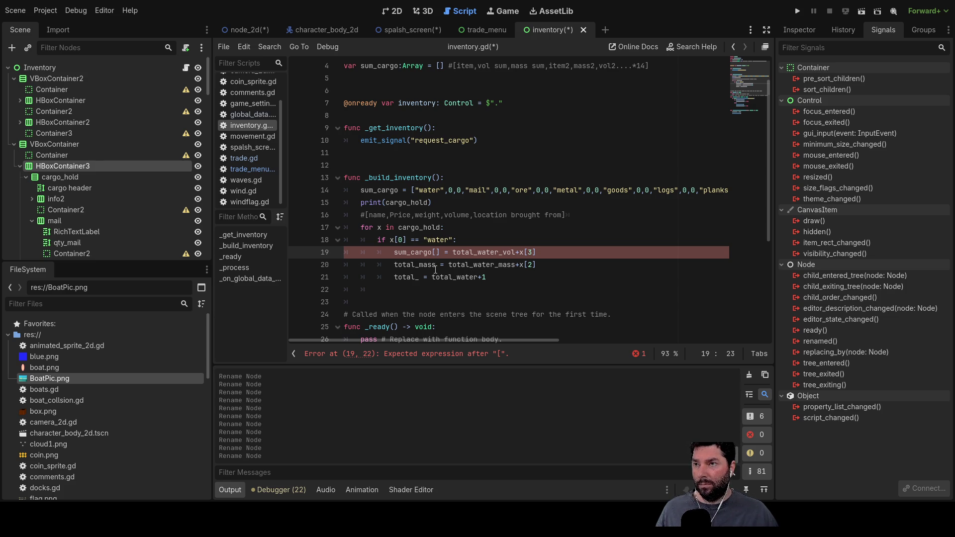
scroll(431, 265, up, 1)
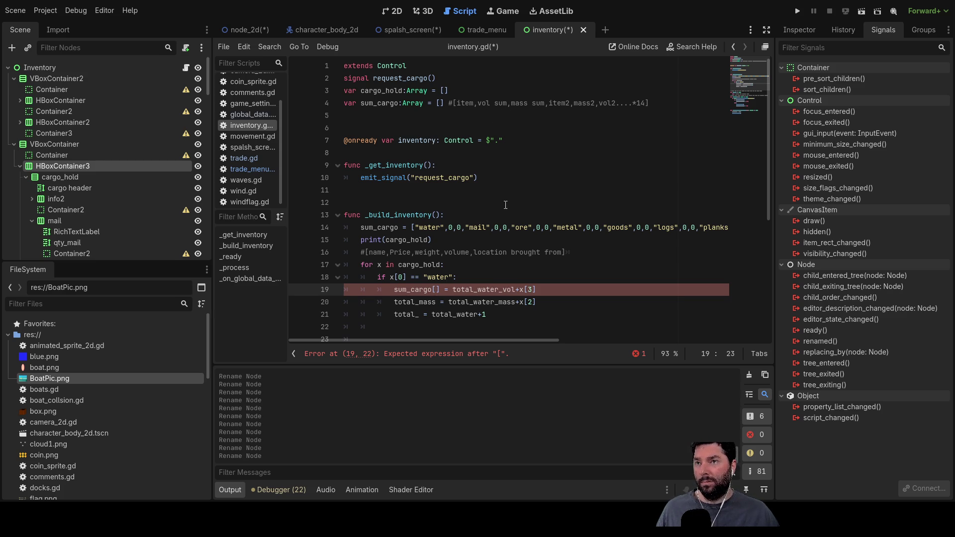
scroll(506, 205, down, 2)
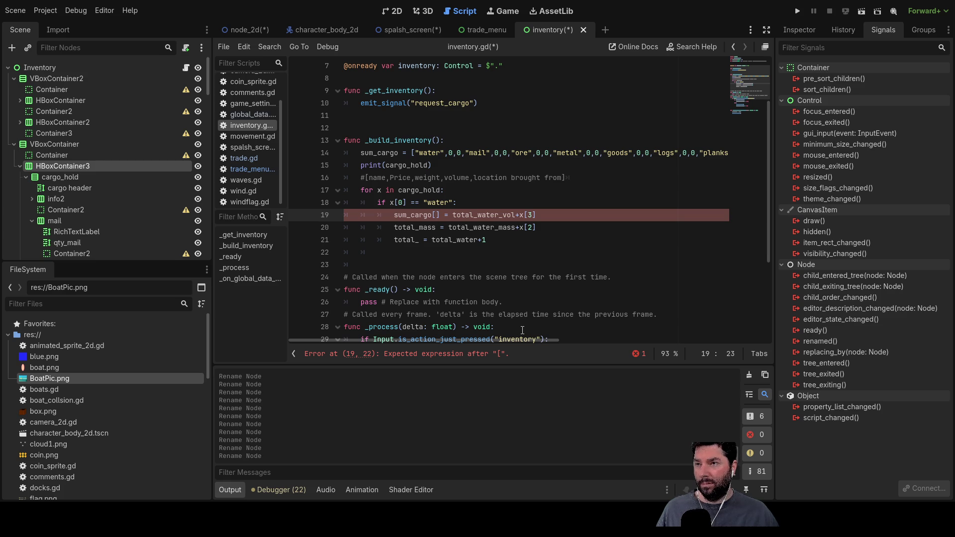
text(1)
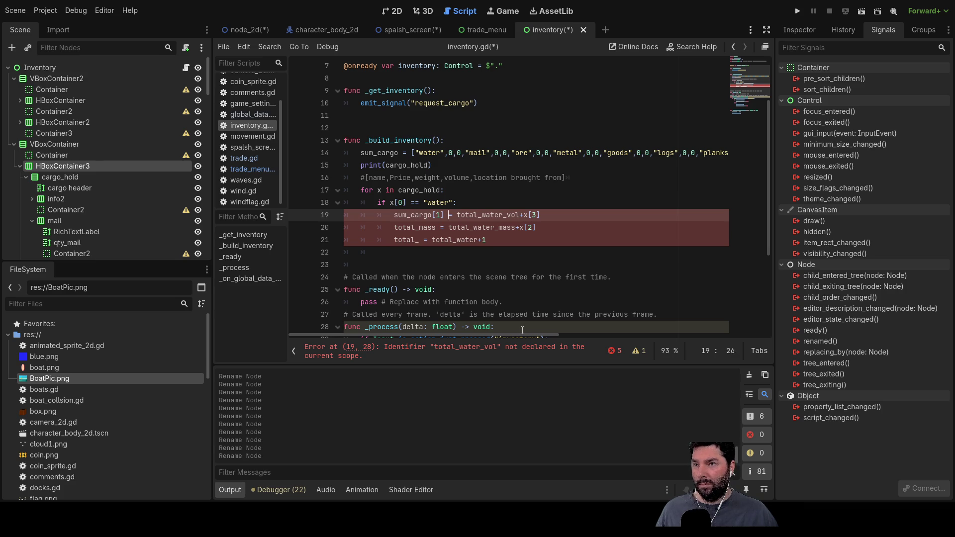
Replace total_water_vol with sum_cargo[1] on line 19 and tag the line #mass.
key(shift+Right)
key(shift+Right)
key(shift+Right)
key(Left)
key(shift+Left)
key(shift+Left)
key(shift+Left)
key(shift+Right)
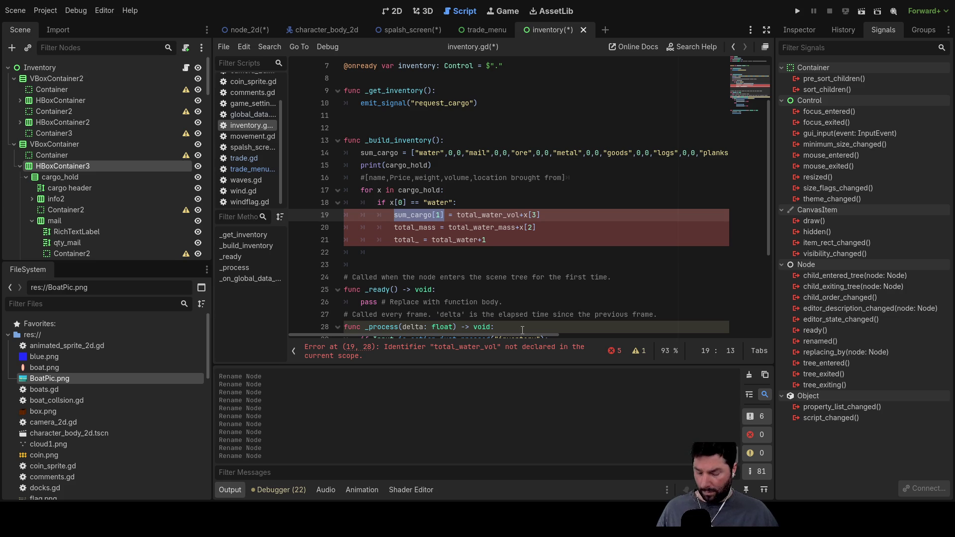
key(Right)
key(Right)
key(Right)
key(shift+Left)
key(shift+Right)
key(shift+Right)
key(shift+Right)
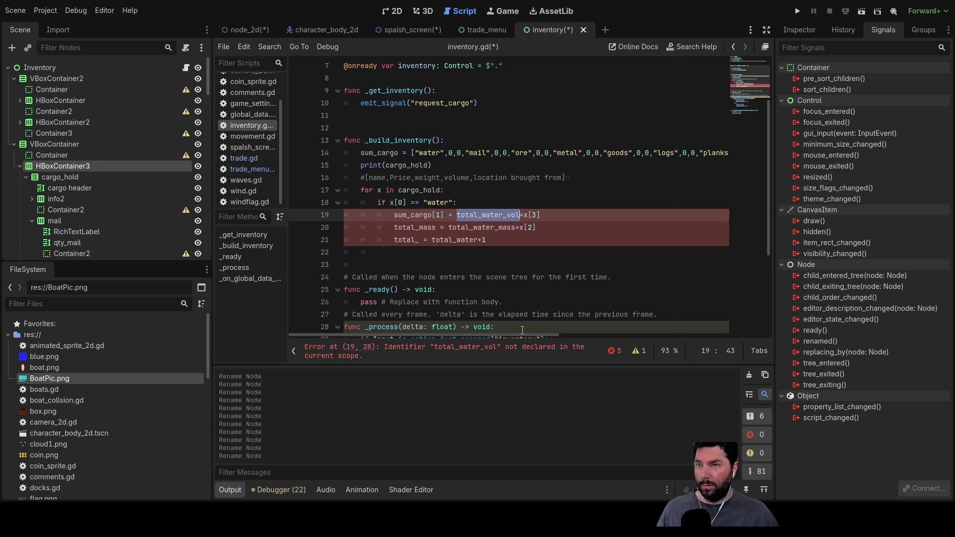
text(sum_cargo[1])
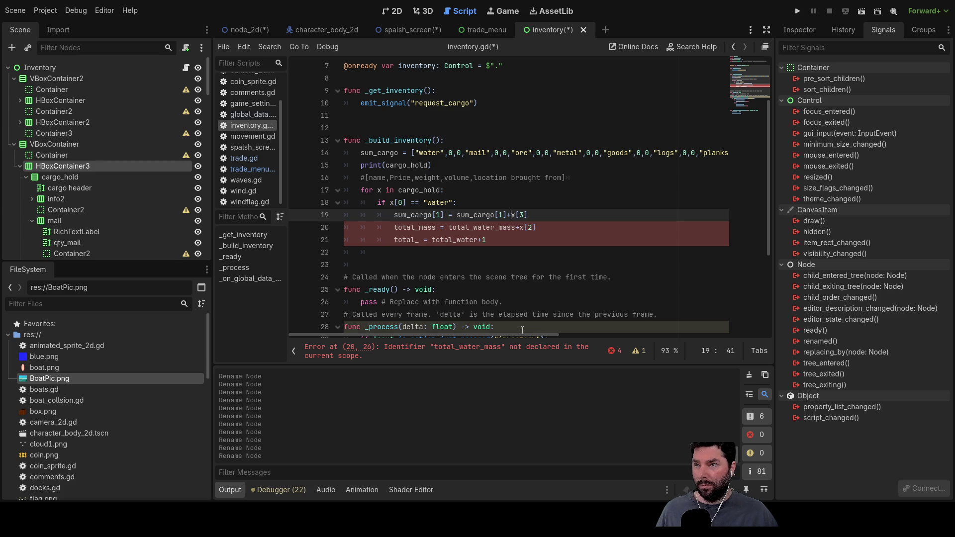
key(Right)
key(Right)
key(Right)
text(#mass)
Delete the total_mass statement below it.
key(Down)
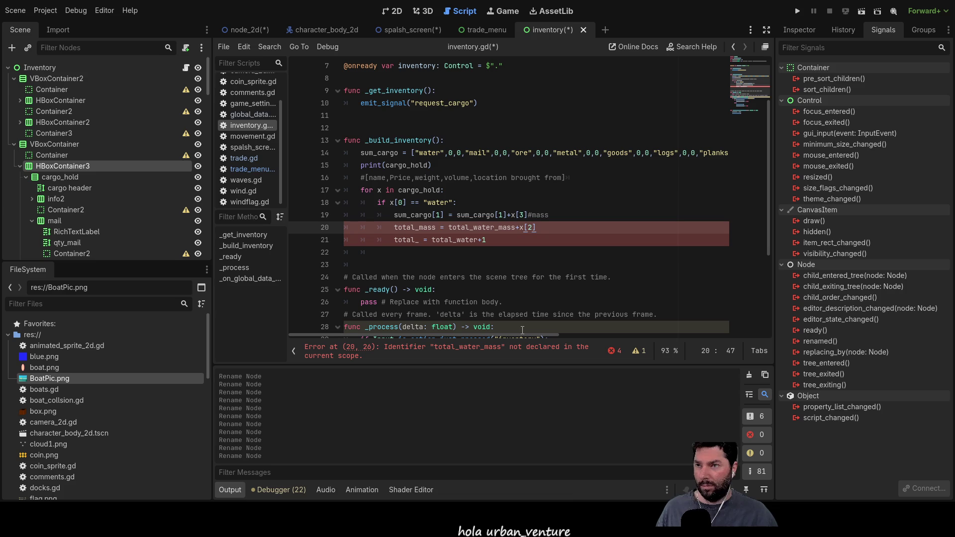
key(Left)
key(Left)
key(Left)
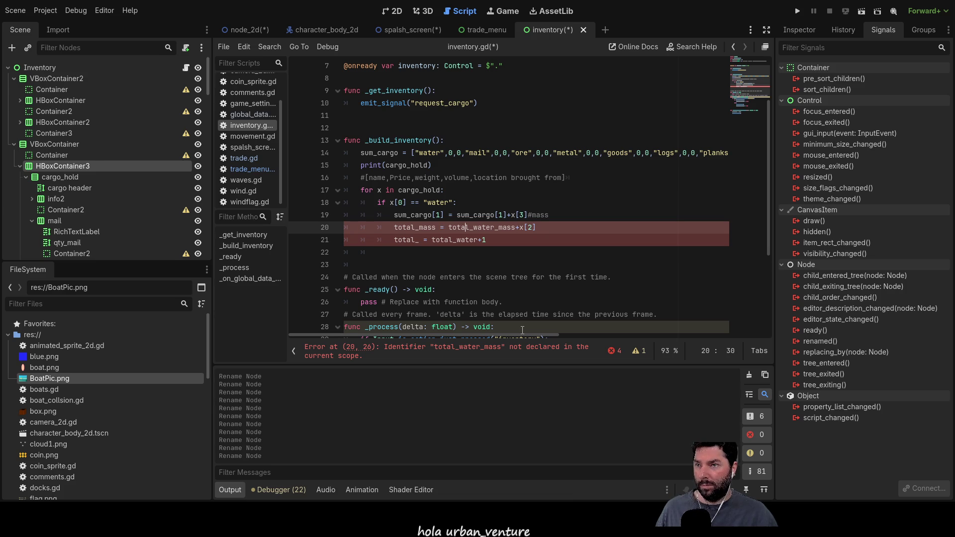
key(End)
key(shift+Left)
key(shift+Left)
key(shift+Left)
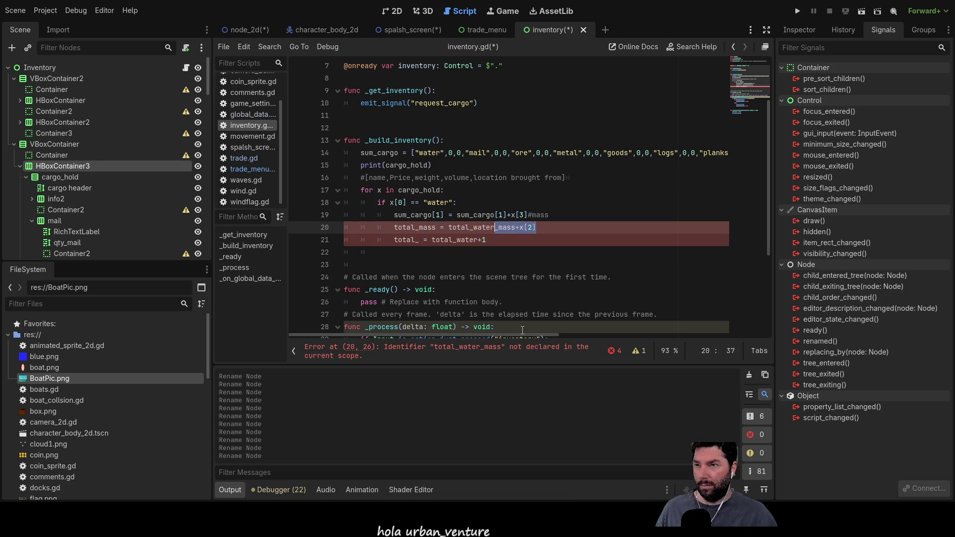
key(shift+Left)
key(BackSpace)
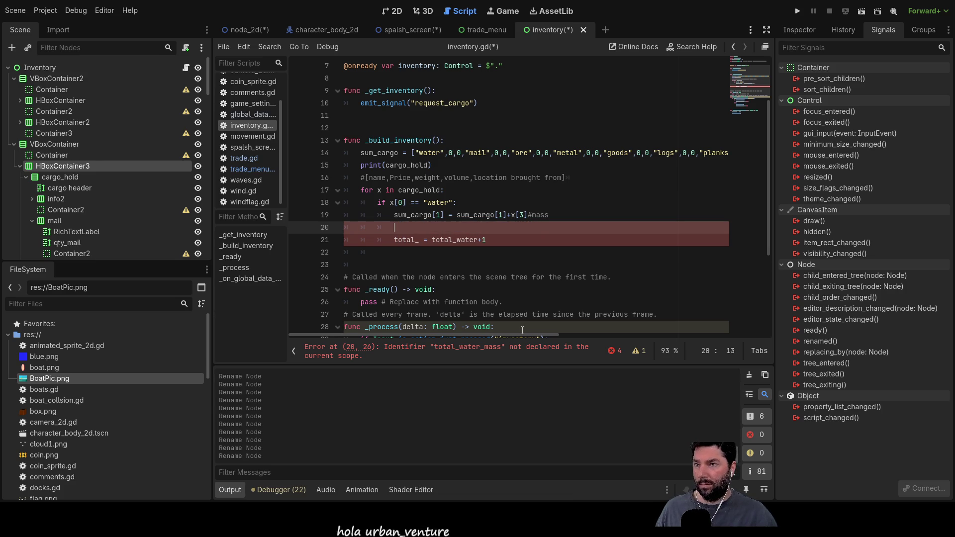
key(Up)
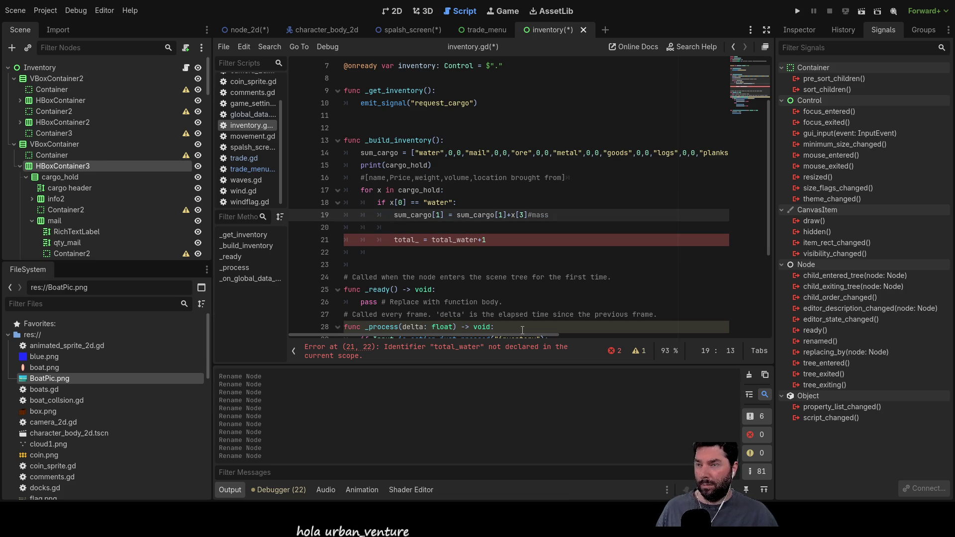
key(Up)
key(Up)
key(Up)
key(Up)
key(Up)
key(Right)
key(Right)
key(Right)
key(Right)
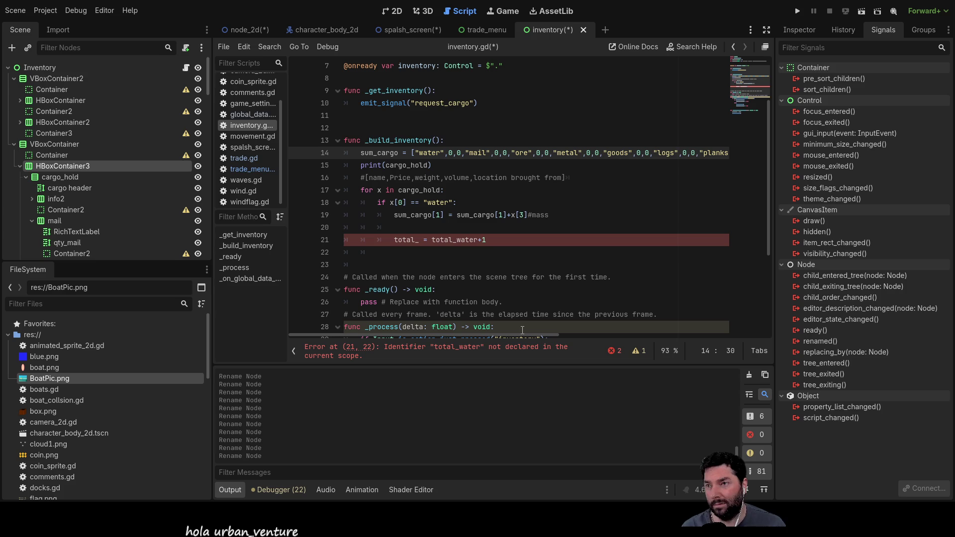
key(Down)
key(Down)
key(Down)
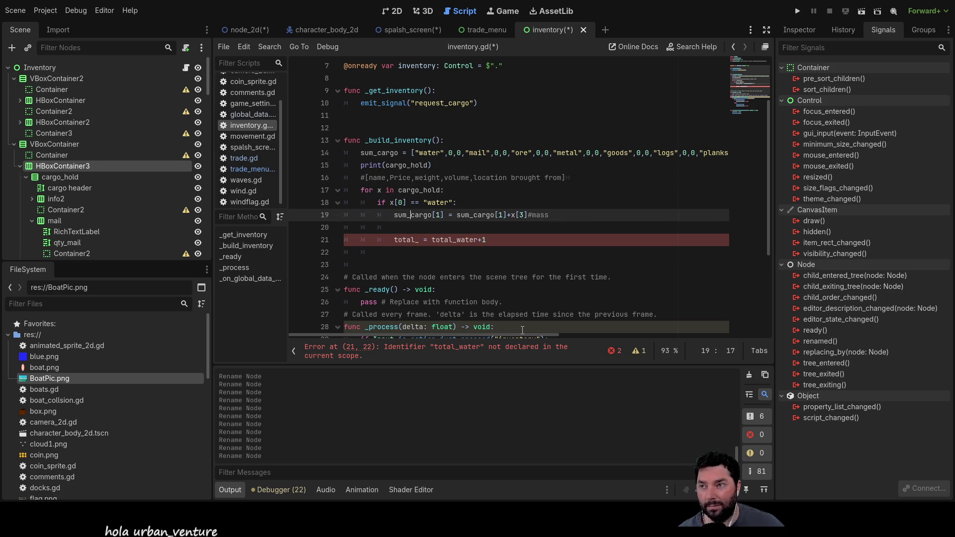
Add and then remove a blank line above the accumulation line, clearing extra indentation.
key(Return)
key(Up)
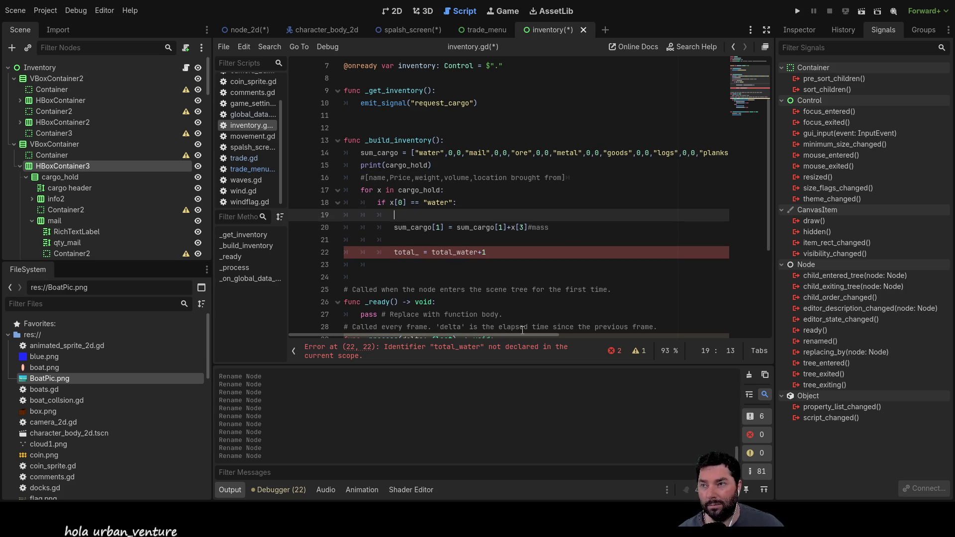
key(Delete)
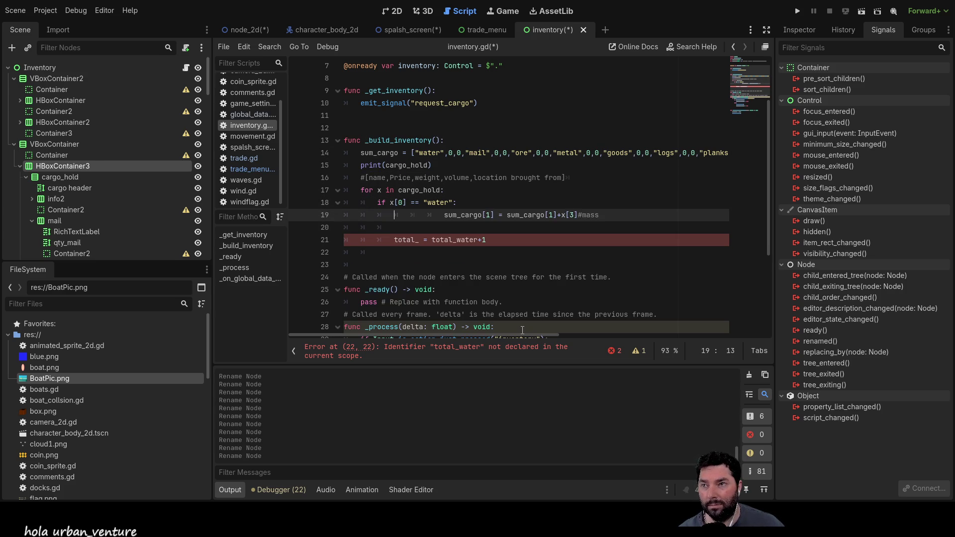
key(Delete)
key(Delete)
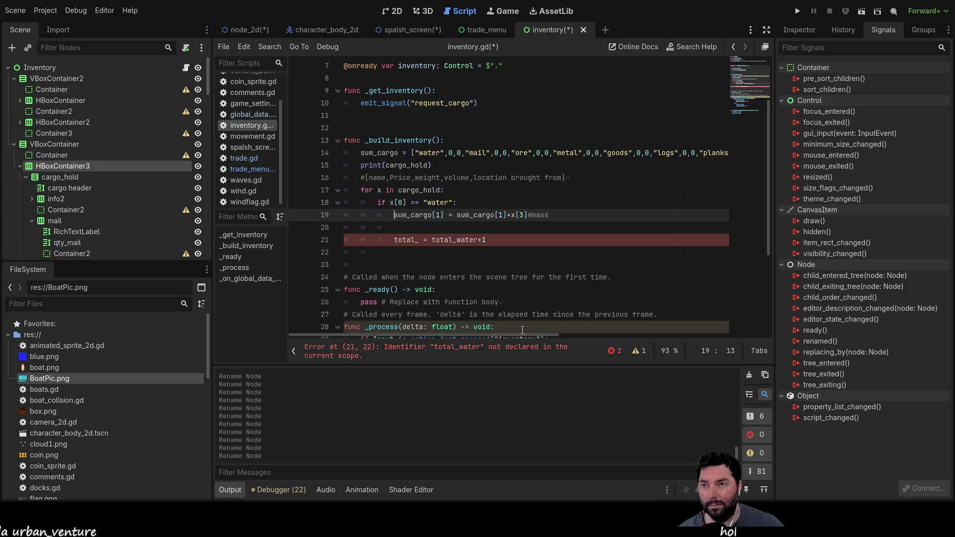
Cut the entries before "food" from the sum_cargo list on line 14.
key(Up)
key(Up)
key(Up)
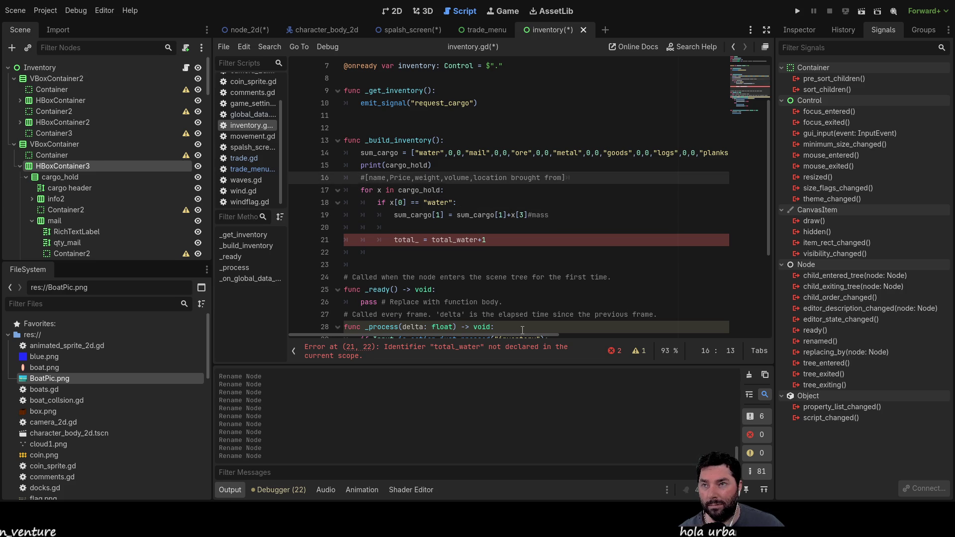
key(Up)
key(Up)
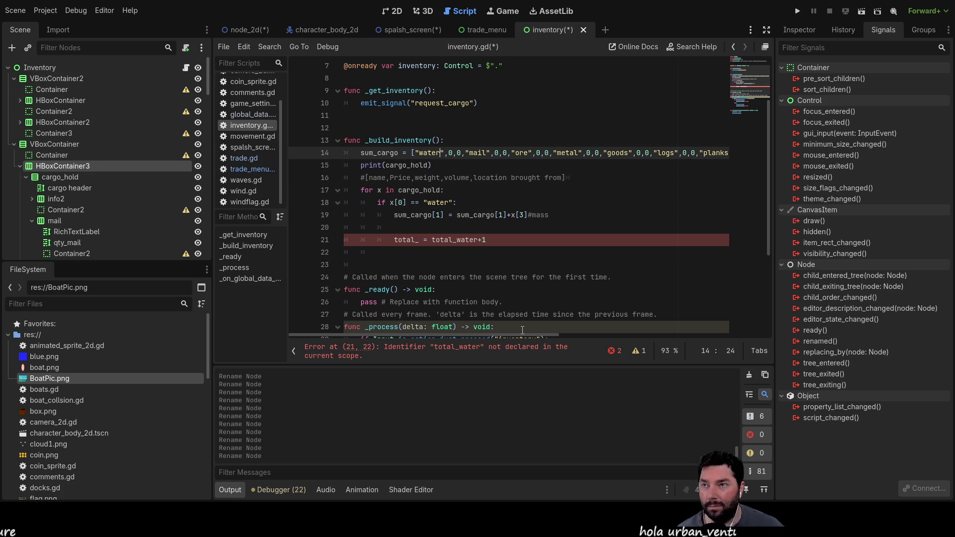
key(shift+Right)
key(shift+Right)
key(shift+Right)
key(shift+Right)
key(shift+Right)
key(shift+Right)
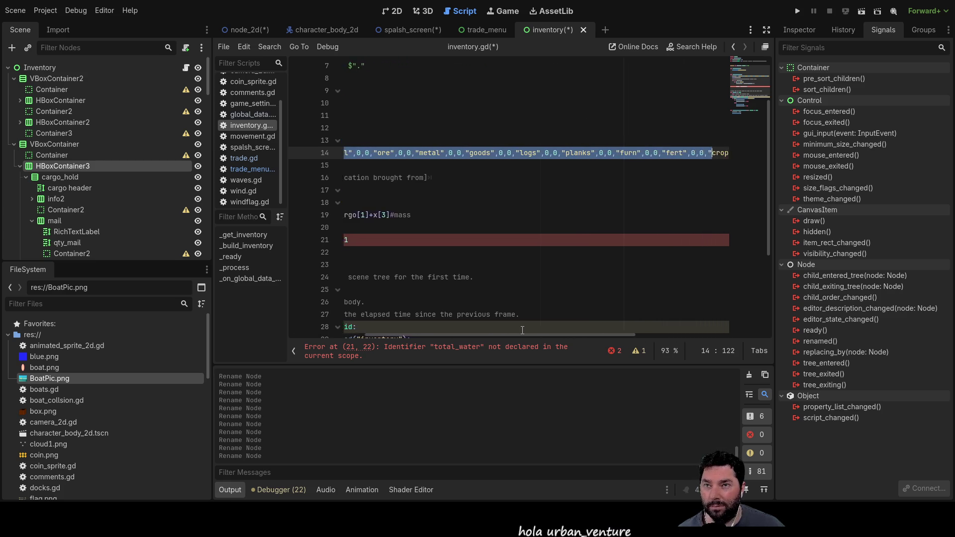
key(ctrl+z)
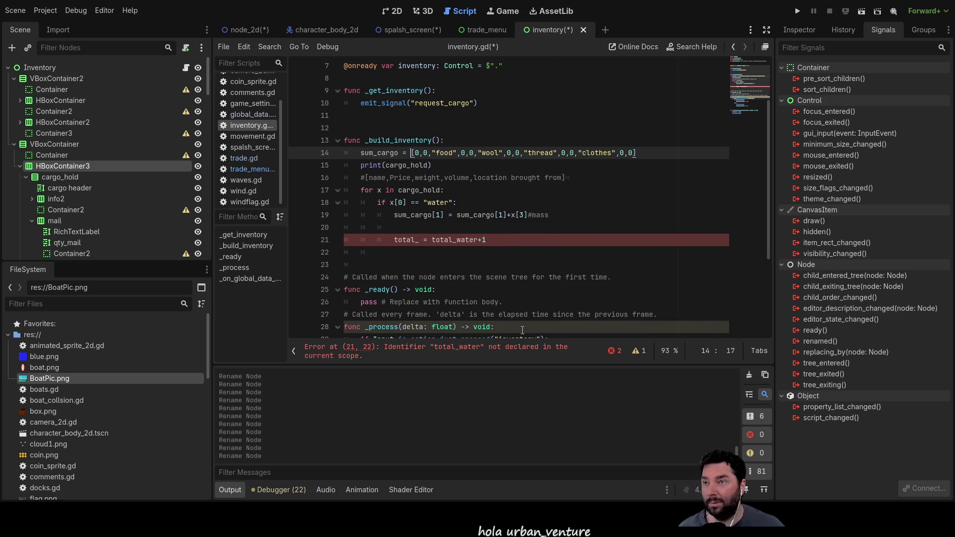
key(Right)
key(Right)
key(shift+Right)
key(shift+Right)
key(shift+Right)
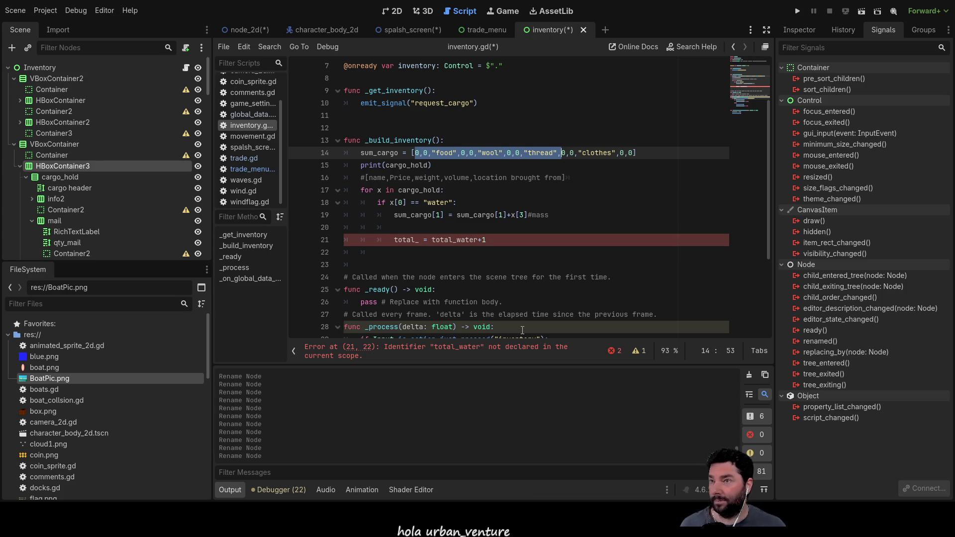
Delete all remaining entries so sum_cargo is reset to an empty [].
key(Right)
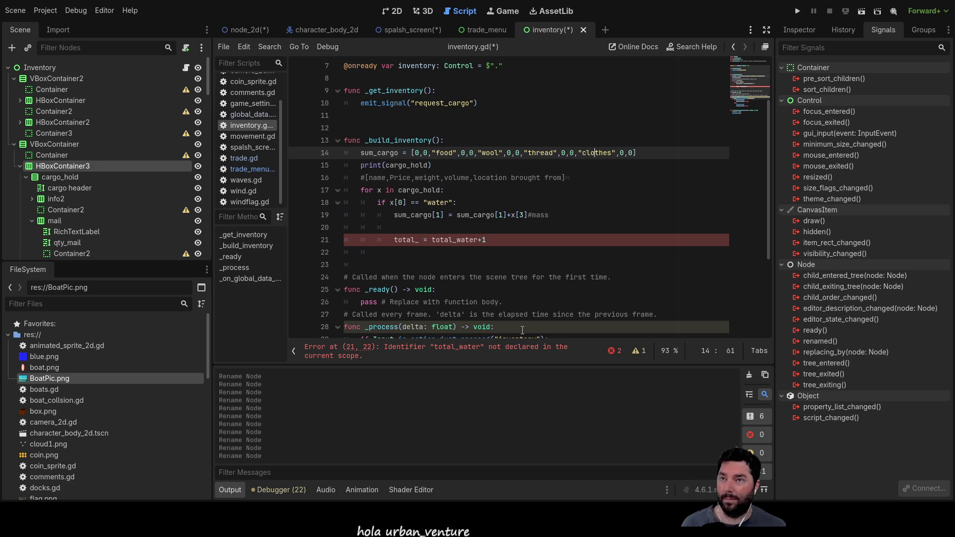
key(shift+Left)
key(shift+Left)
key(shift+Left)
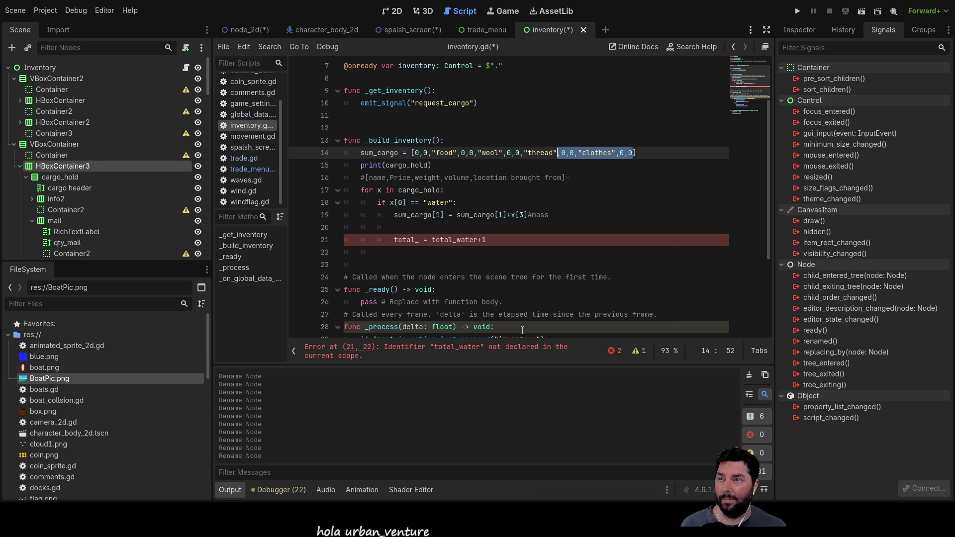
key(shift+Left)
key(shift+Left)
key(shift+Left)
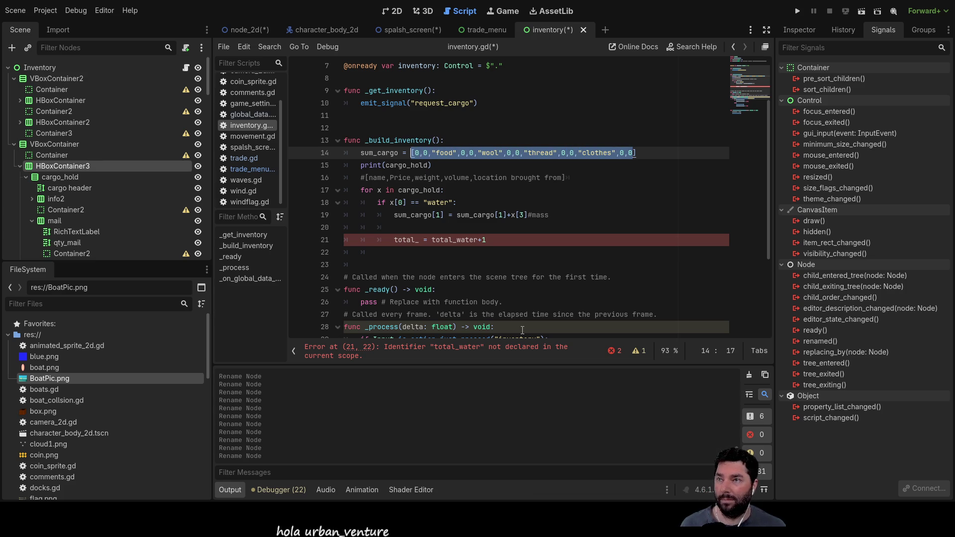
key(BackSpace)
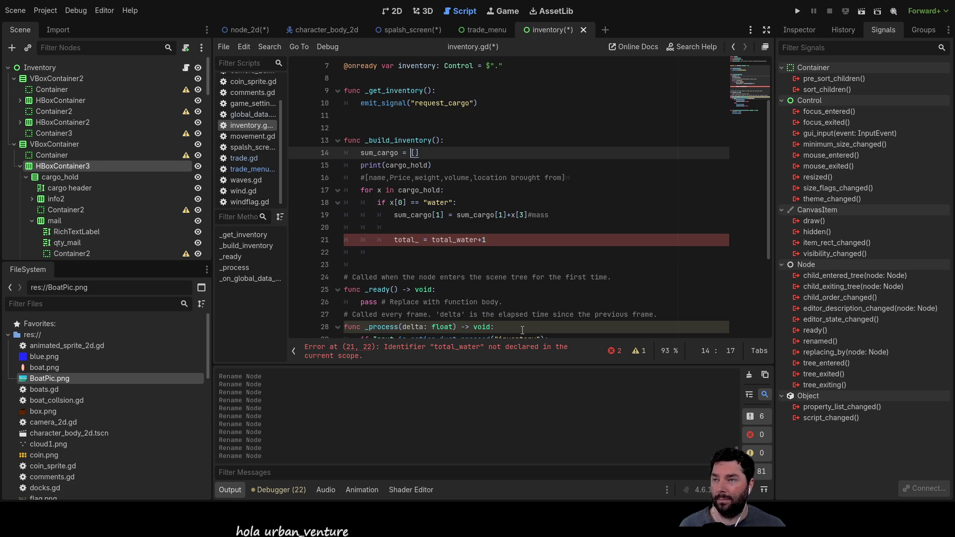
Move down to the mass-summing line in the water branch.
key(Up)
key(Left)
key(Left)
key(Left)
key(Down)
key(Down)
key(Up)
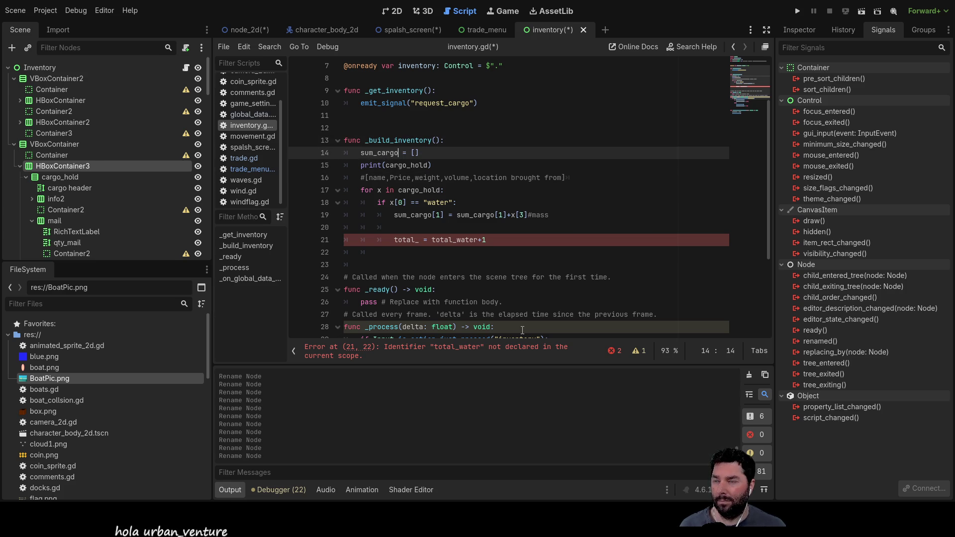
key(Down)
key(Down)
key(Down)
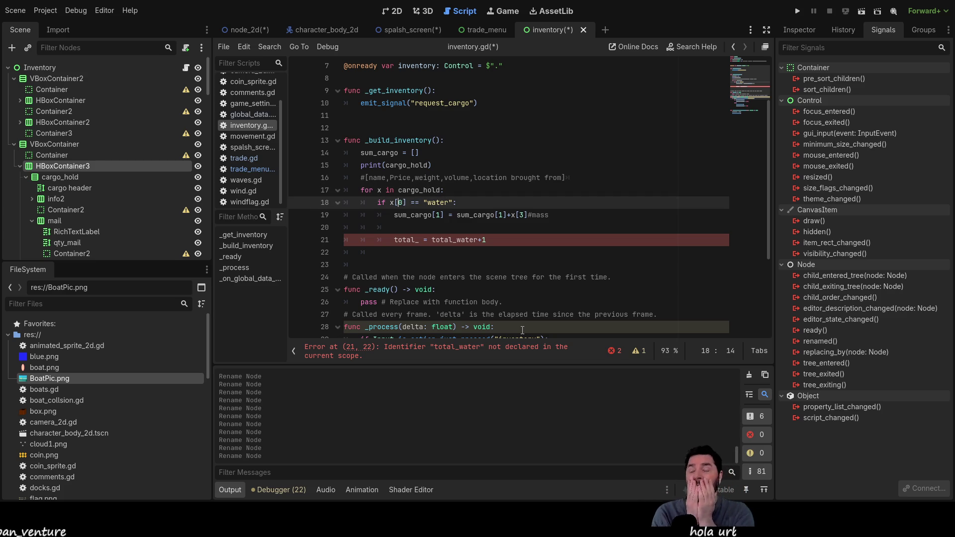
key(Down)
key(Down)
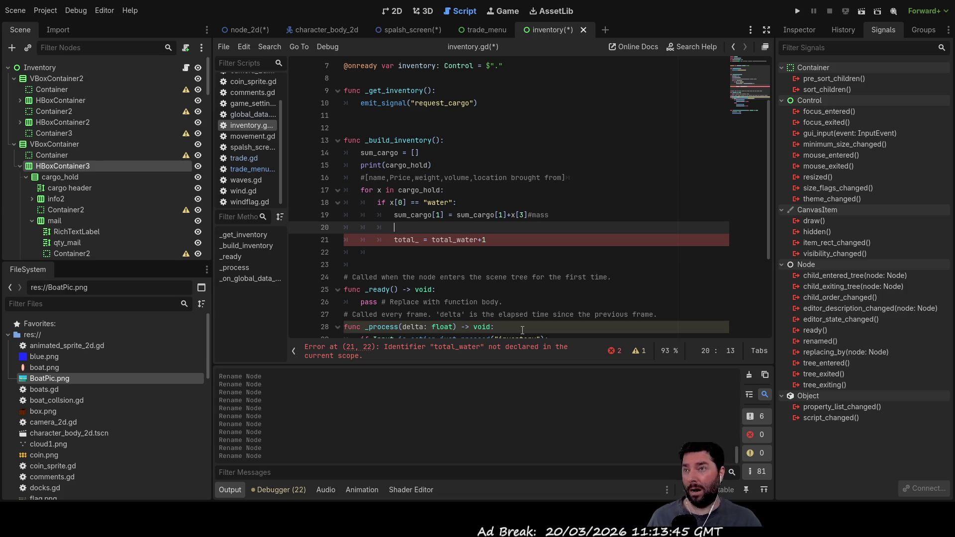
key(Up)
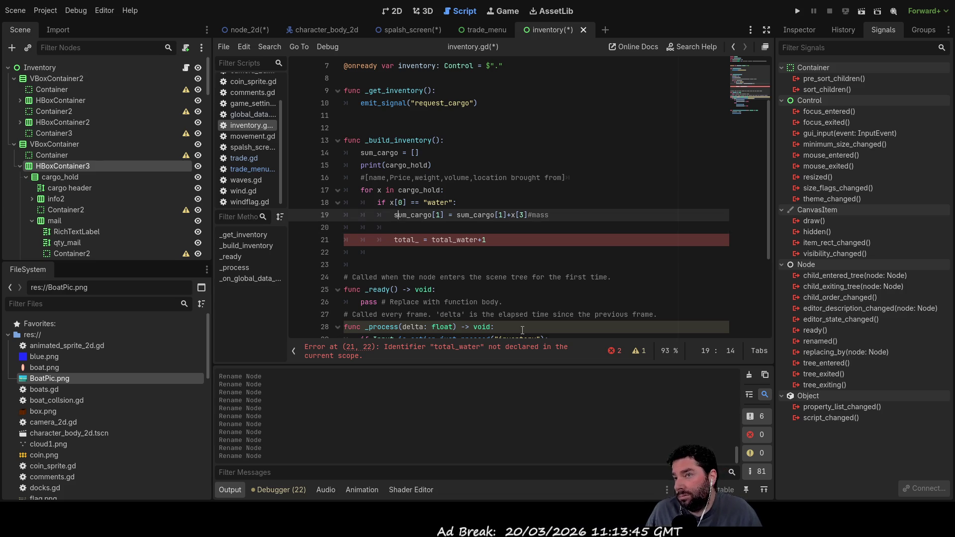
scroll(523, 330, up, 2)
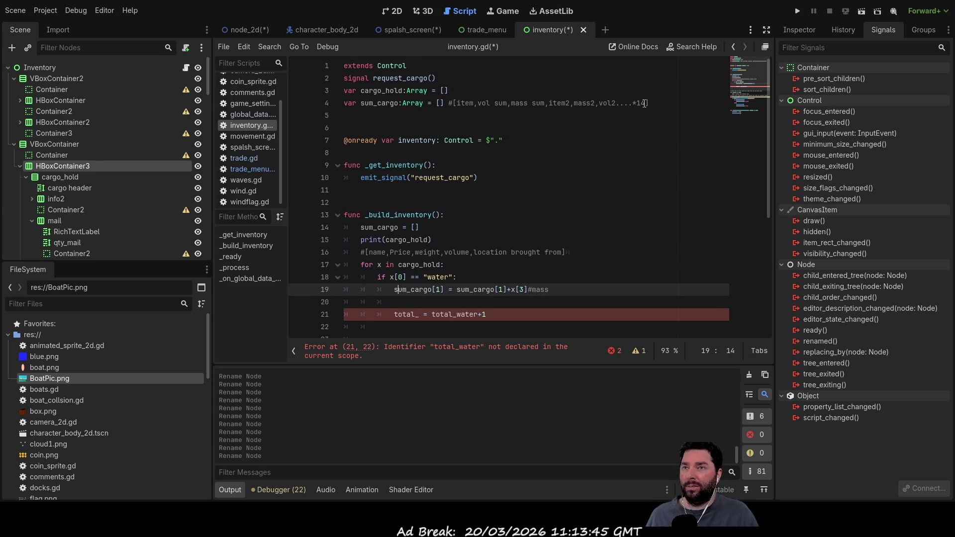
Delete the old #[item,...] comment after the sum_cargo declaration on line 4.
drag(649, 103, 450, 103)
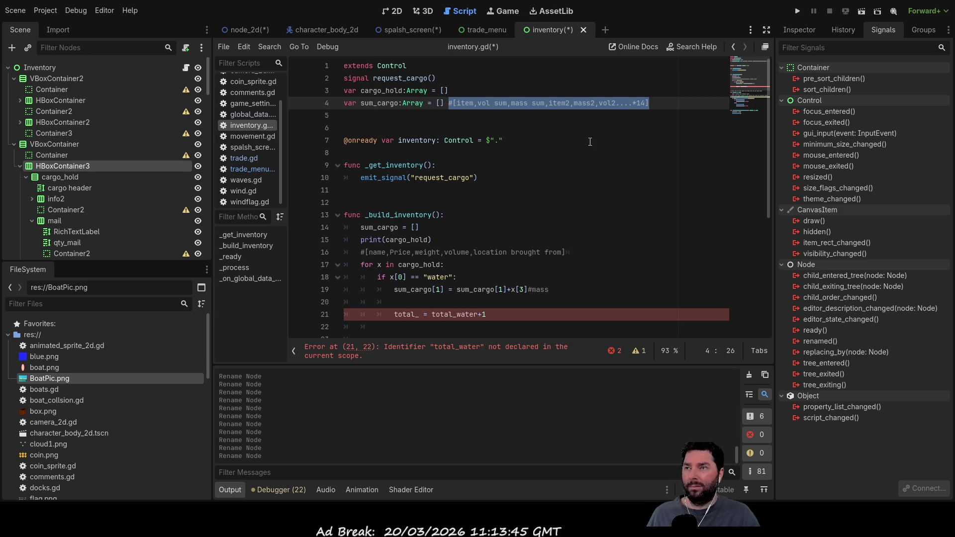
key(BackSpace)
key(Down)
key(Down)
key(Down)
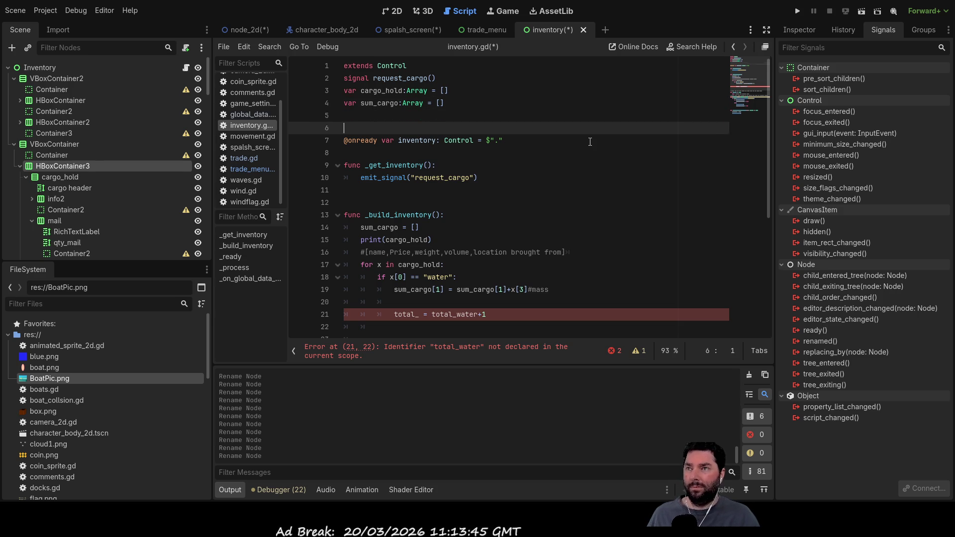
key(Down)
key(Down)
key(Down)
key(Up)
key(Up)
key(Up)
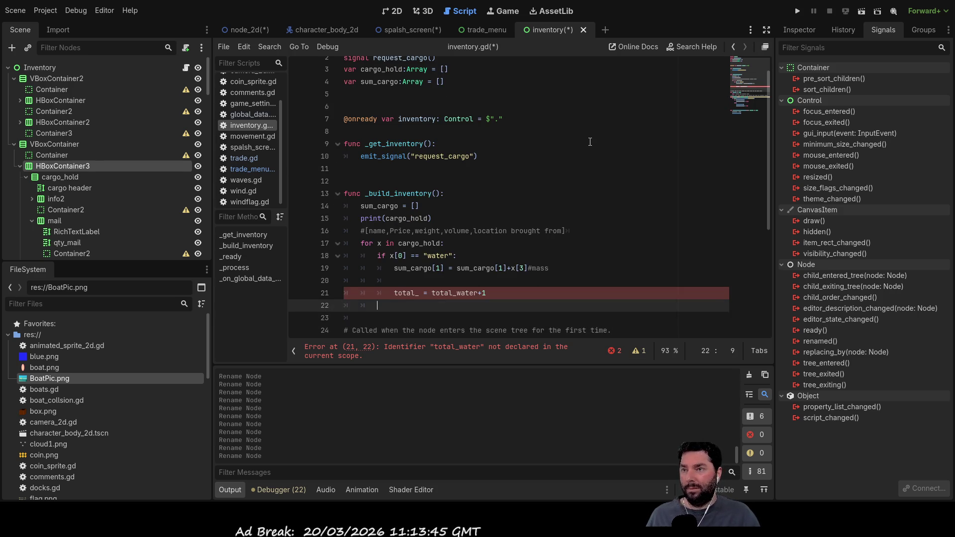
key(Down)
key(Down)
key(Down)
key(Up)
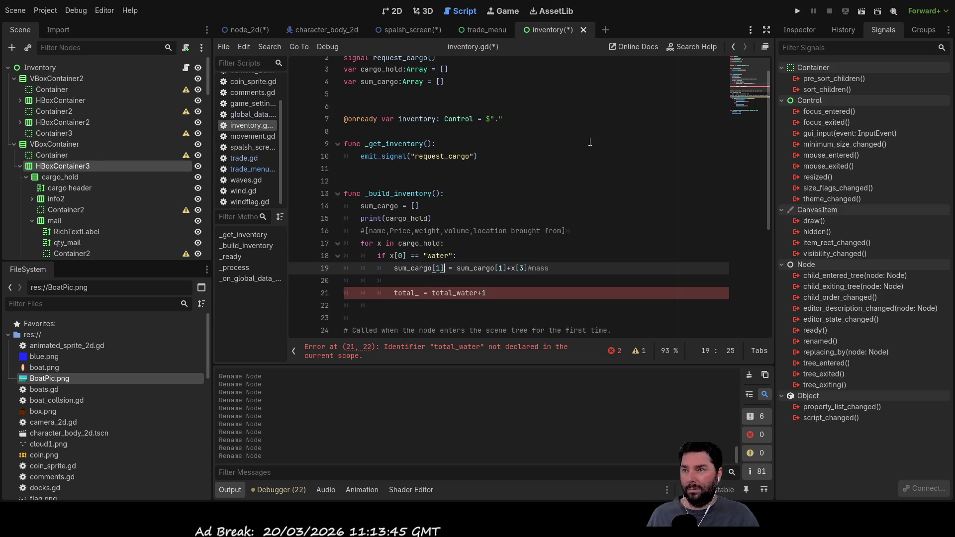
Insert and then remove a stray blank line above the for loop.
key(Up)
key(Up)
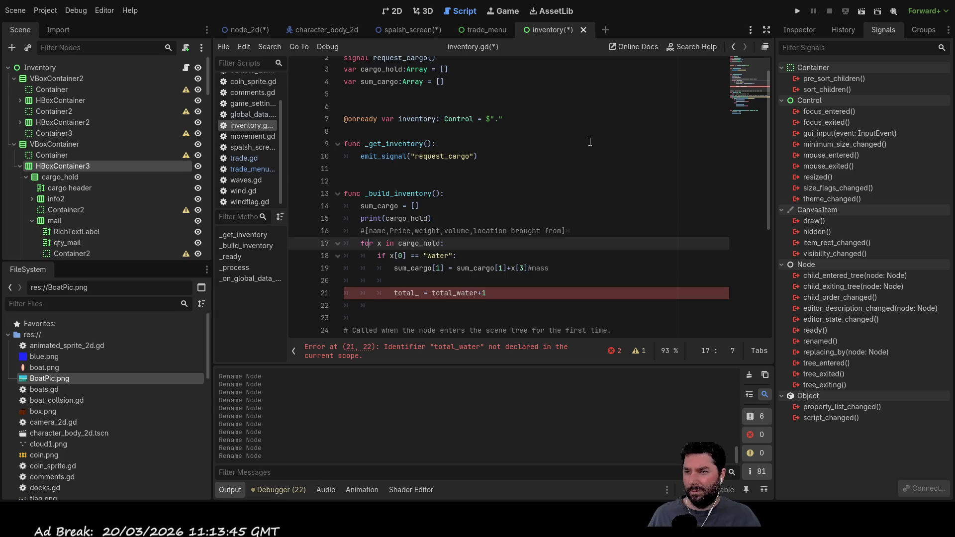
key(Home)
key(Return)
key(Up)
key(Down)
key(Up)
key(Delete)
key(Delete)
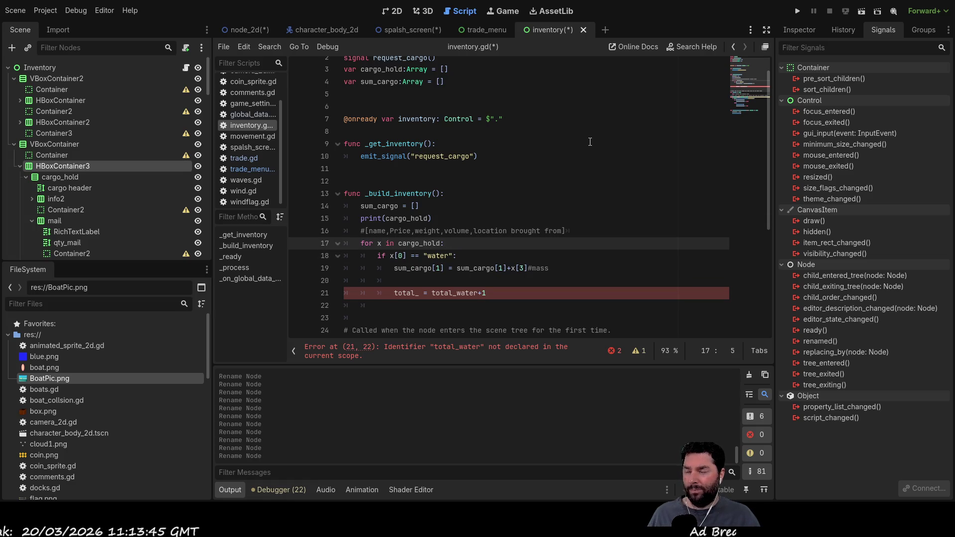
Delete the sum_cargo mass statement on line 19 in the water branch.
key(Down)
key(Down)
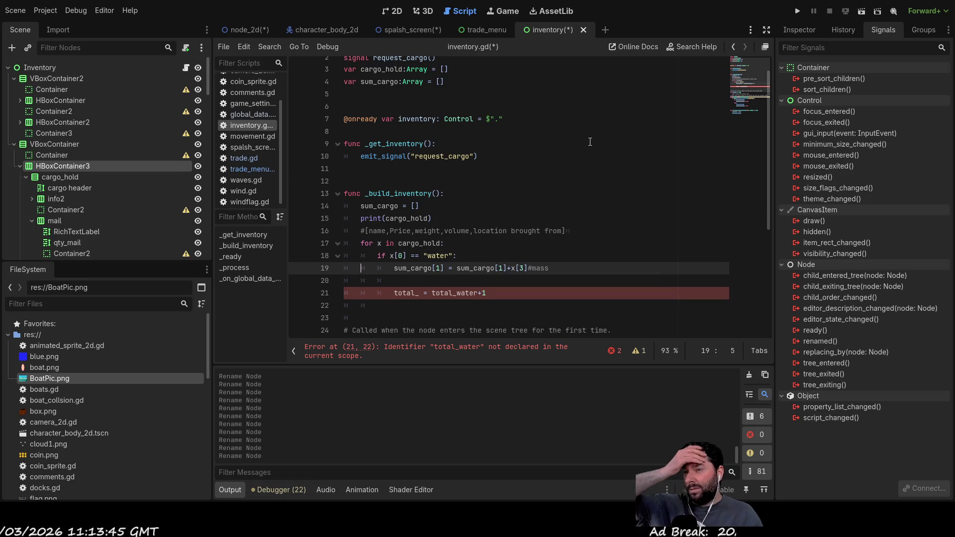
key(Up)
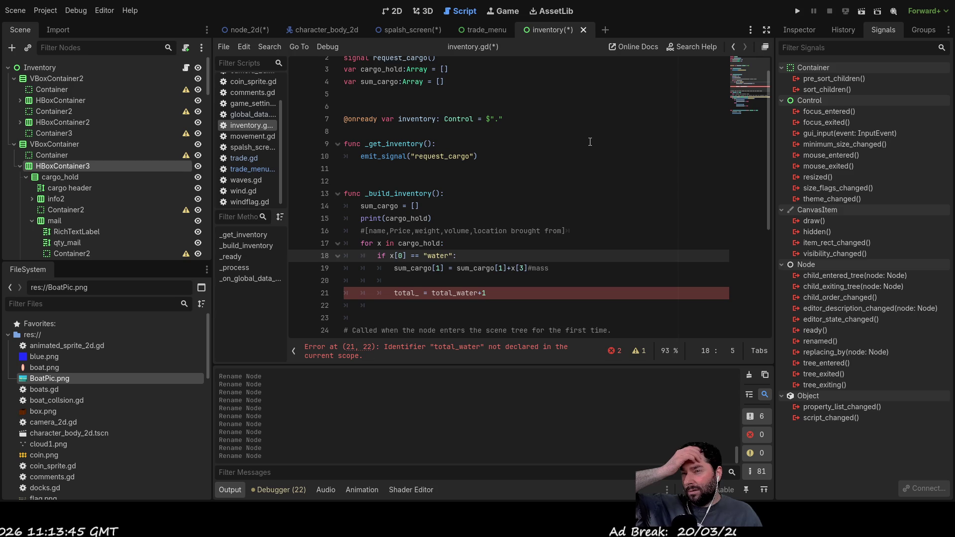
key(Down)
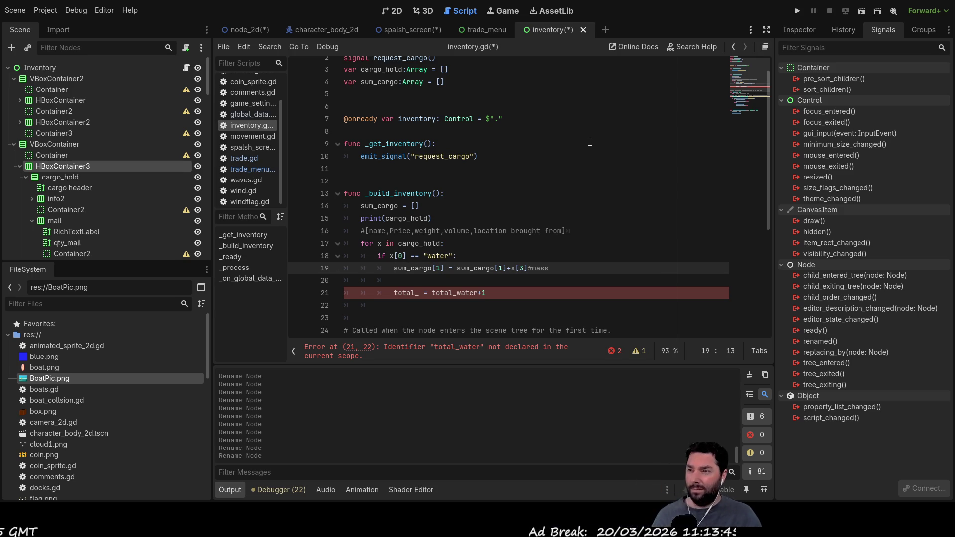
key(ctrl+shift+Right)
key(ctrl+shift+Right)
key(ctrl+shift+Right)
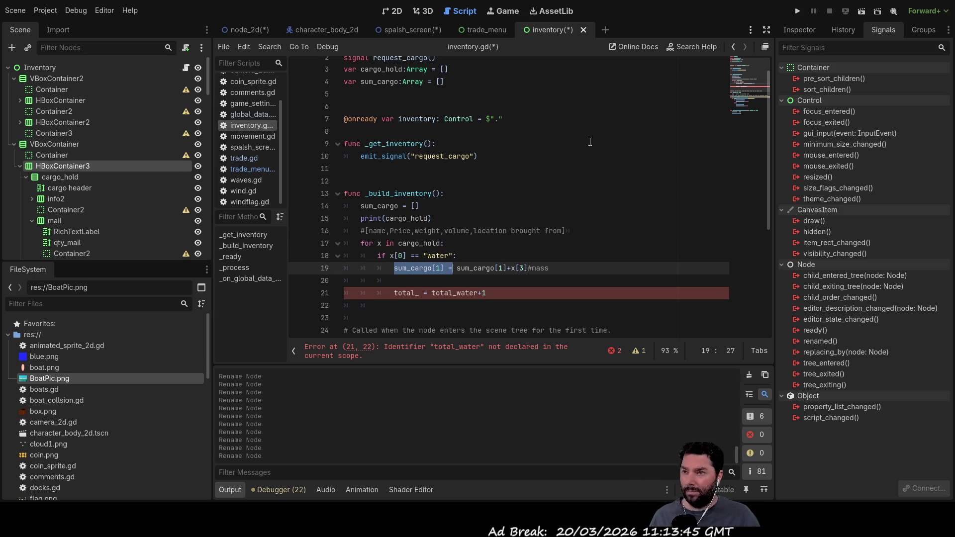
key(BackSpace)
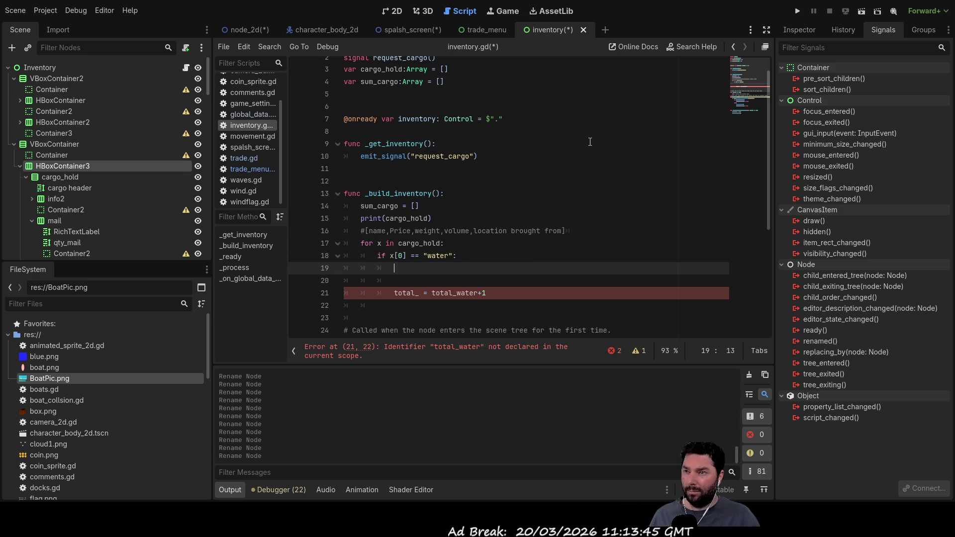
key(Up)
key(Up)
key(Up)
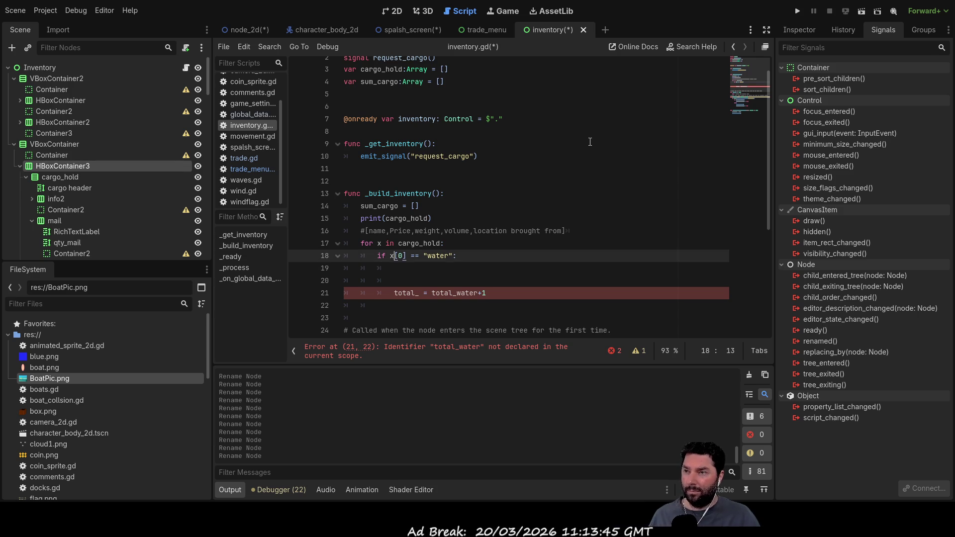
key(Up)
key(Up)
key(Up)
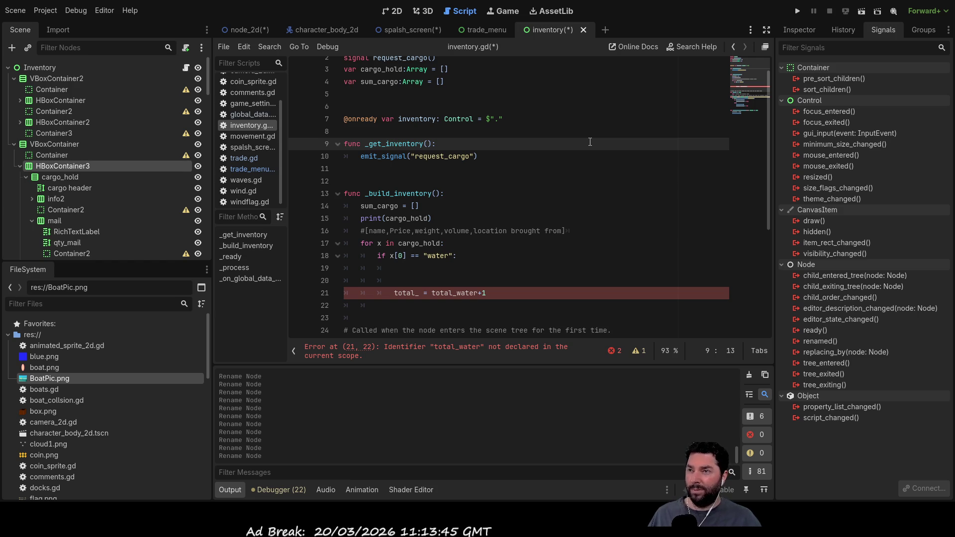
key(Up)
key(Up)
key(Up)
key(Down)
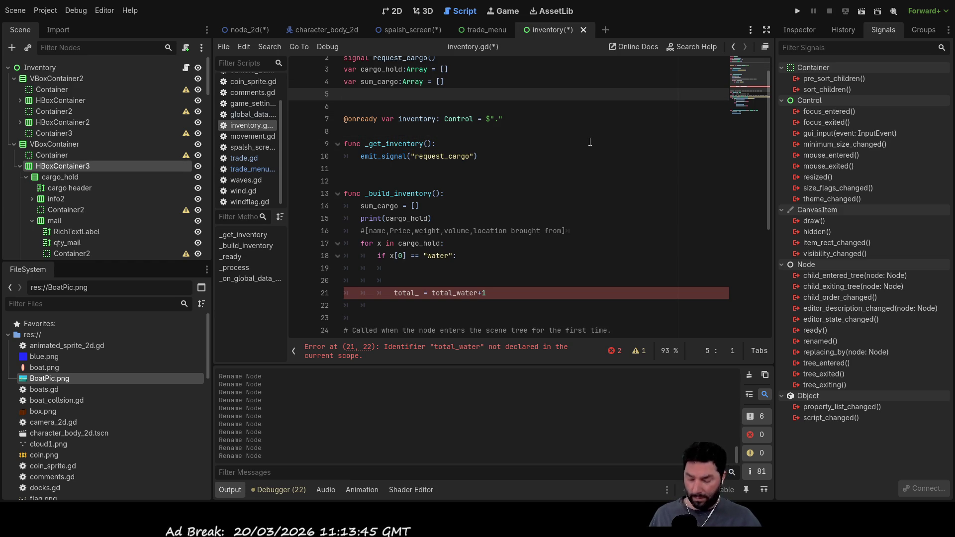
Declare var sum_water:Array=[] on line 5, below sum_cargo.
text(var sum_water)
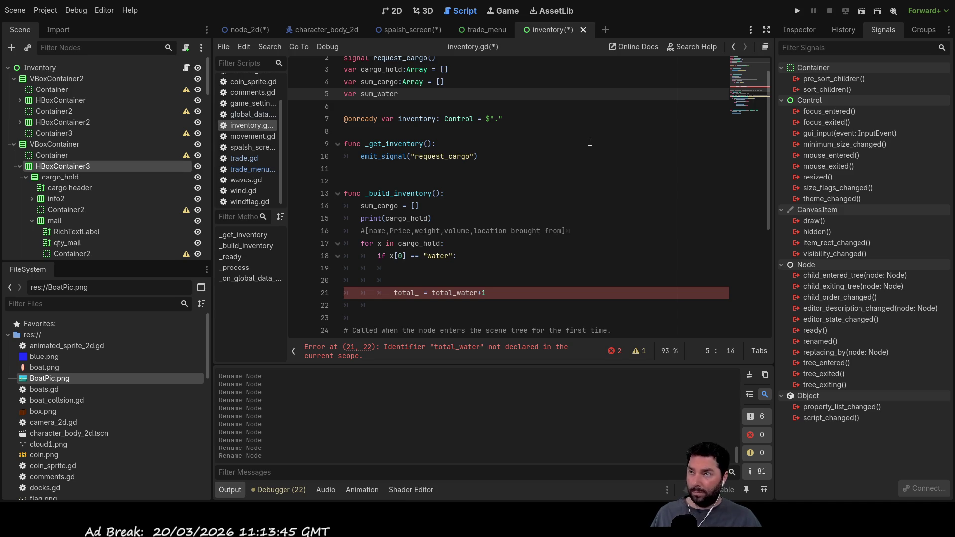
text(:Arr)
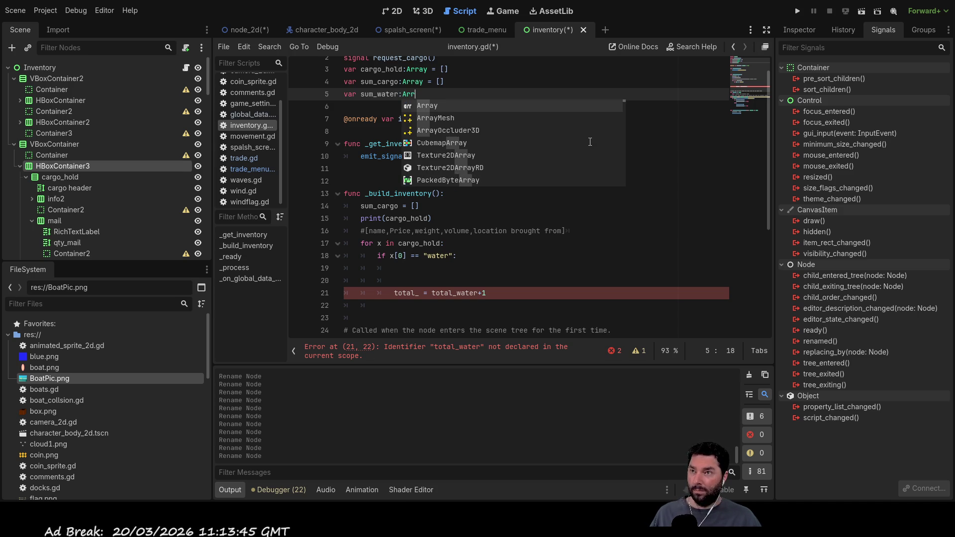
text(ay=[])
key(Down)
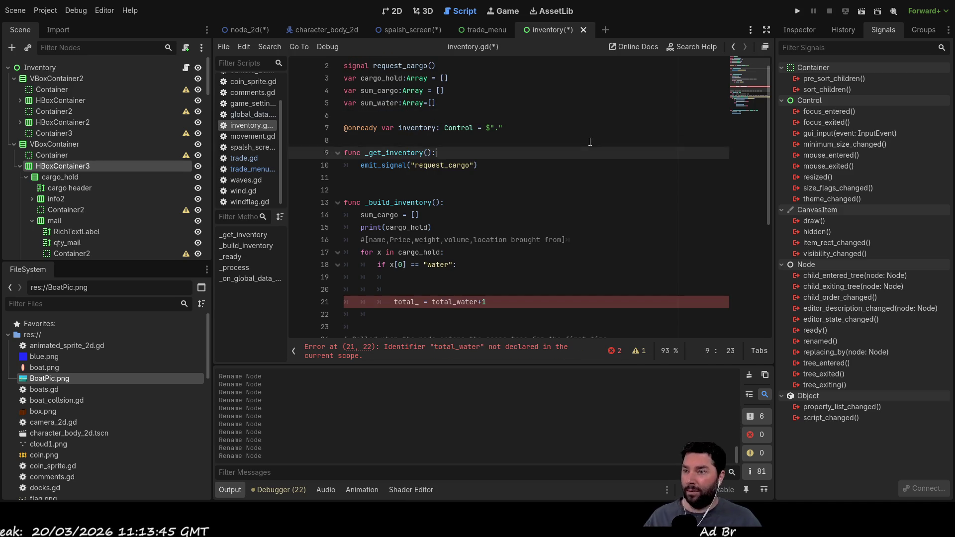
click(415, 165)
key(Up)
key(Up)
key(Up)
key(Down)
key(Down)
key(Down)
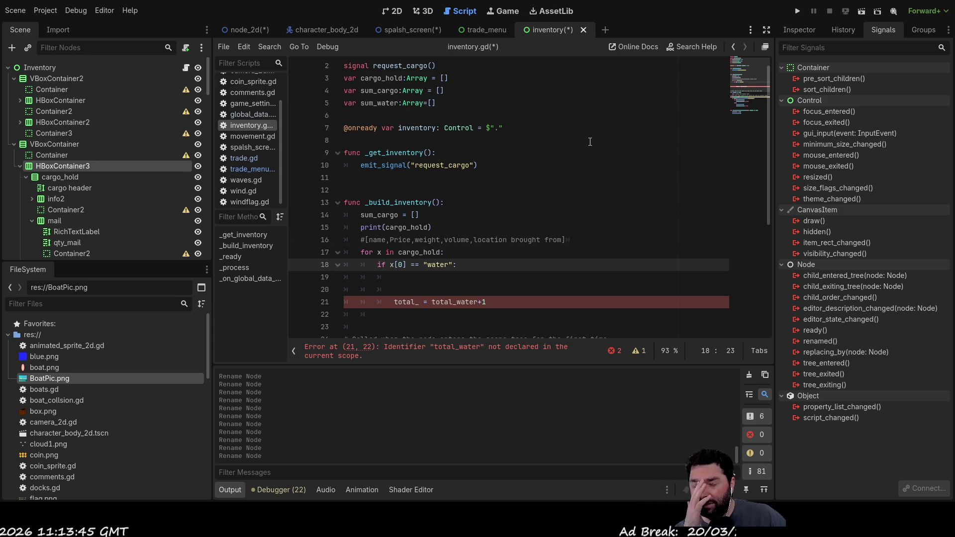
key(Down)
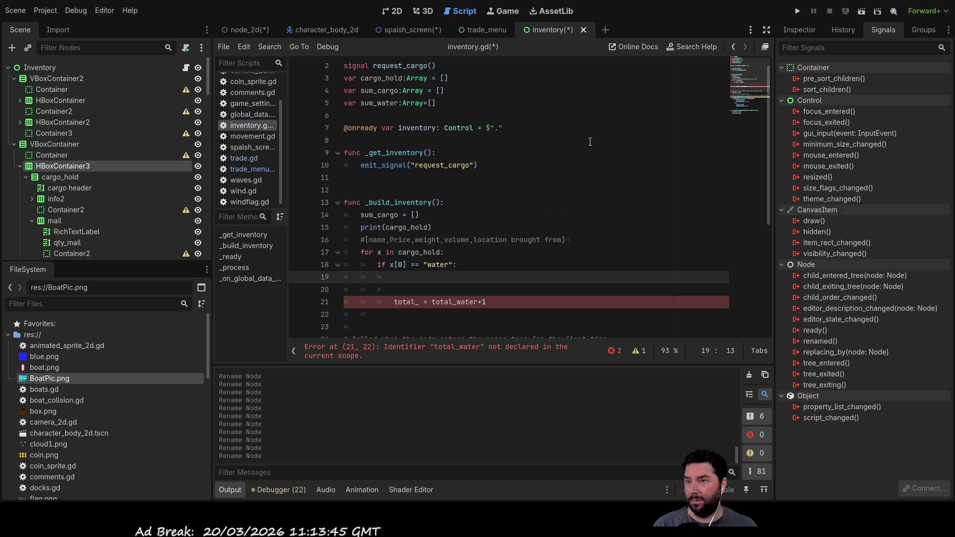
Delete the leftover total_water line, leaving the water branch empty.
scroll(505, 223, down, 2)
mouse_move(505, 223)
mouse_down()
mouse_move(406, 226)
mouse_move(330, 214)
mouse_up()
key(BackSpace)
key(Up)
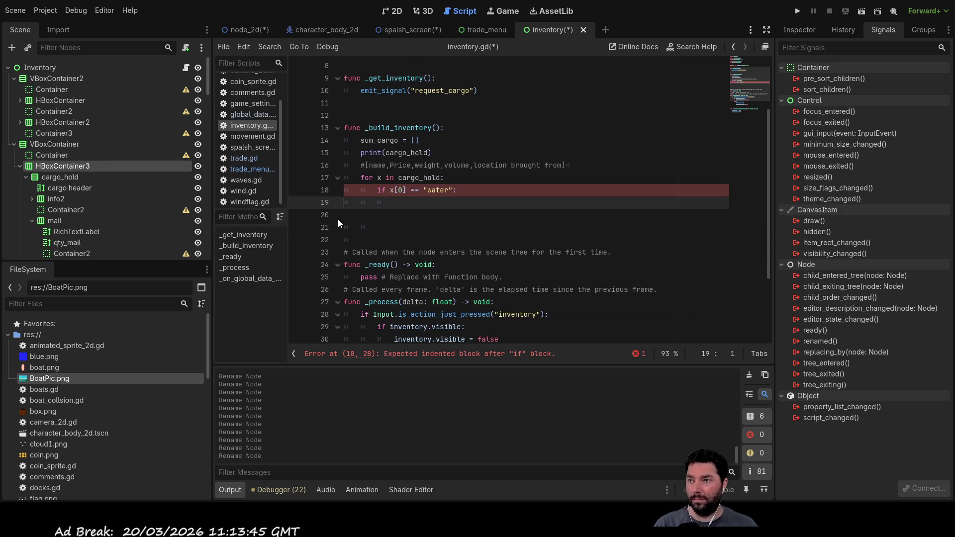
key(Up)
key(Up)
key(Down)
key(Right)
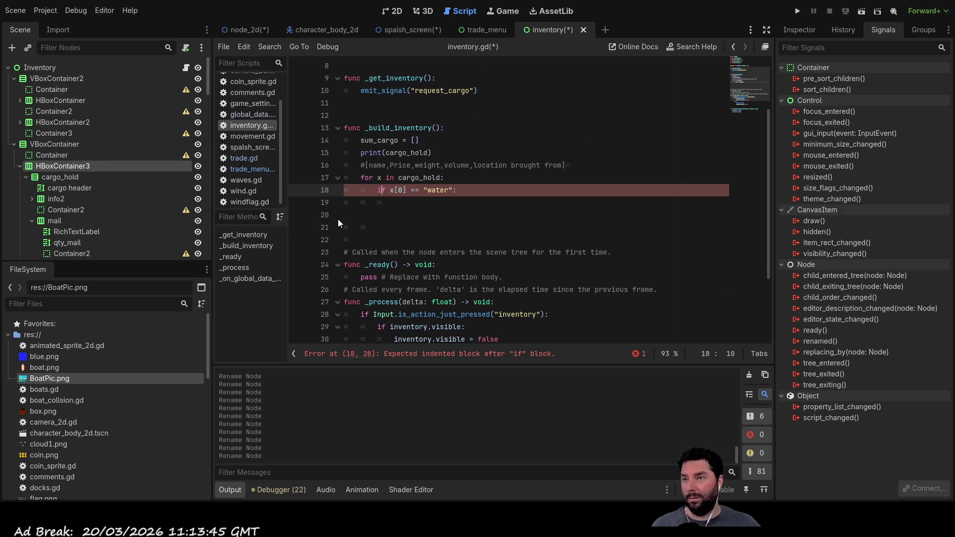
key(Up)
key(Down)
key(Right)
key(Up)
key(Down)
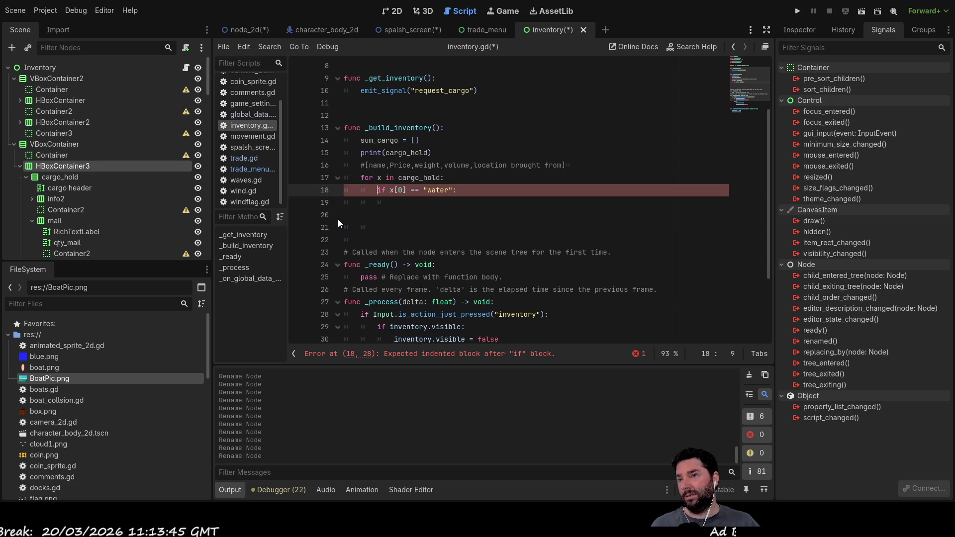
key(Up)
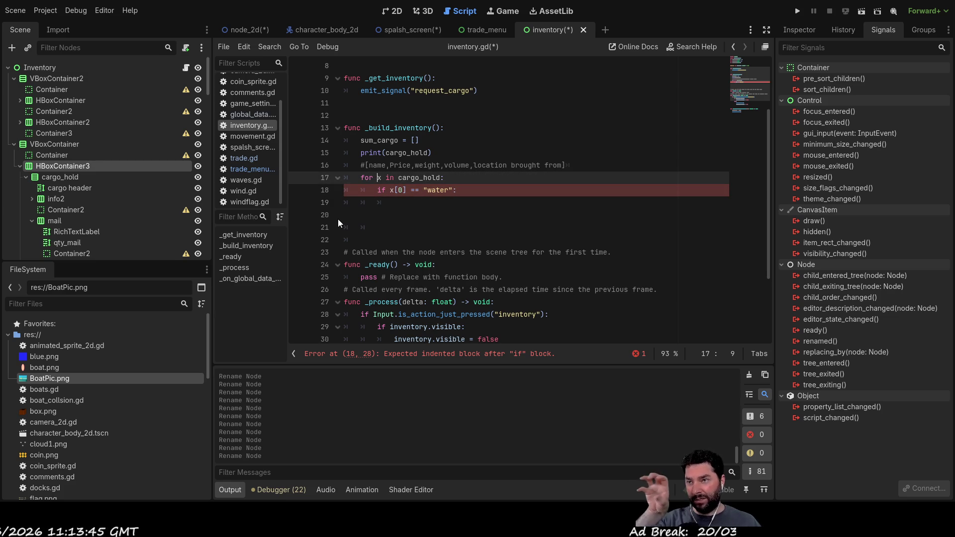
key(Down)
key(Down)
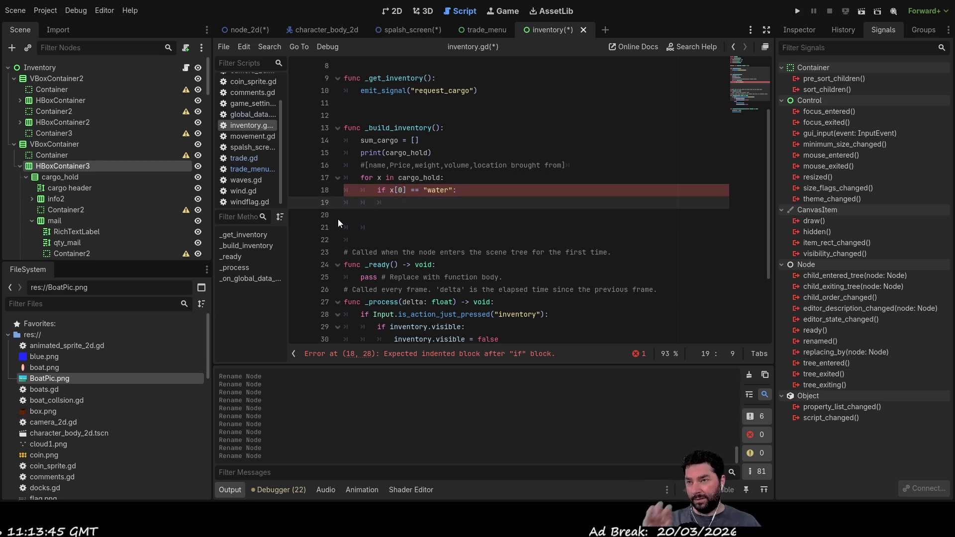
Jump to the top of the script to check the sum_water declaration on line 5.
key(Up)
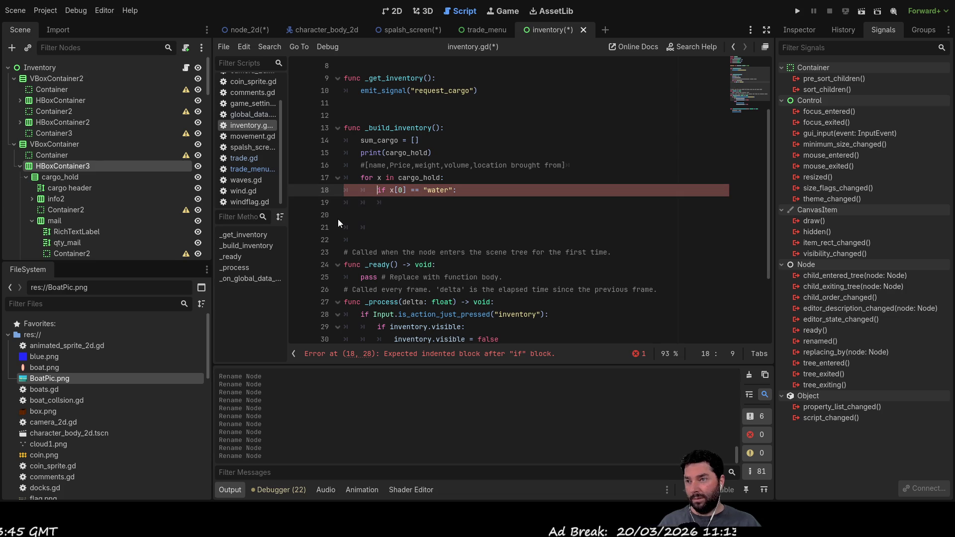
key(ctrl+Home)
key(Down)
key(Down)
key(Down)
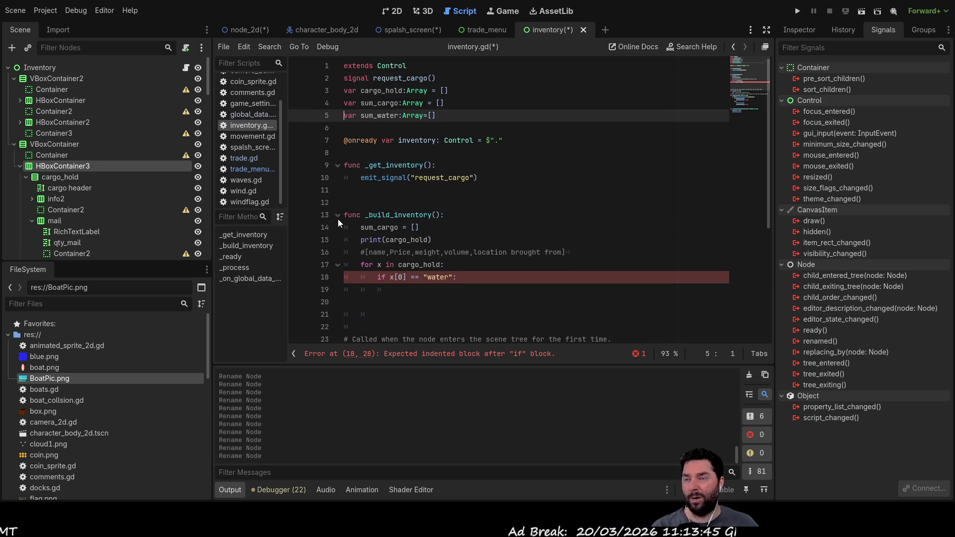
key(Down)
key(Down)
key(Down)
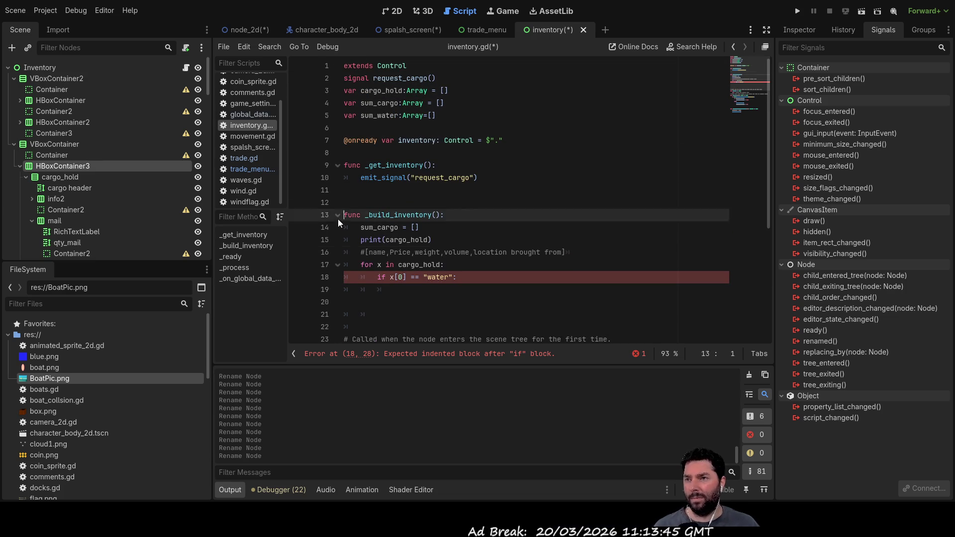
key(Up)
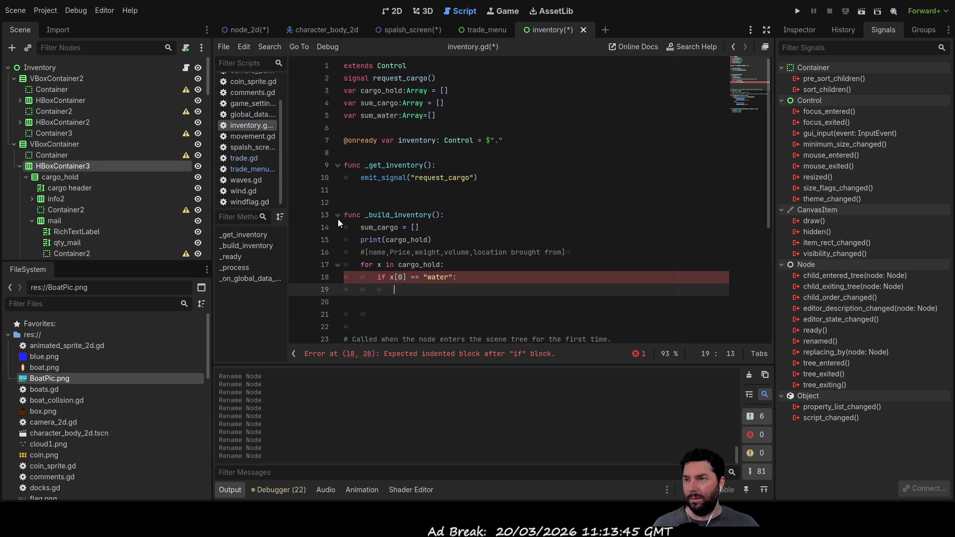
key(Up)
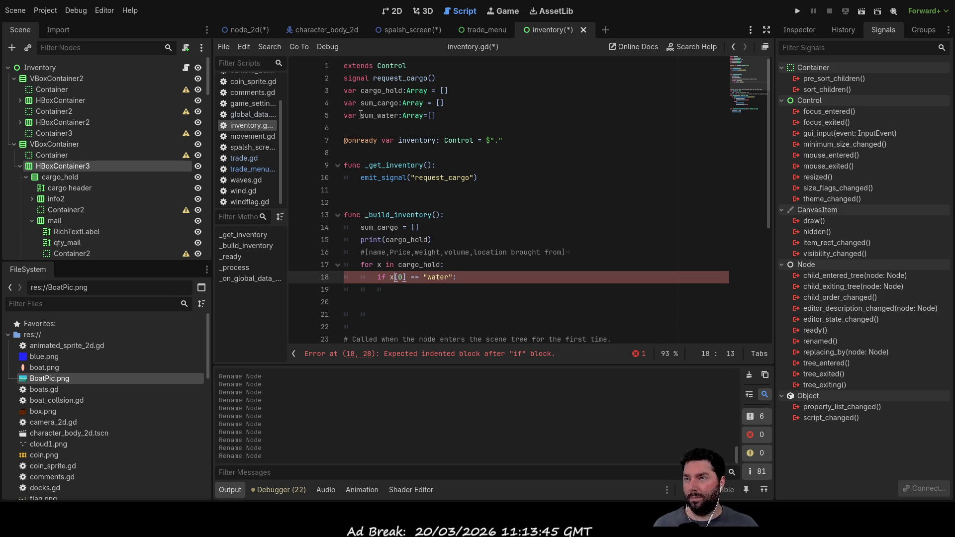
drag(362, 115, 372, 114)
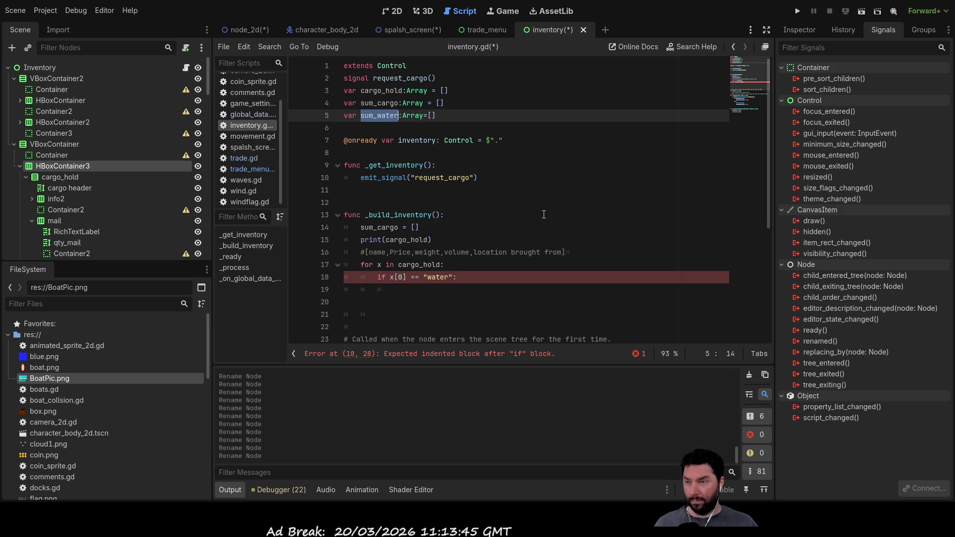
scroll(545, 214, down, 2)
Type sum_water[] on the empty line in the water branch.
click(402, 219)
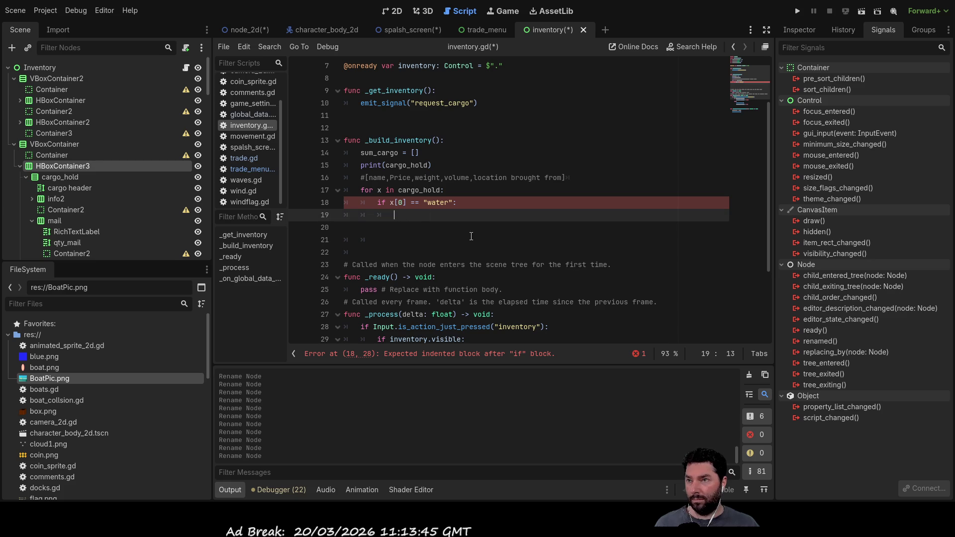
text(sum_water)
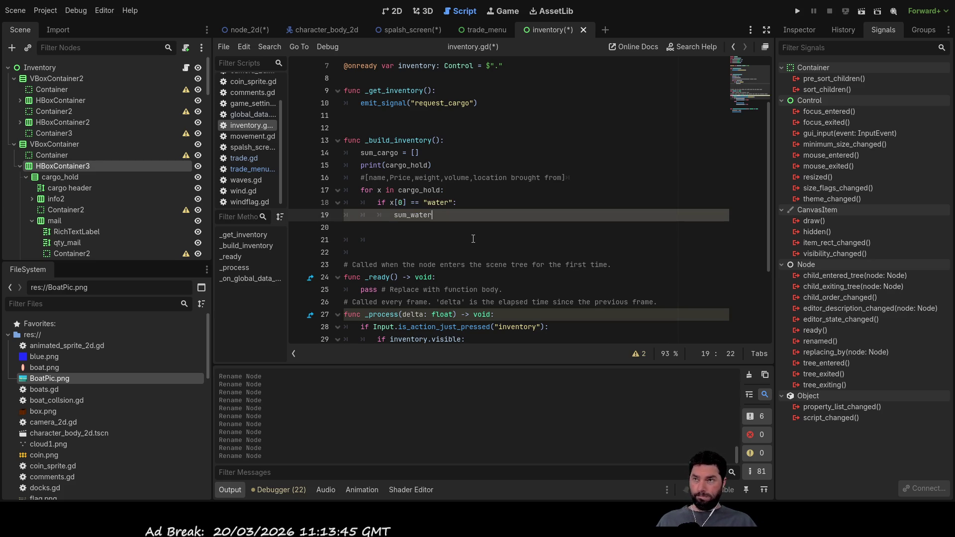
text([])
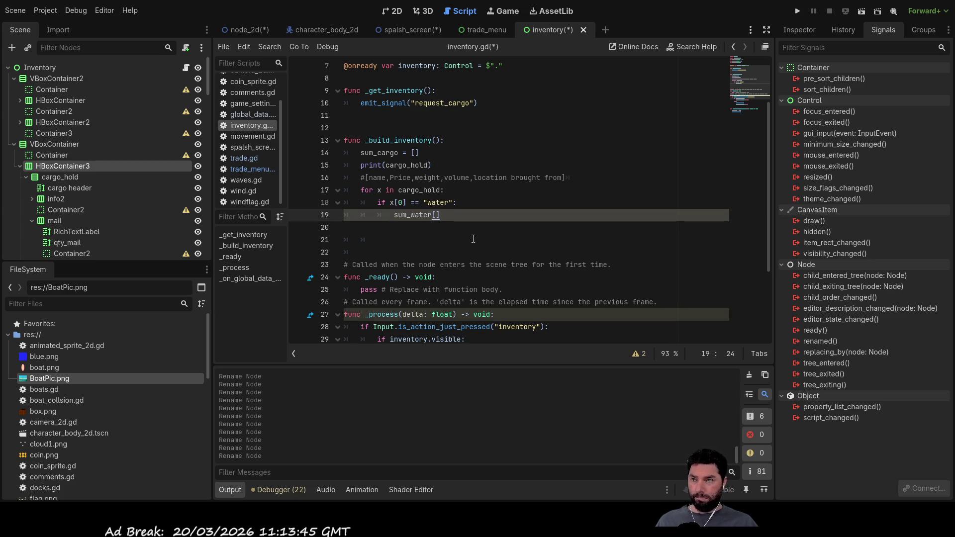
key(Up)
key(Up)
key(Up)
Append the comment #[mass,vol,qty] to the sum_water declaration.
scroll(575, 214, up, 2)
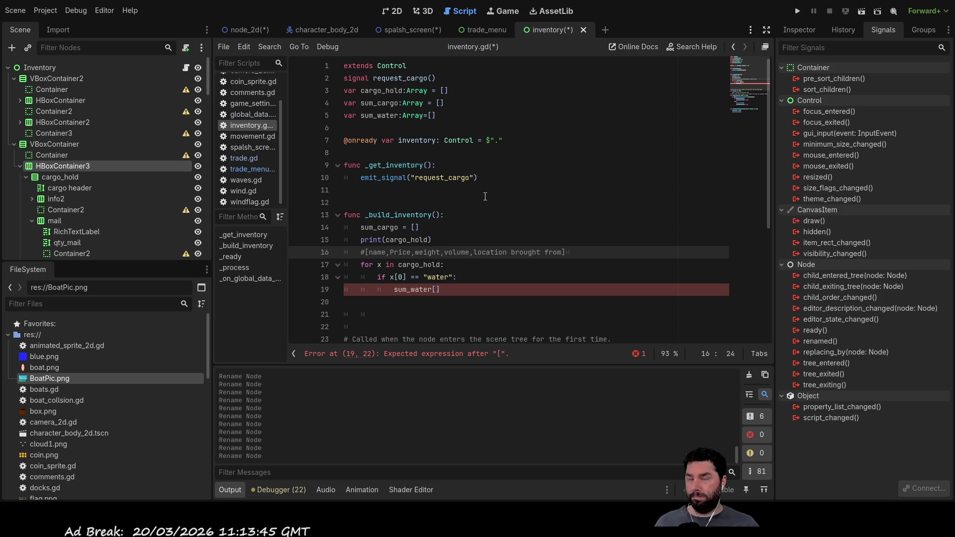
click(450, 118)
text(#[])
key(Left)
text(mas)
text(s,vol)
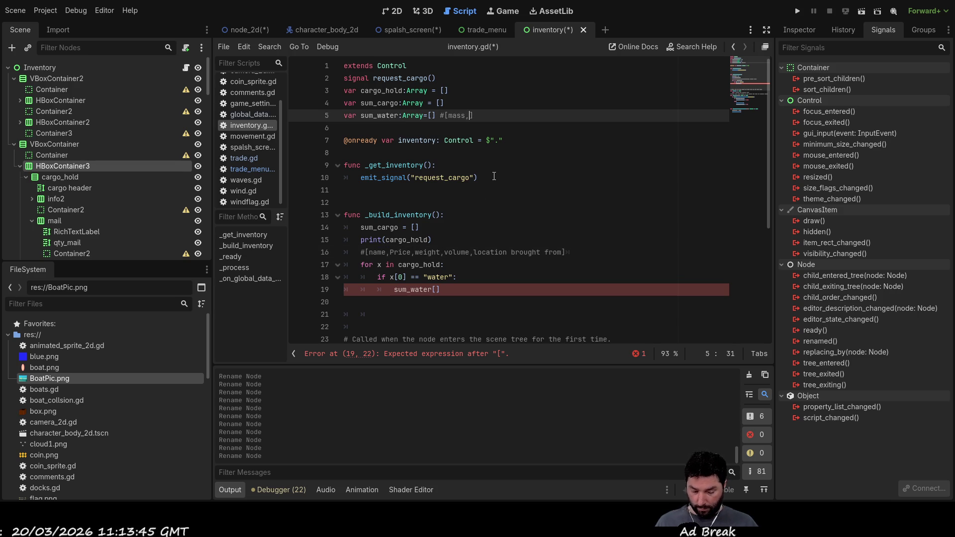
text(,qt)
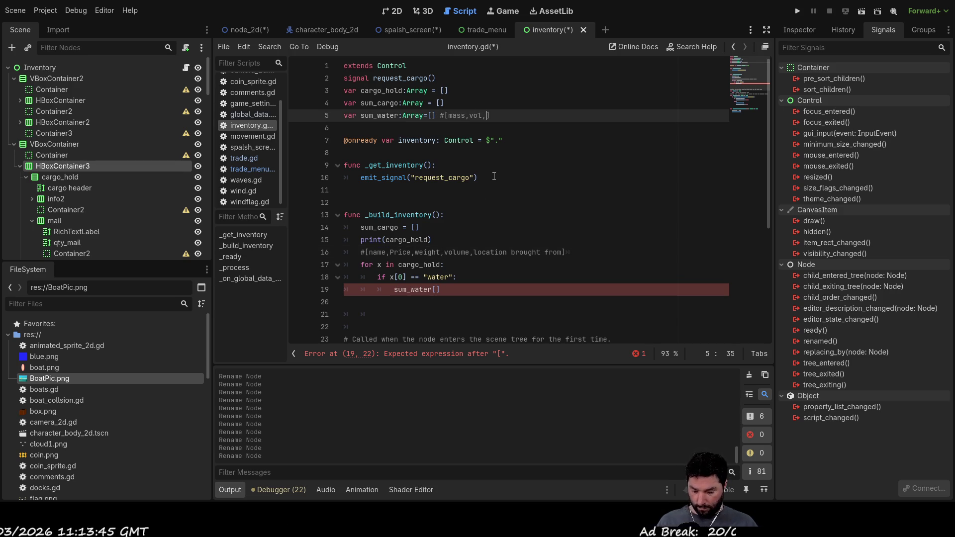
text(y)
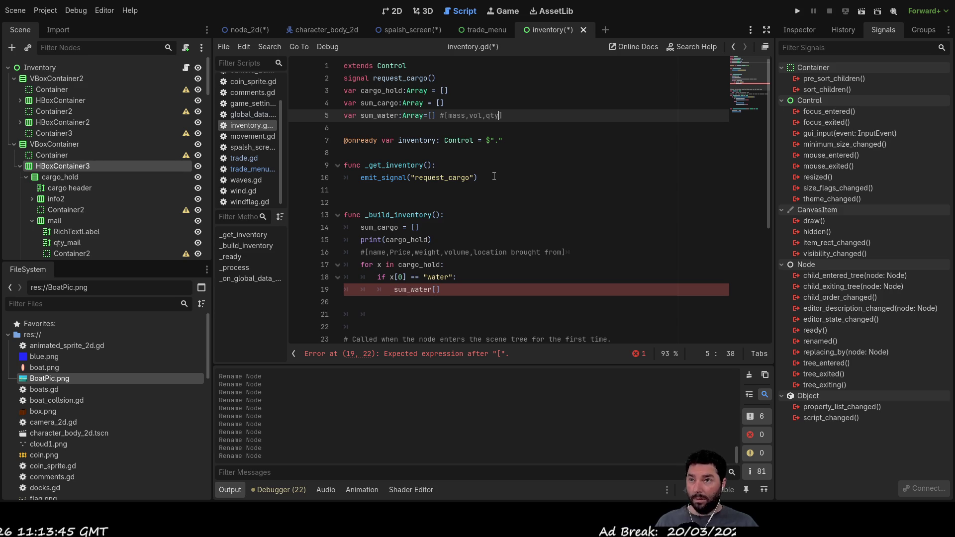
click(398, 12)
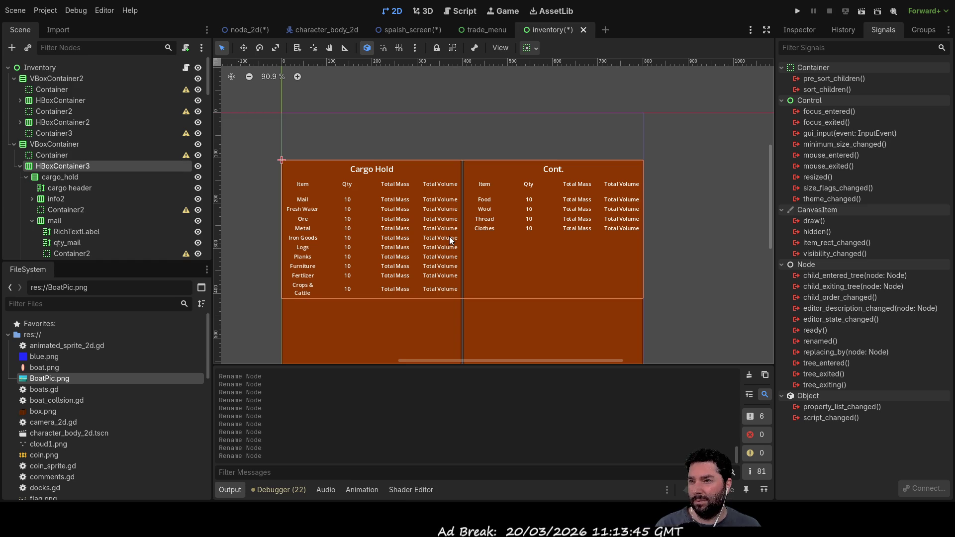
click(483, 28)
click(549, 26)
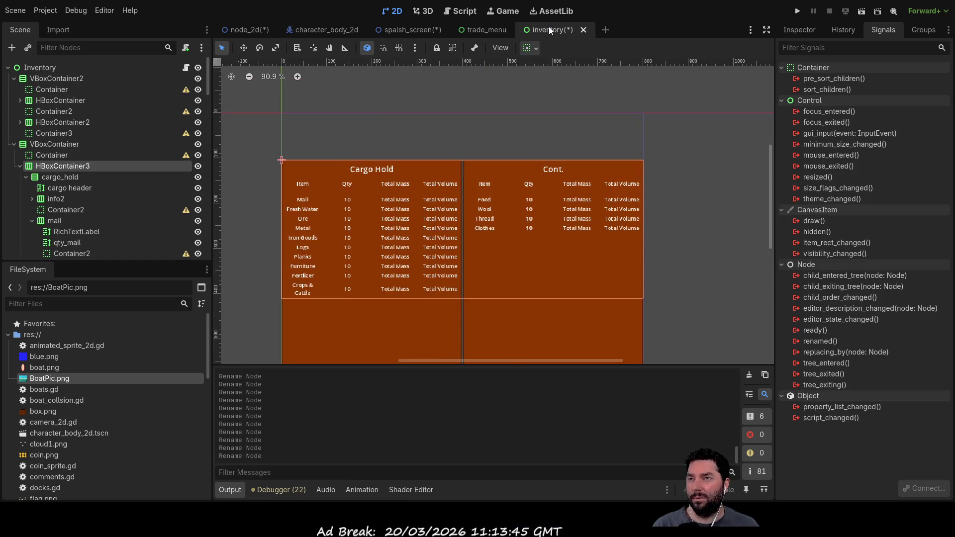
click(460, 10)
Reorder the sum_water declaration comment to read #[qty,mass,vol].
key(BackSpace)
key(BackSpace)
key(BackSpace)
key(Left)
key(Left)
key(Left)
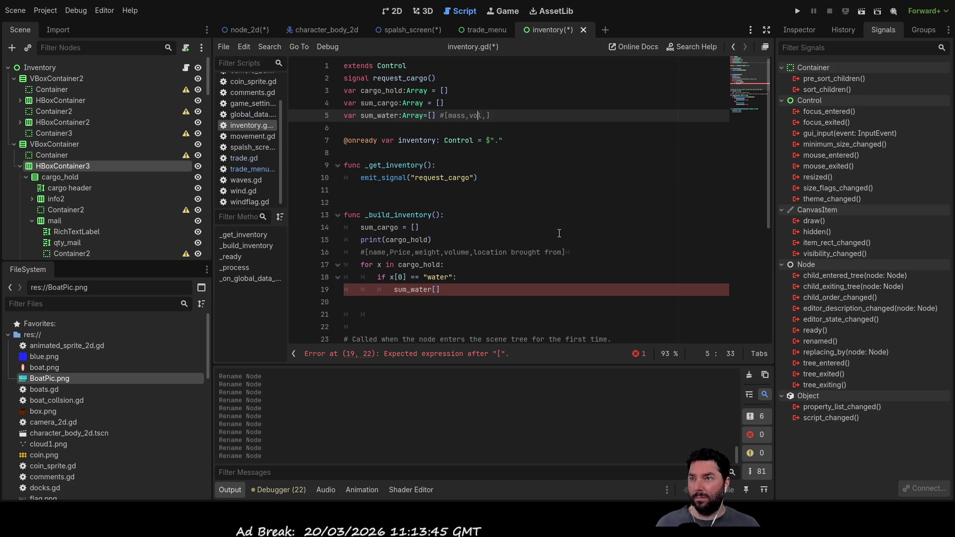
text(qty,)
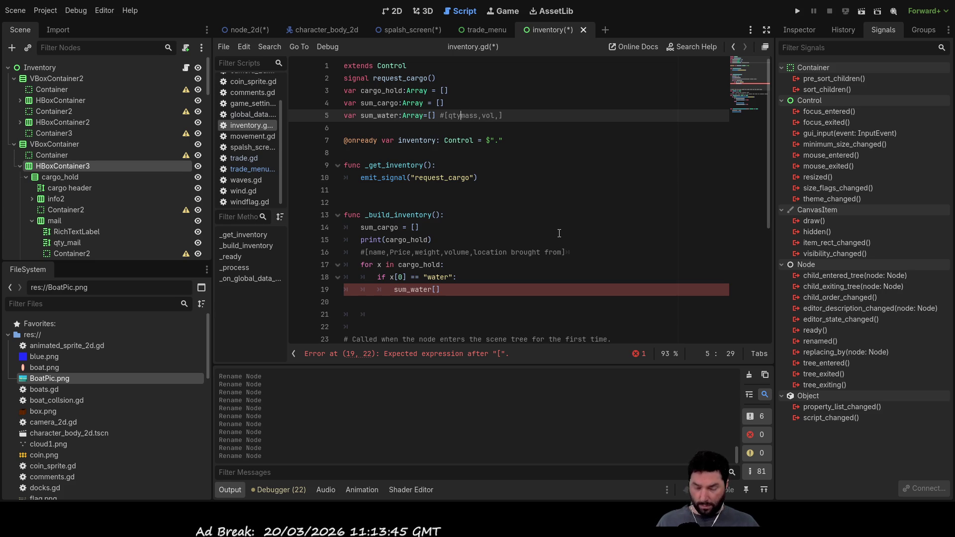
key(Right)
key(Right)
key(Right)
key(Right)
key(Right)
key(Delete)
key(Down)
key(Down)
key(Down)
key(Up)
key(Up)
key(Up)
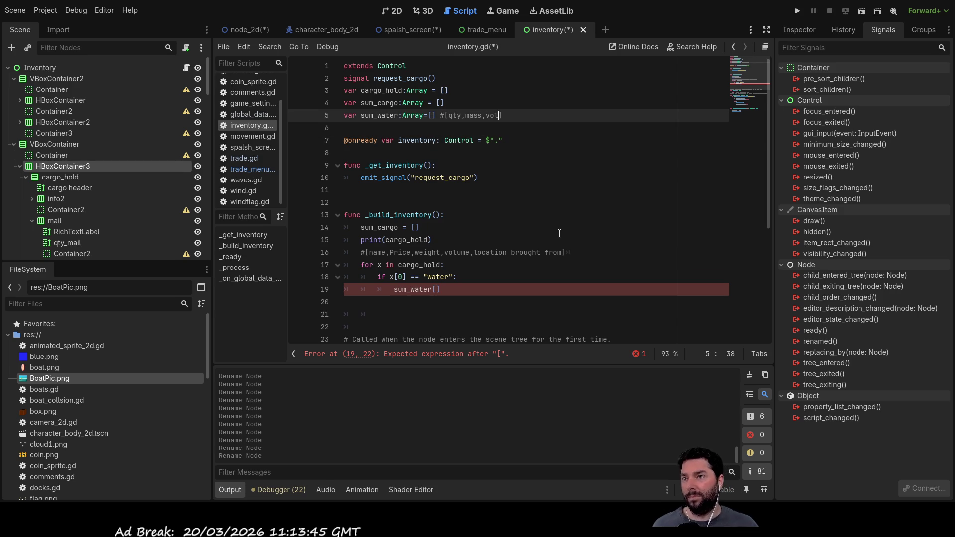
key(Down)
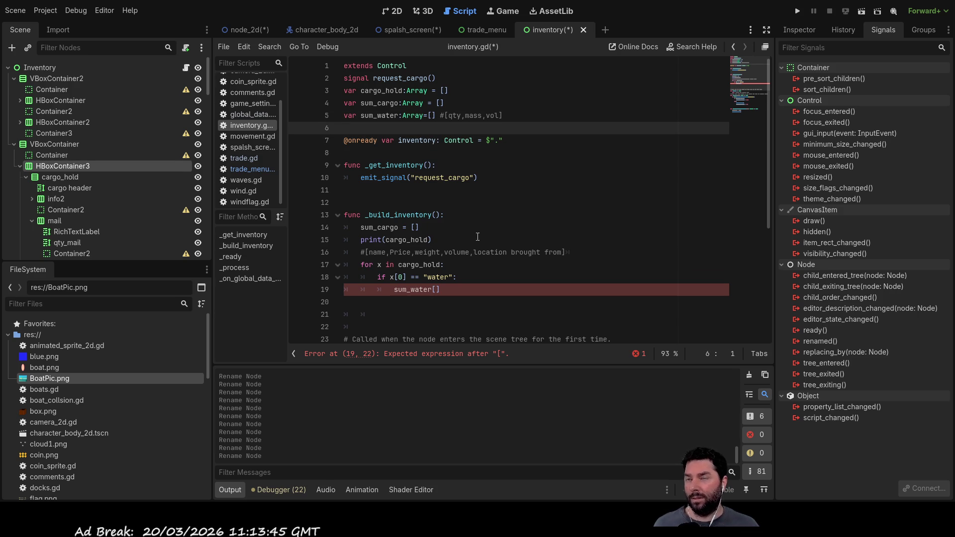
Change line 19 of the water branch to 'sum_water[0] = sum_water[0]+1'.
click(500, 289)
key(Left)
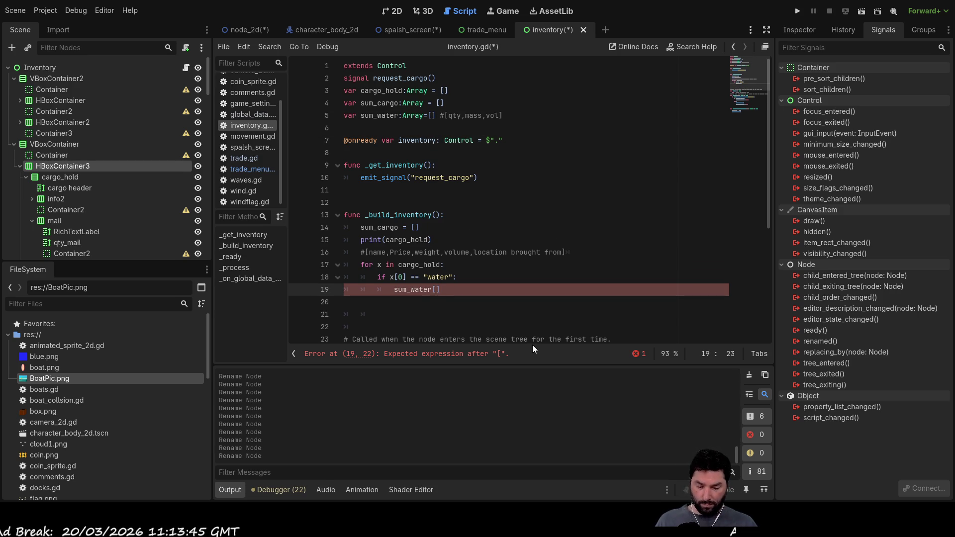
text(0)
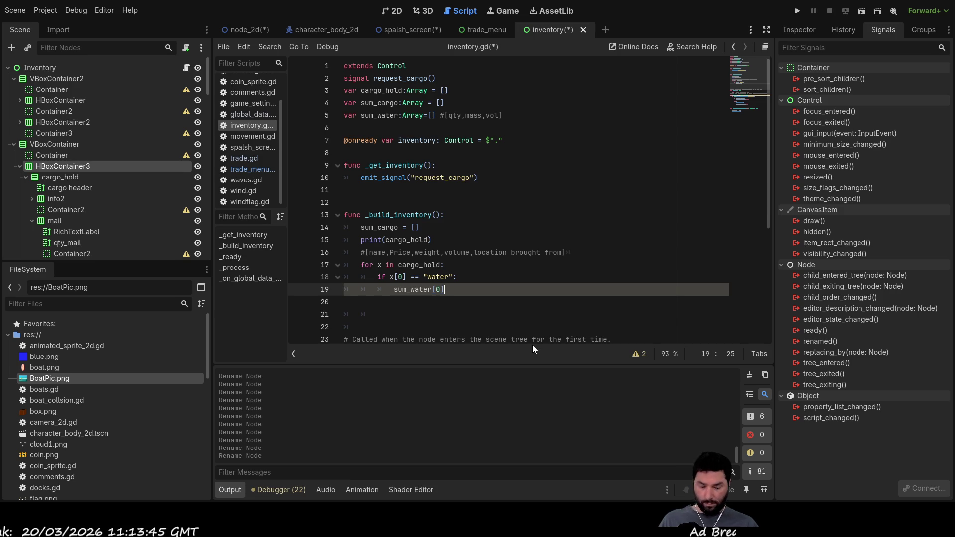
key(Right)
text(=)
key(Home)
key(shift+Right)
key(shift+Right)
key(shift+Right)
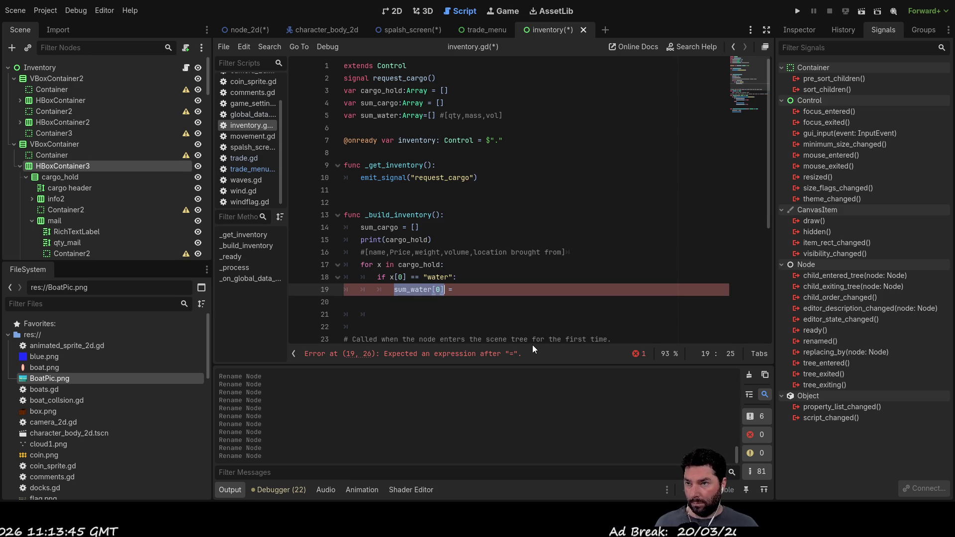
key(End)
text(sum_water[0])
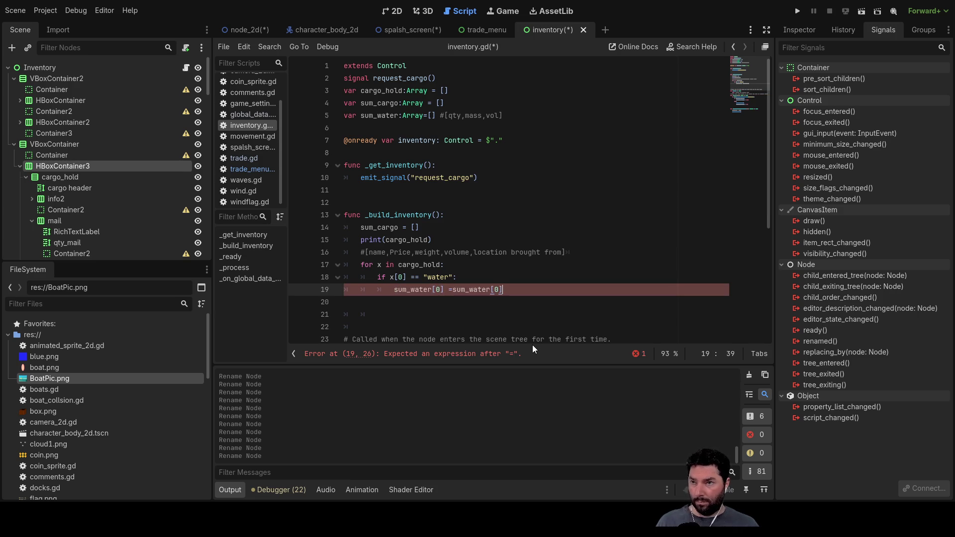
text(+1)
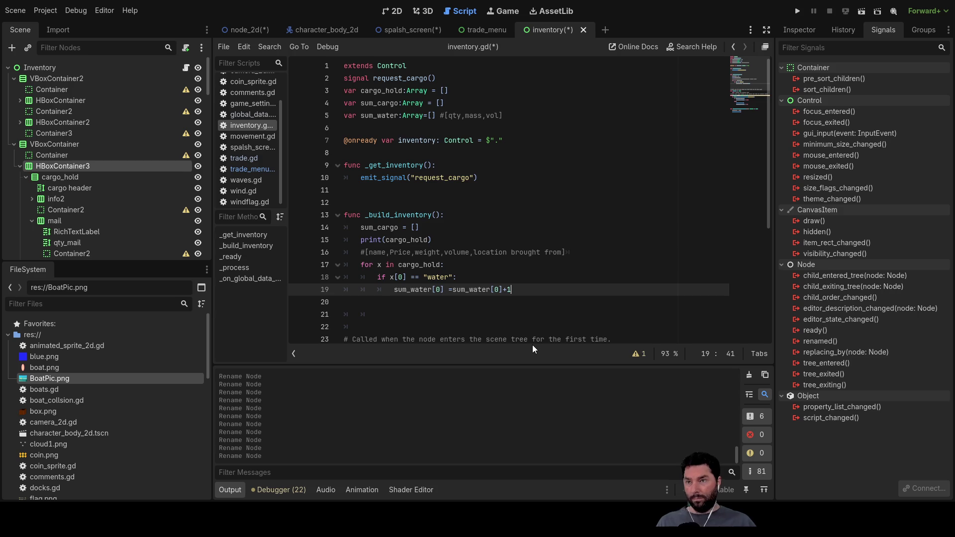
key(Left)
key(Left)
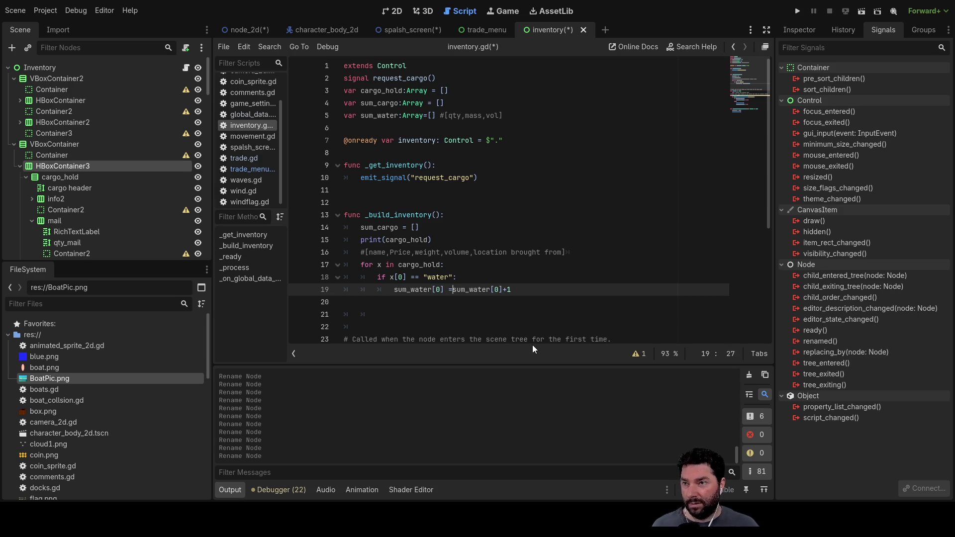
key(Left)
key(Left)
key(Left)
key(Down)
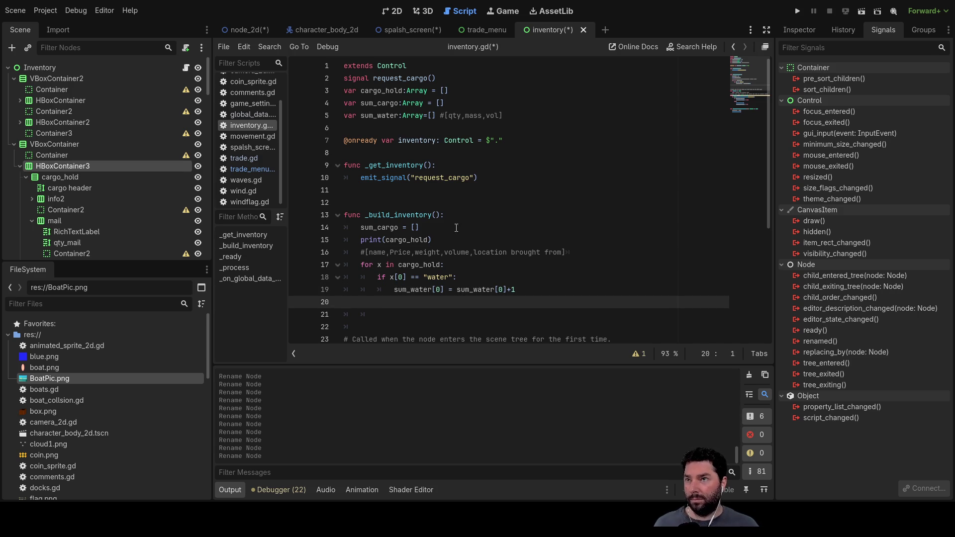
double_click(382, 117)
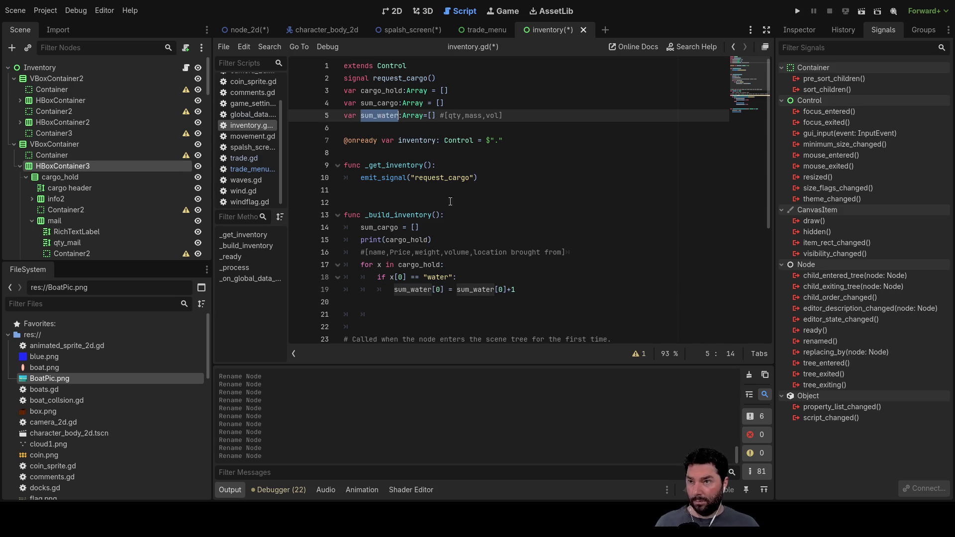
Add an indented line 20 in the water branch: 'sum_water[1] = sum_water[1]+x[2]'.
click(412, 302)
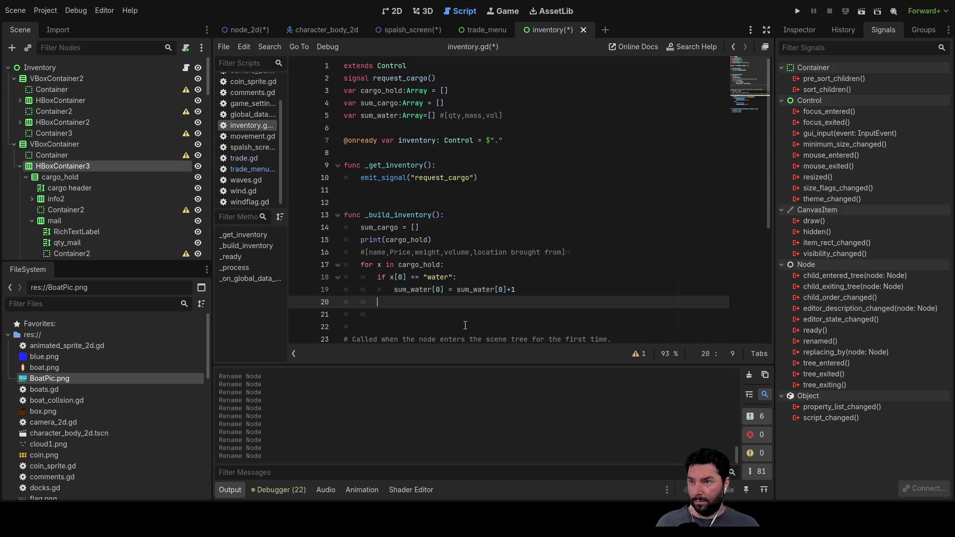
key(Tab)
key(Tab)
text(sum_water)
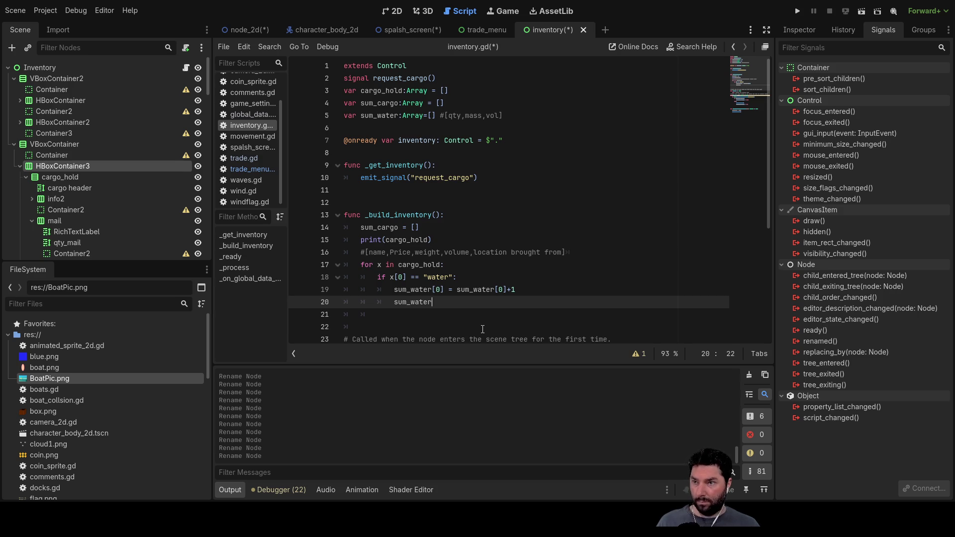
text([]1)
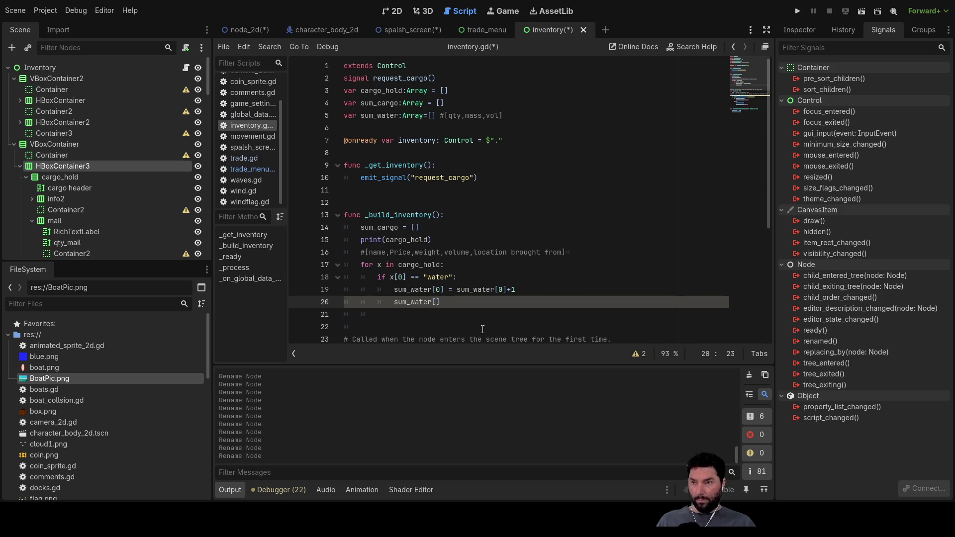
key(BackSpace)
key(BackSpace)
key(BackSpace)
text([1] )
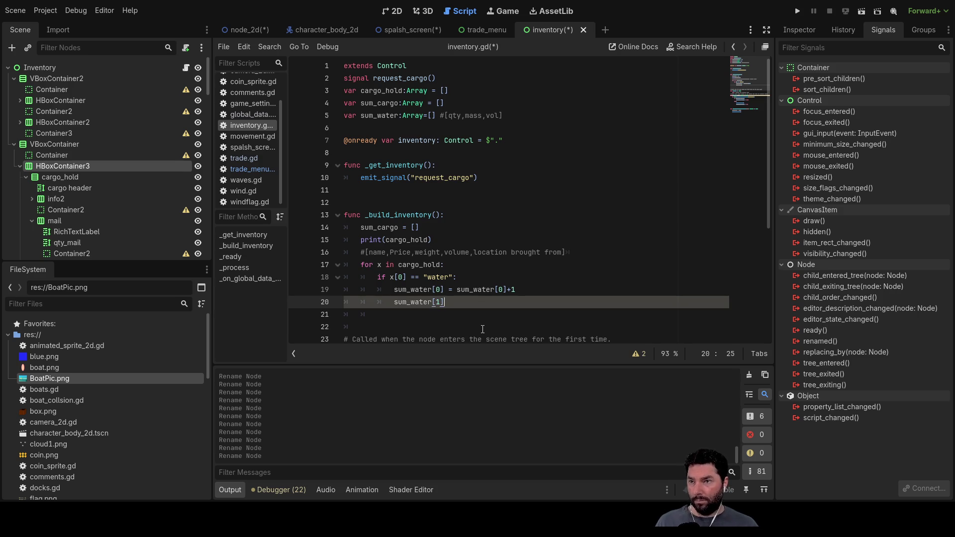
text(=)
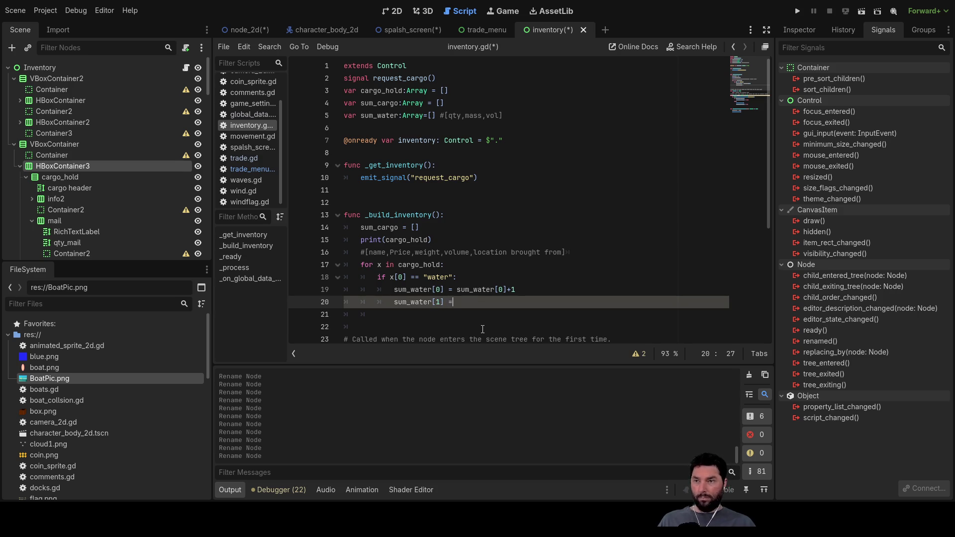
drag(442, 302, 392, 302)
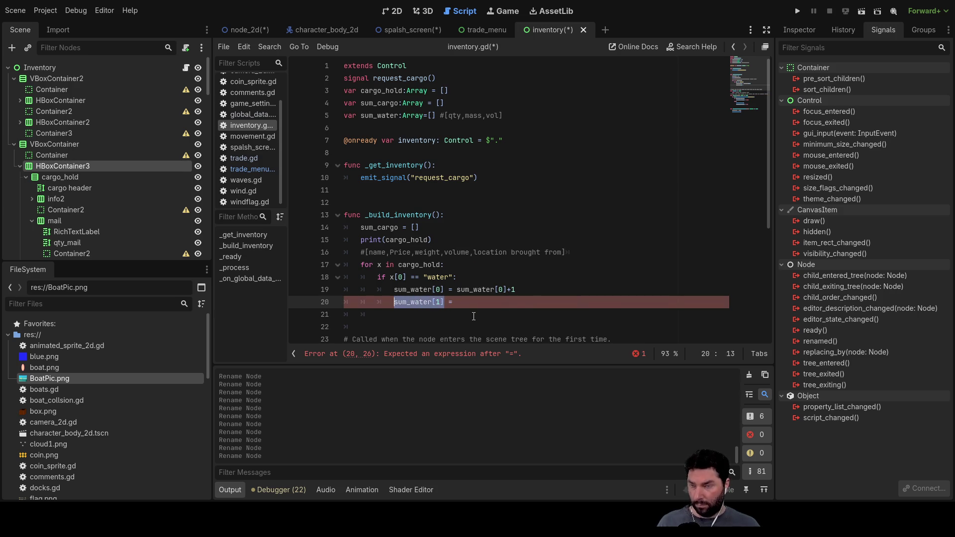
key(ctrl+c)
click(471, 306)
key(ctrl+v)
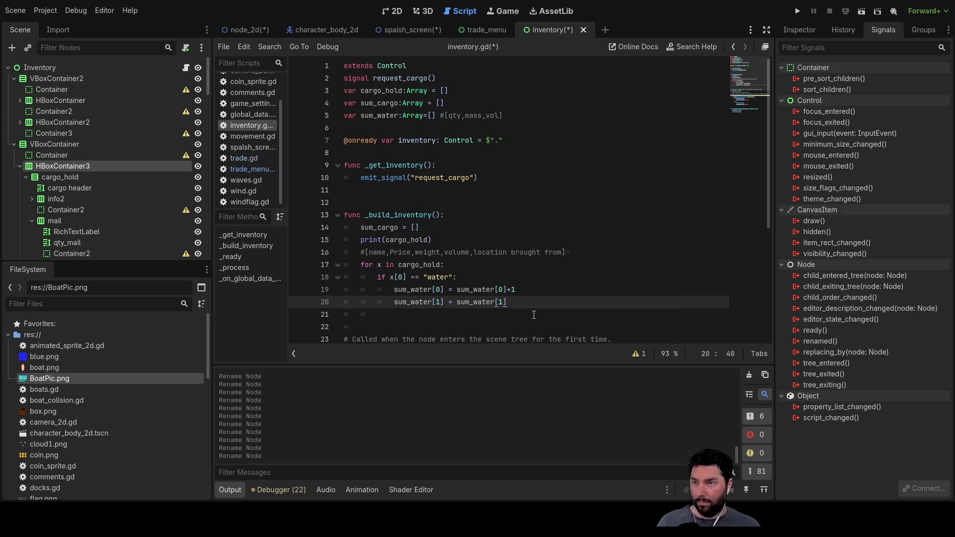
text(+)
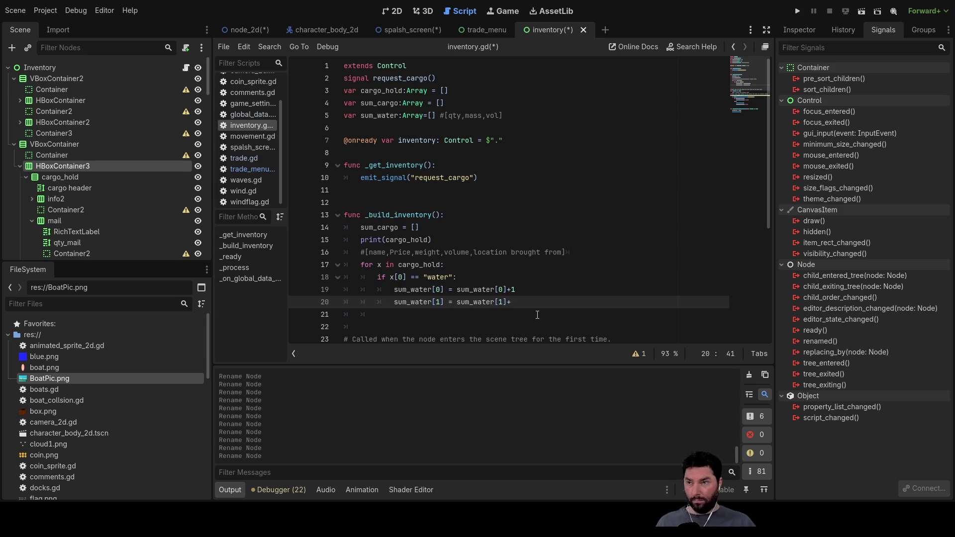
text(x)
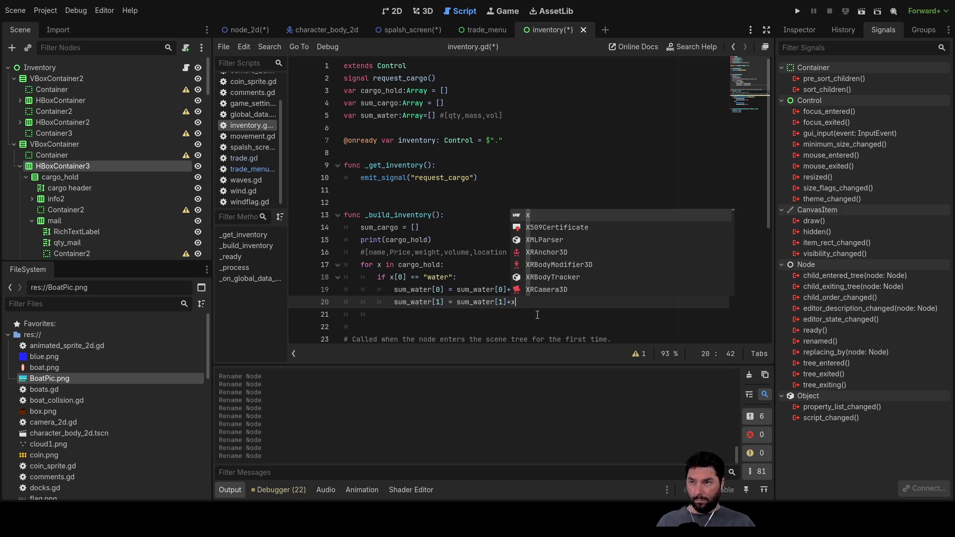
text([)
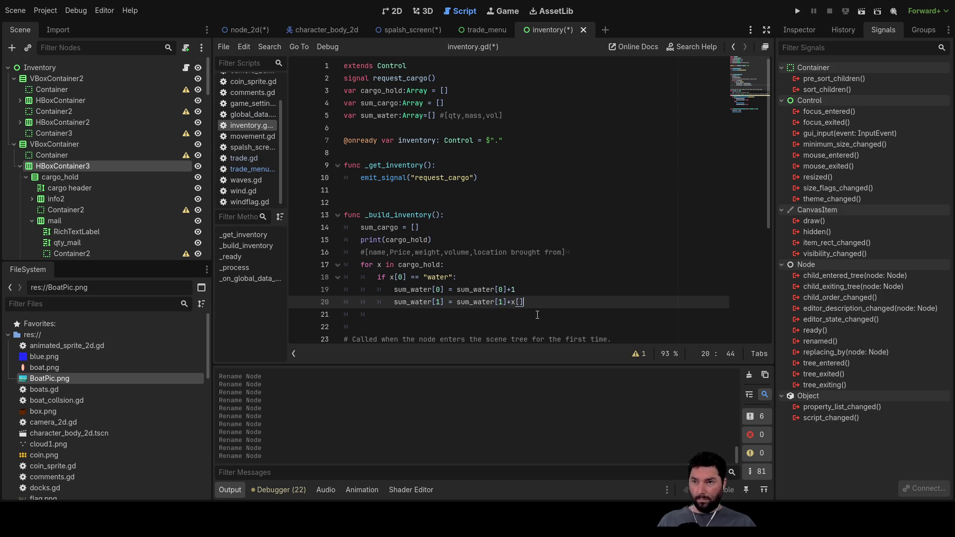
key(Up)
key(Up)
key(Up)
key(Down)
key(Down)
key(Up)
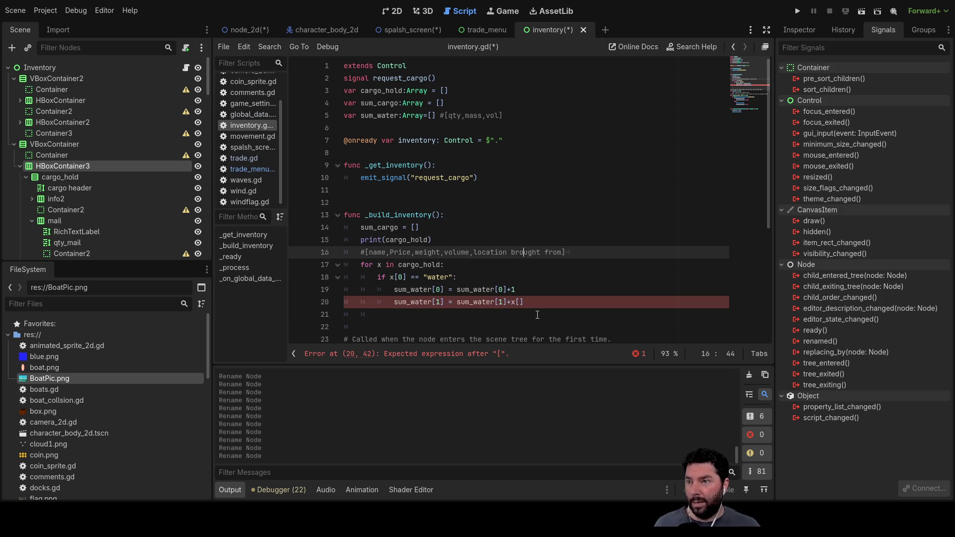
key(Left)
key(Left)
key(Left)
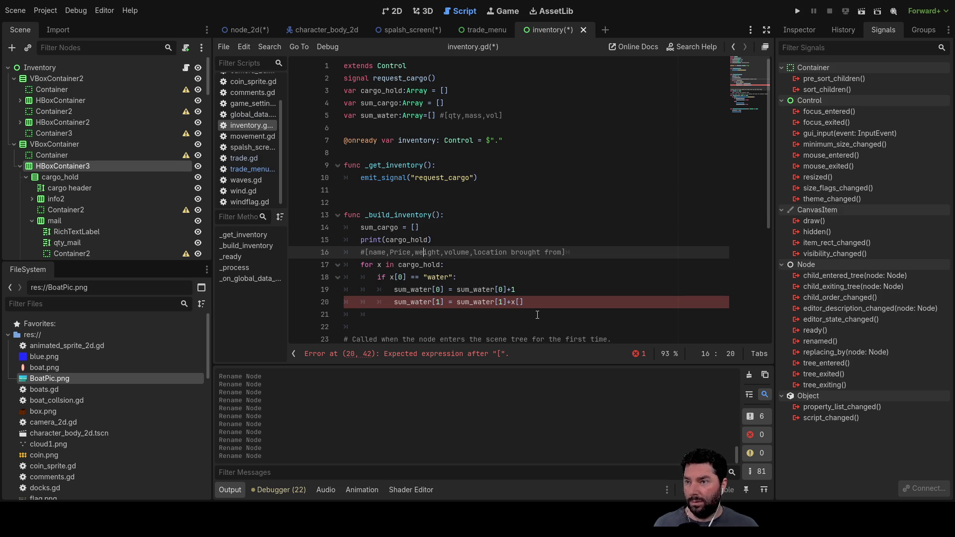
key(Down)
key(Down)
key(Down)
key(Right)
key(Right)
key(Right)
text(2)
Tag the quantity line with #qty and the mass line with #mass, then open a blank line below.
key(Up)
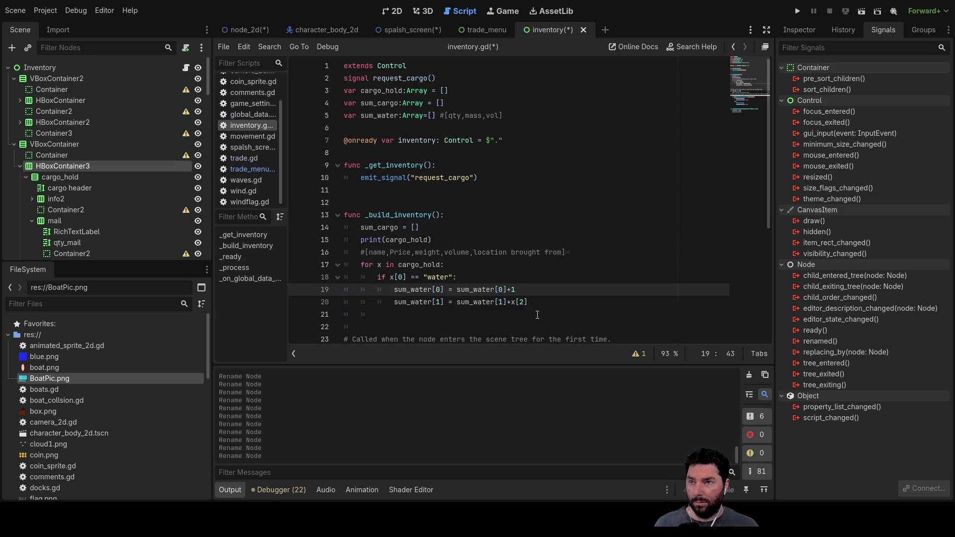
text(#qtyt)
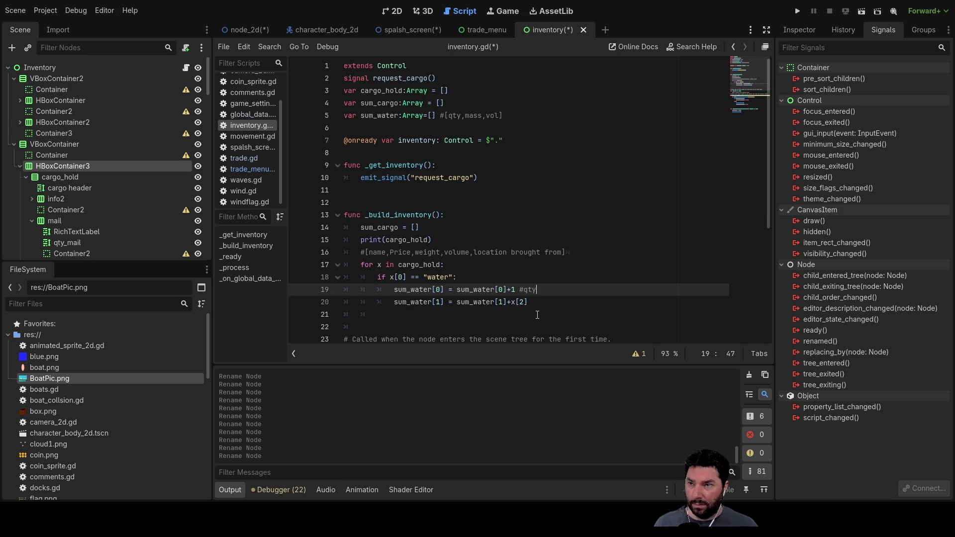
key(Down)
text(#mass)
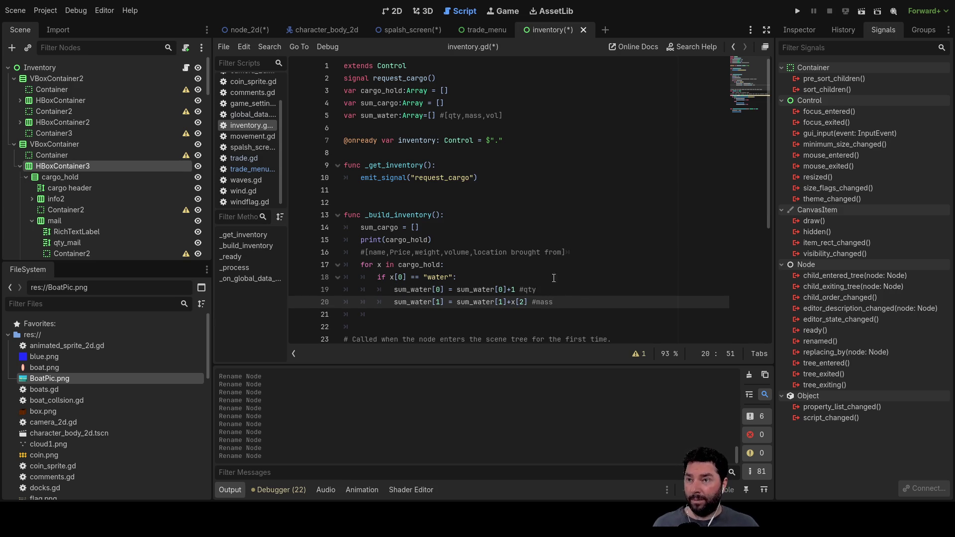
key(Return)
key(Up)
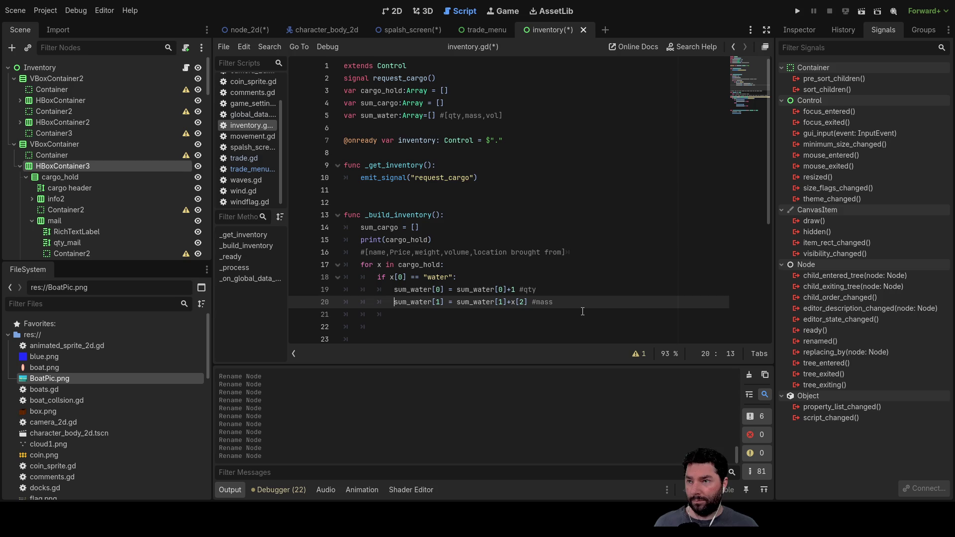
key(ctrl+shift+Right)
key(ctrl+shift+Right)
key(ctrl+shift+Right)
key(ctrl+shift+Right)
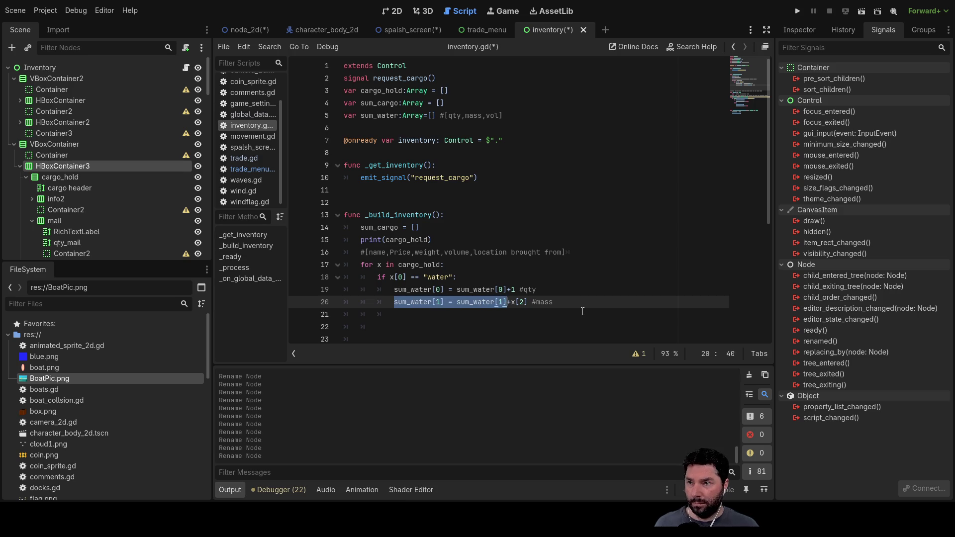
Paste the mass line onto line 21 and edit it to 'sum_water[2] = sum_water[2]+x[3] #vol'.
key(Down)
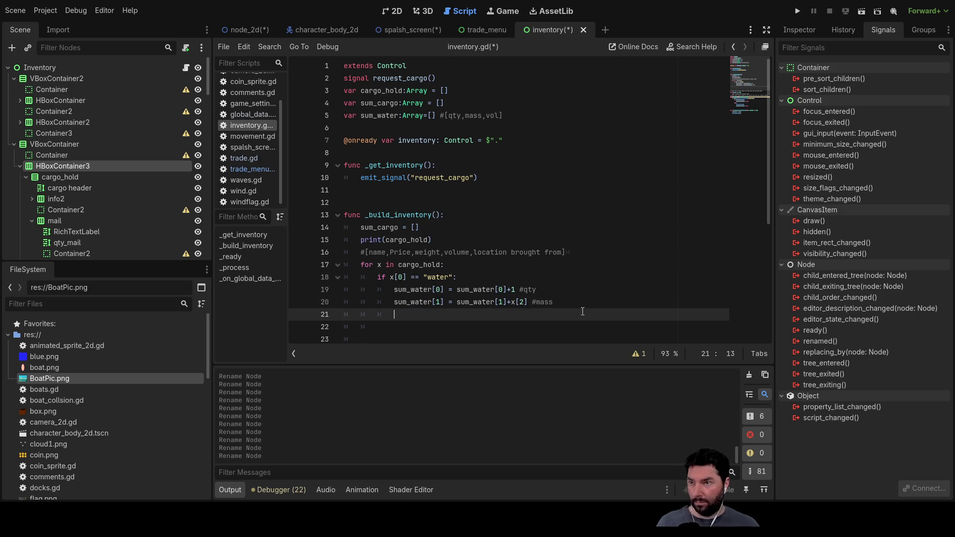
key(ctrl+v)
key(Left)
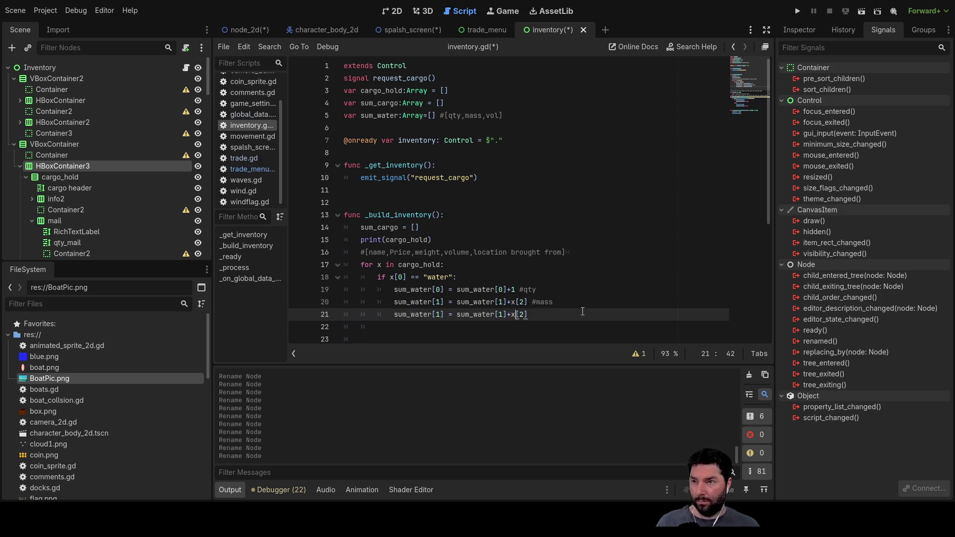
key(Left)
key(Left)
key(Left)
key(Right)
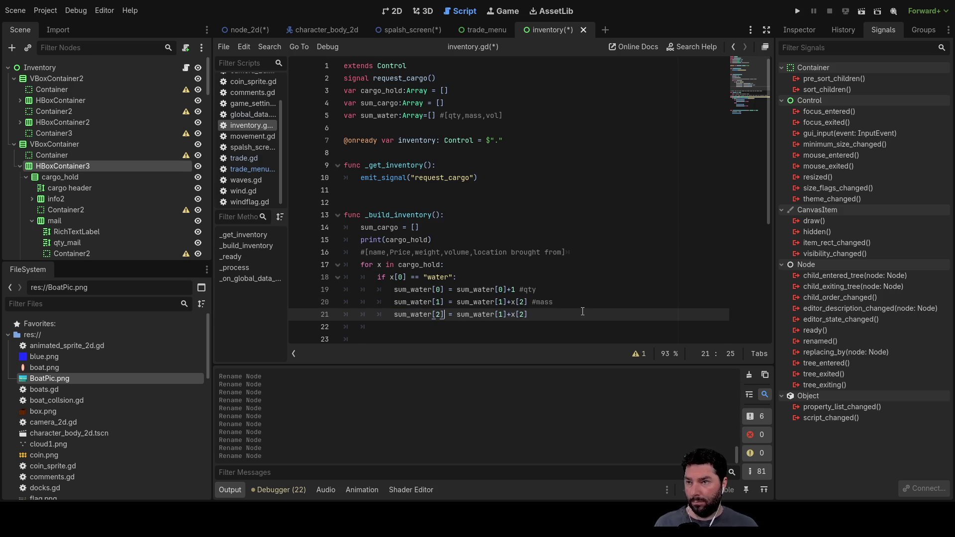
key(BackSpace)
text(2)
key(Right)
key(Right)
key(Right)
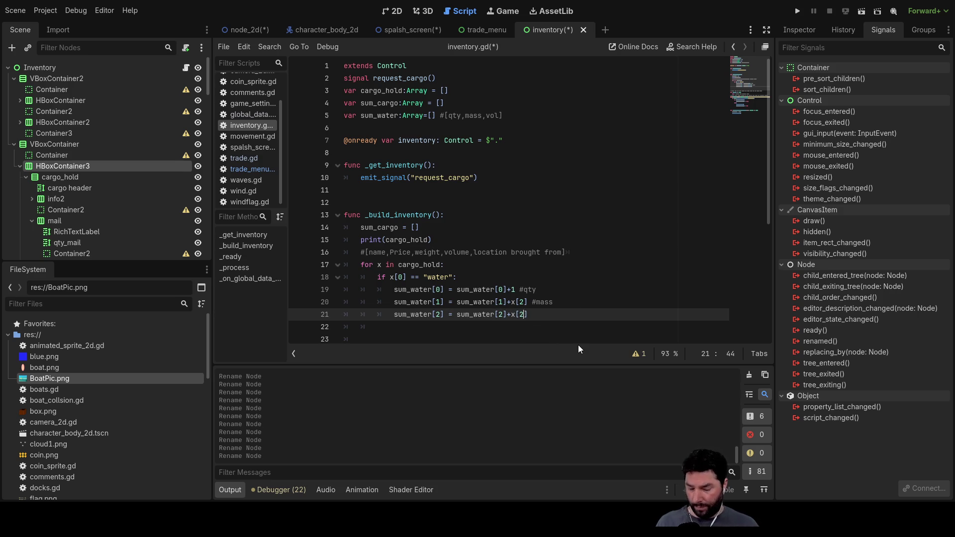
key(BackSpace)
text(3)
key(Right)
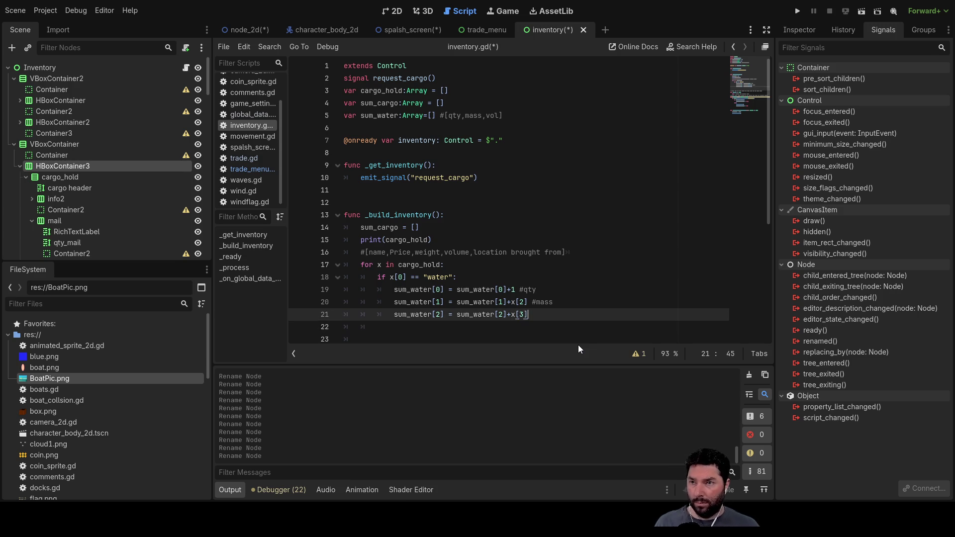
text(#vol)
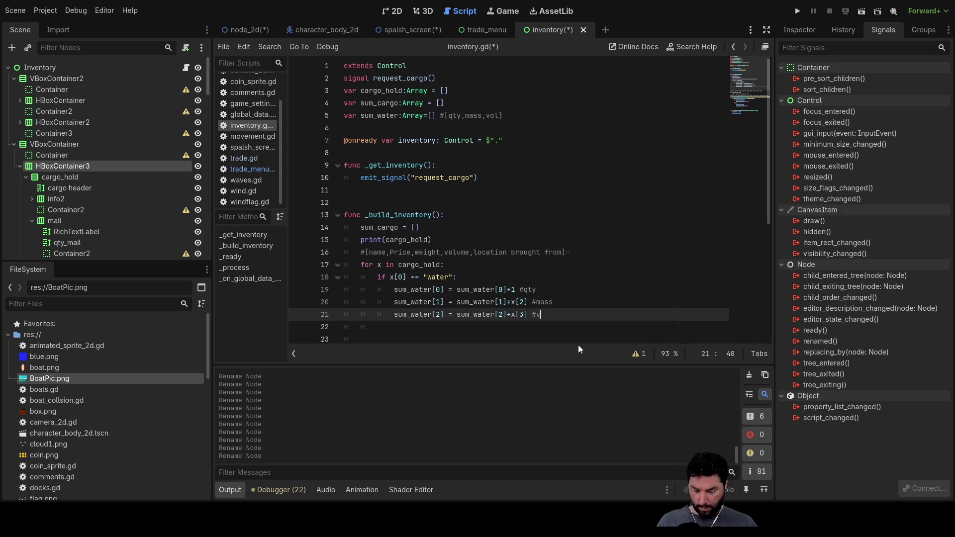
key(Up)
key(Up)
key(Up)
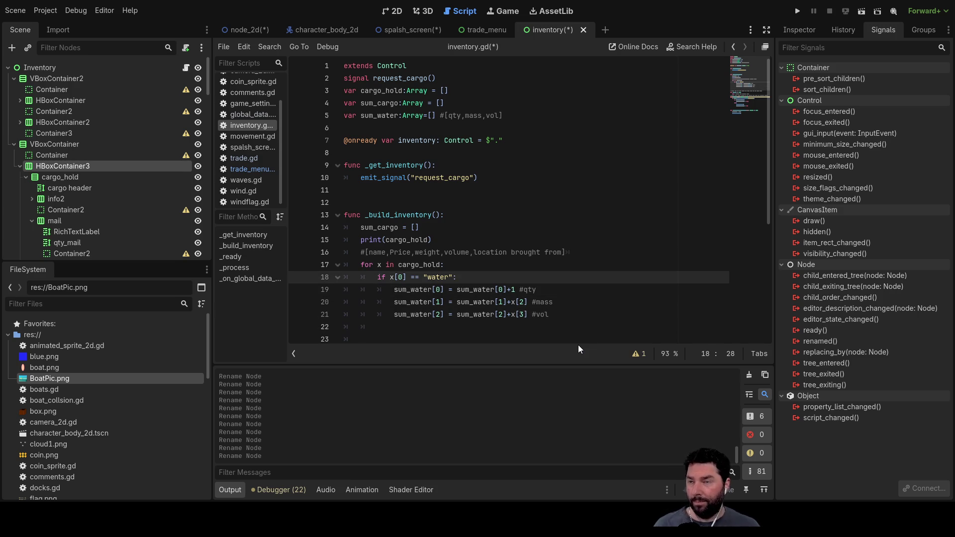
scroll(393, 201, down, 2)
Copy the water branch (lines 18–21) below itself and turn the pasted 'if' into 'elif x[0] == "water"'.
mouse_move(378, 202)
mouse_down()
mouse_move(463, 202)
mouse_move(568, 242)
mouse_up()
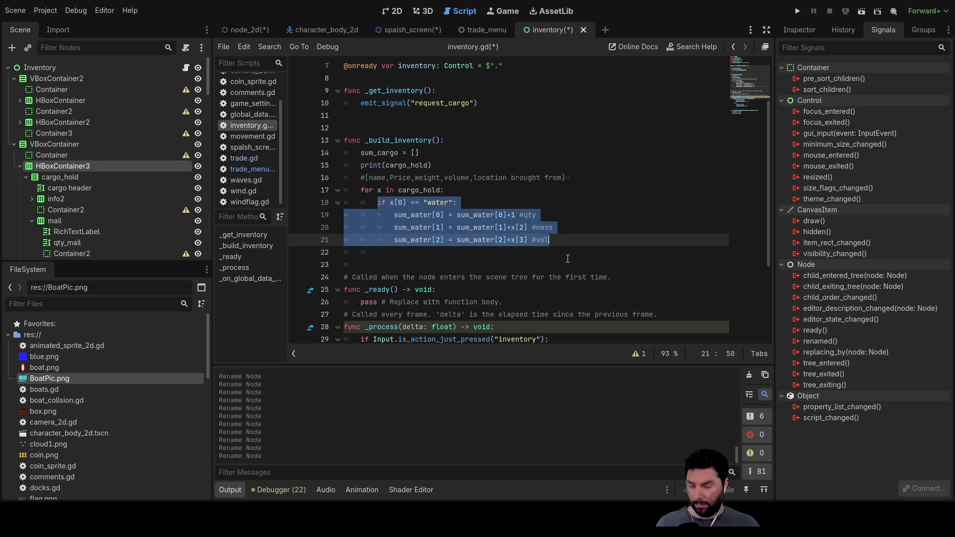
click(468, 256)
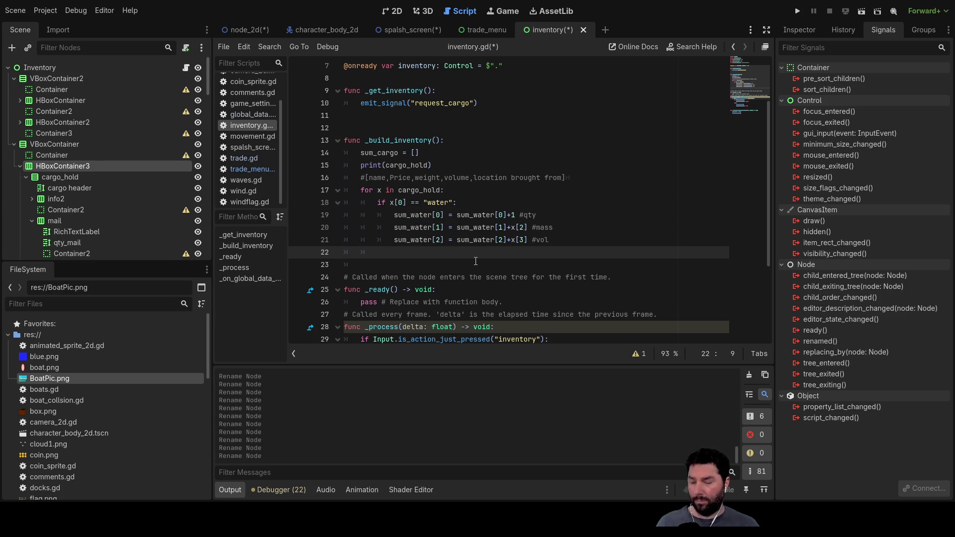
key(ctrl+v)
key(Down)
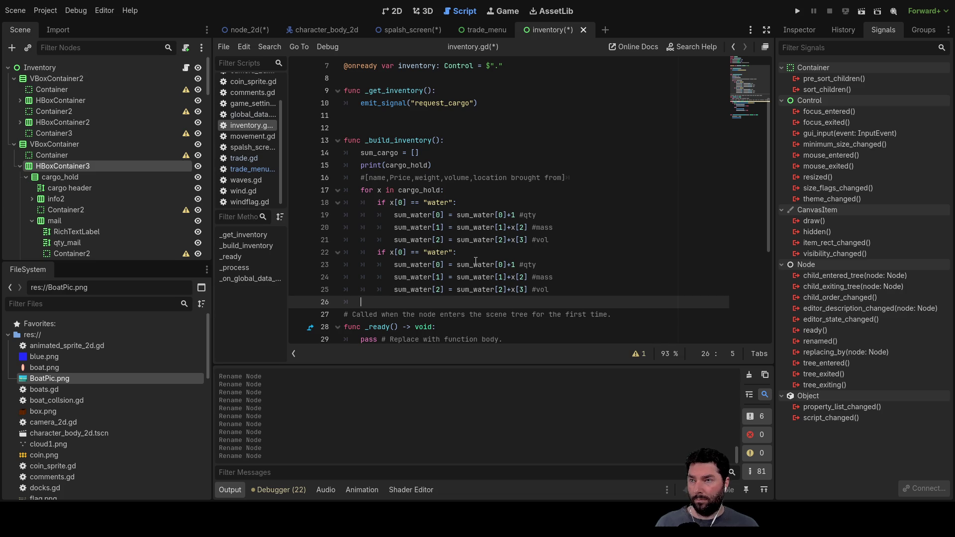
key(Up)
key(Up)
key(Up)
key(End)
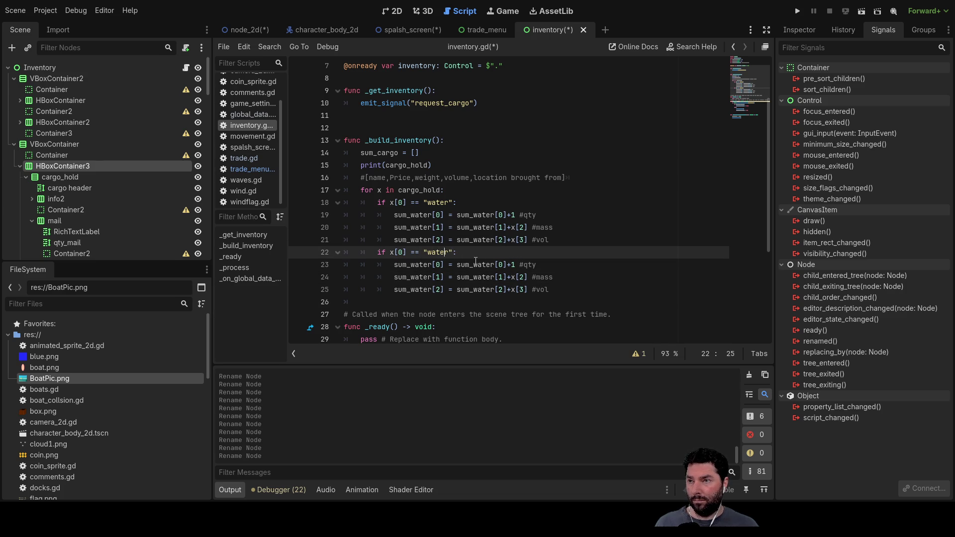
text(el)
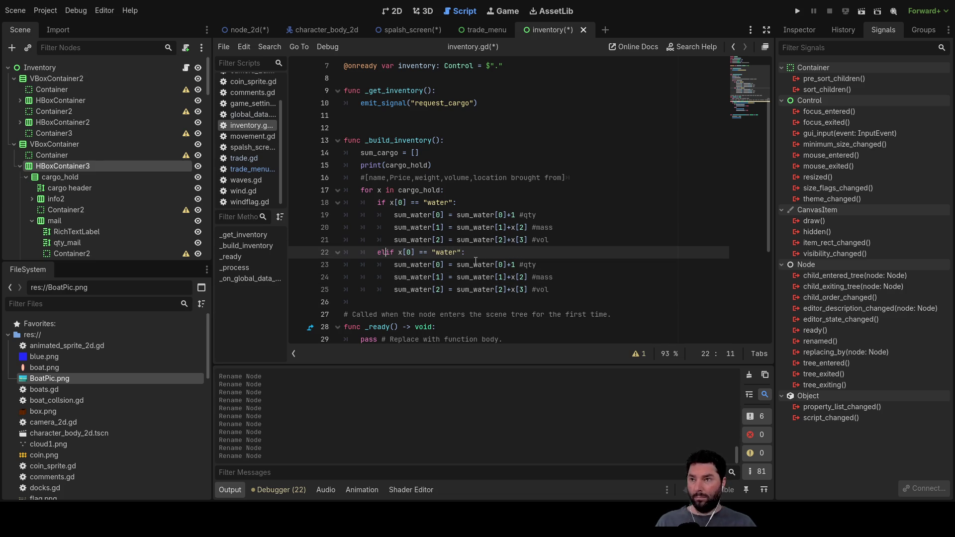
click(663, 289)
scroll(598, 258, down, 2)
scroll(572, 237, up, 3)
scroll(548, 228, up, 1)
drag(361, 127, 352, 115)
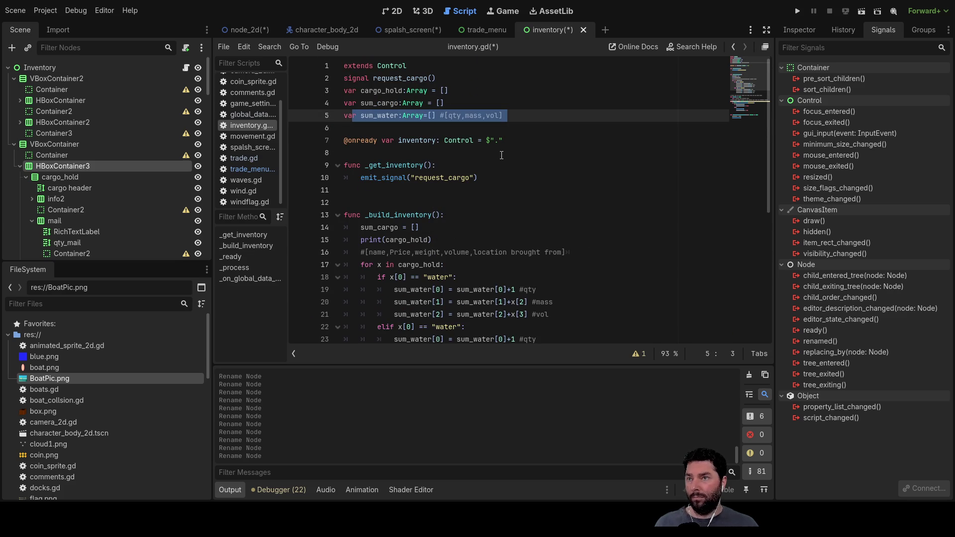
key(Down)
key(Down)
key(Down)
key(Down)
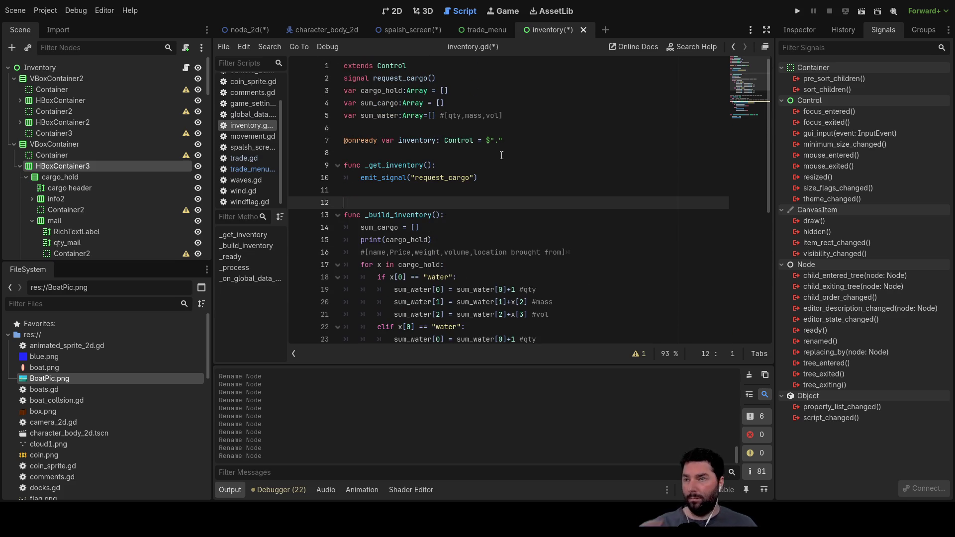
scroll(517, 241, down, 3)
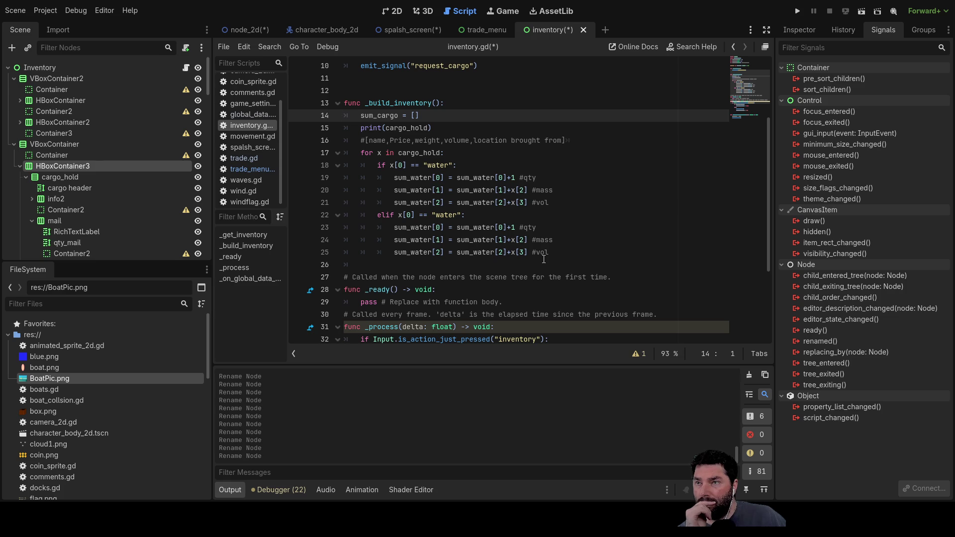
scroll(477, 175, up, 1)
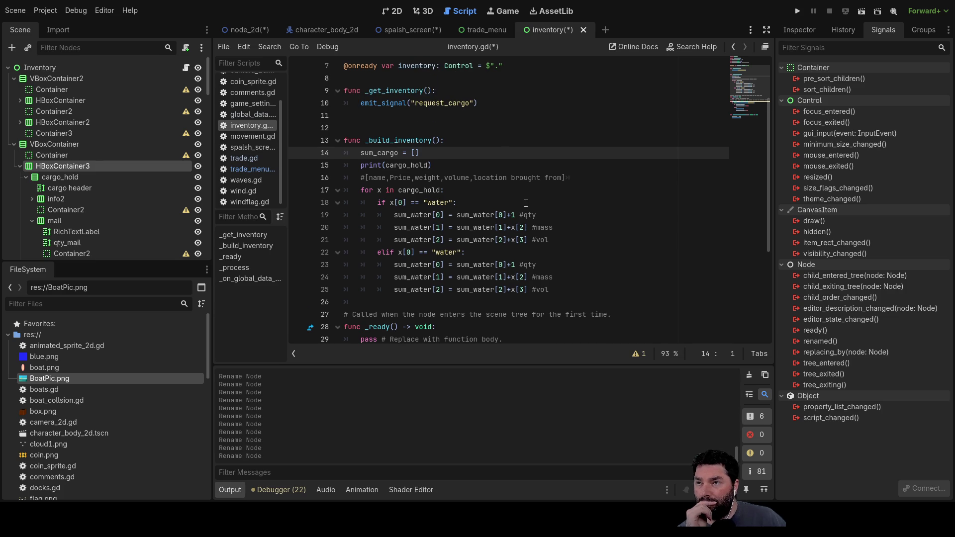
key(Down)
key(Up)
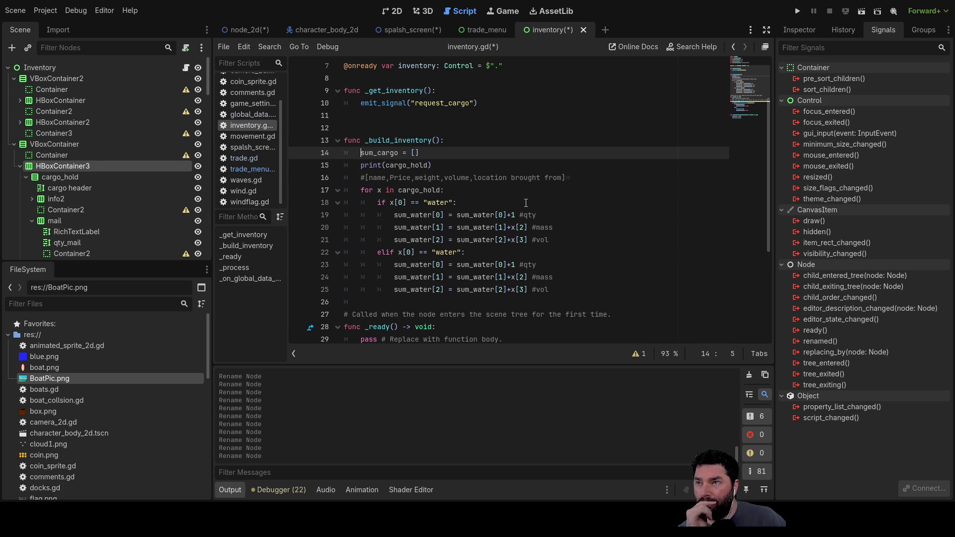
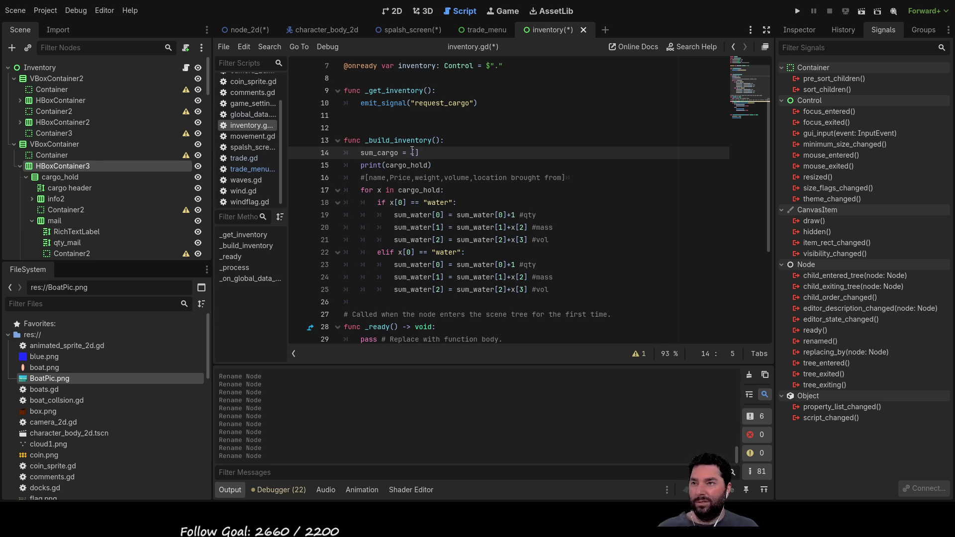
Insert blank lines below the sum_cargo line in _build_inventory.
click(447, 153)
key(Return)
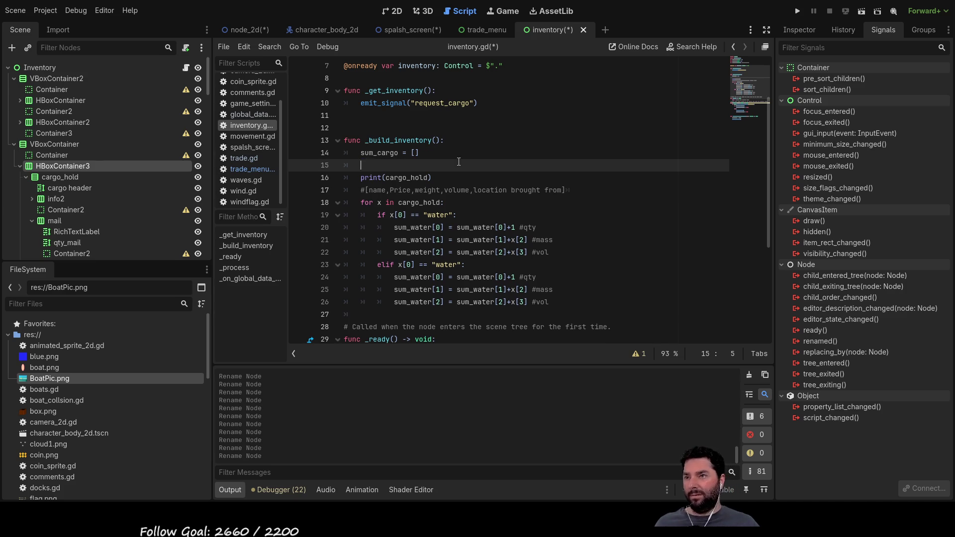
key(Return)
key(Return)
key(Up)
key(Up)
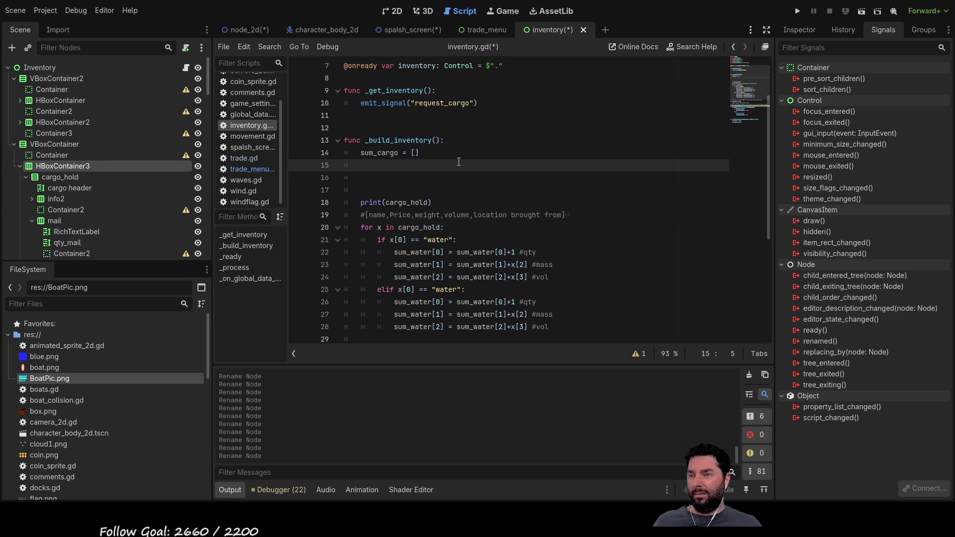
Cut the sum_water declaration from line 5 and paste it below sum_cargo.
scroll(458, 161, up, 2)
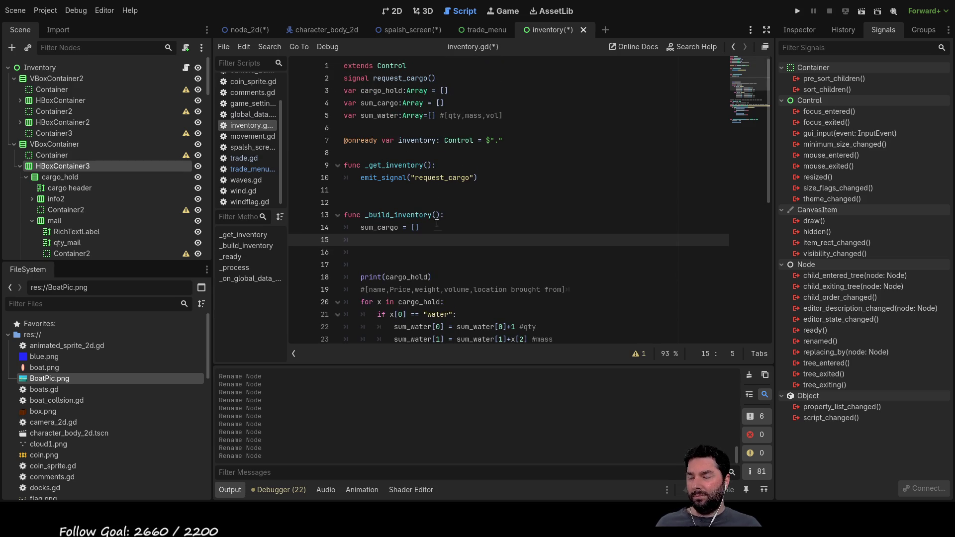
scroll(461, 215, down, 1)
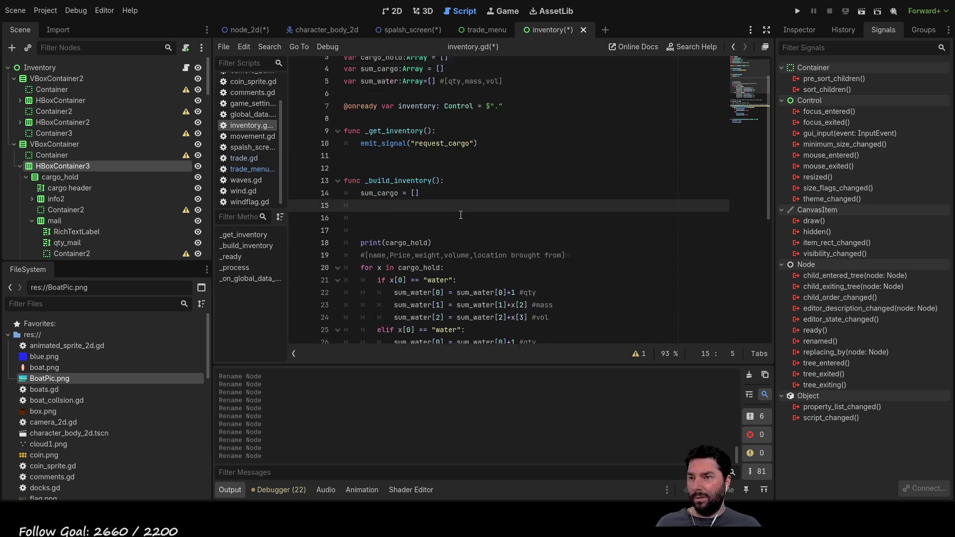
scroll(461, 215, down, 3)
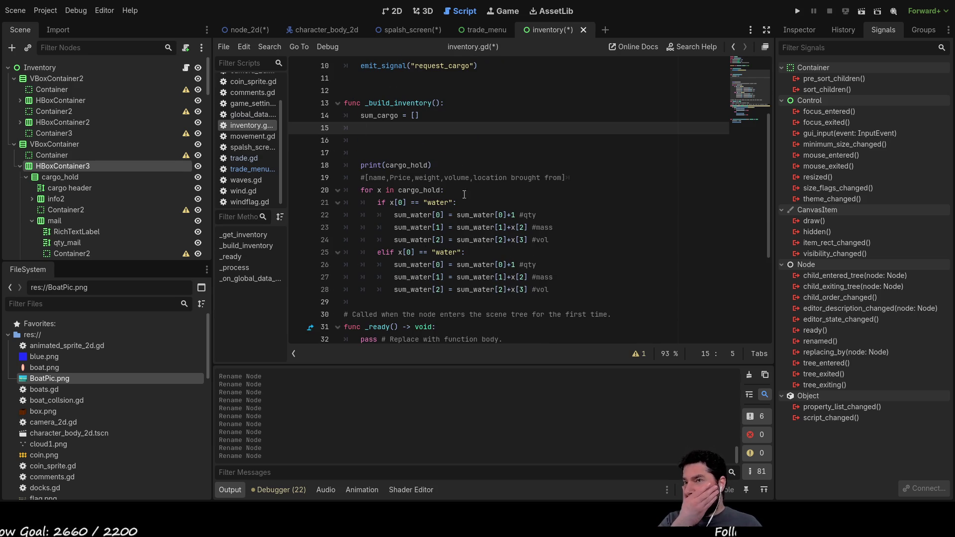
scroll(467, 205, up, 3)
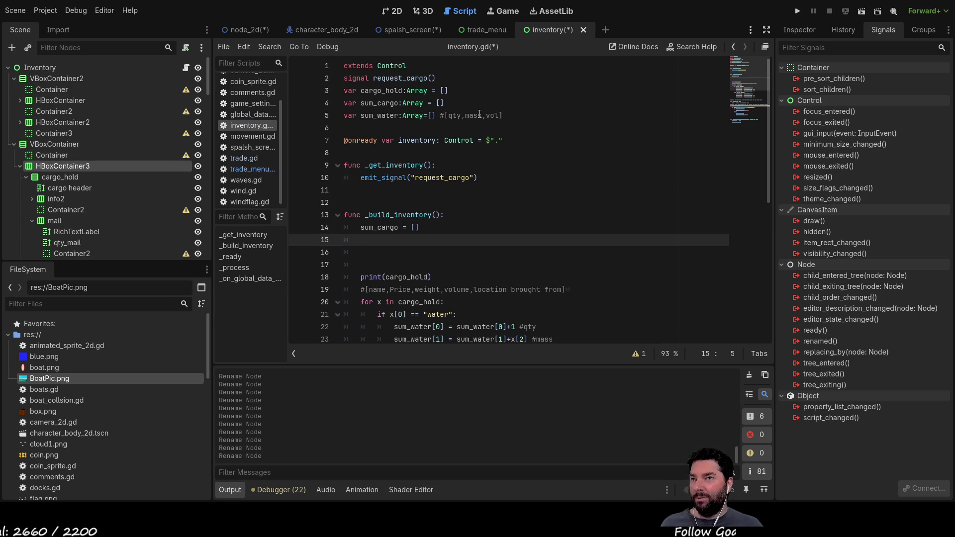
drag(505, 115, 338, 118)
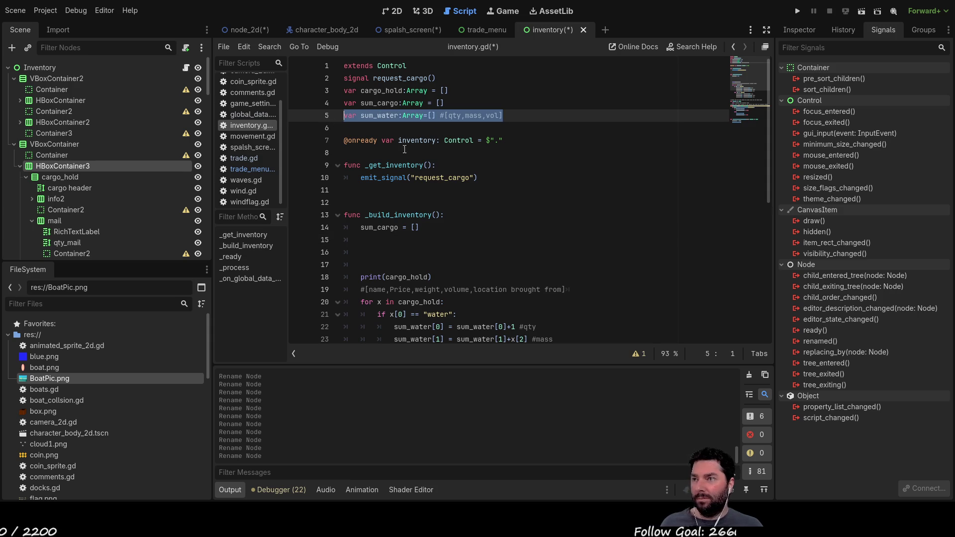
scroll(429, 189, down, 4)
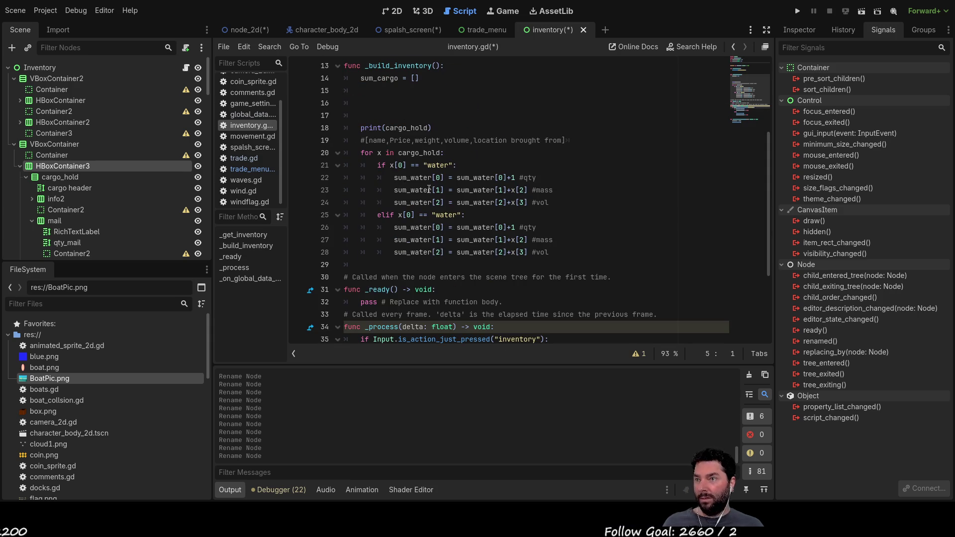
key(ctrl+x)
click(380, 90)
key(ctrl+v)
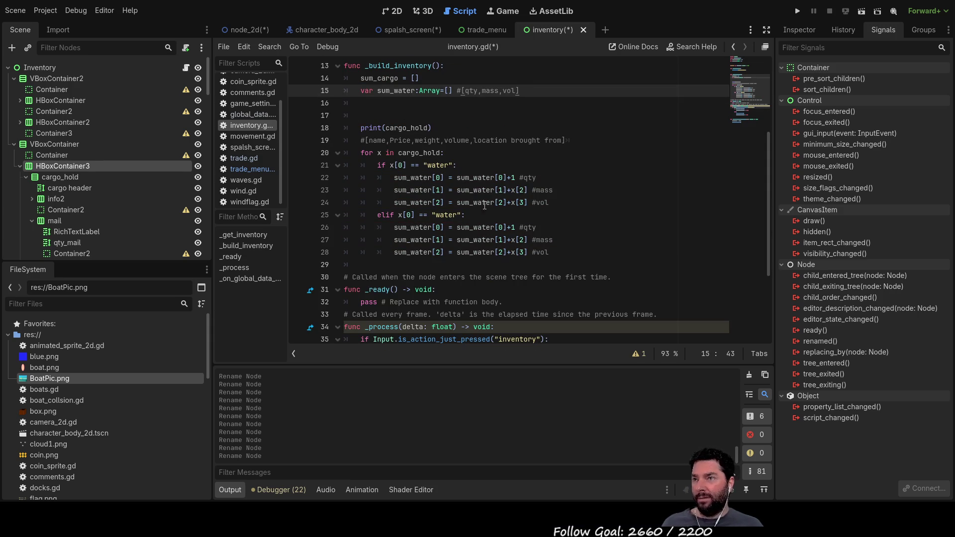
Add `var sum_mail:Array=[]` on line 16 below sum_water and select the line.
click(377, 101)
text(var sum)
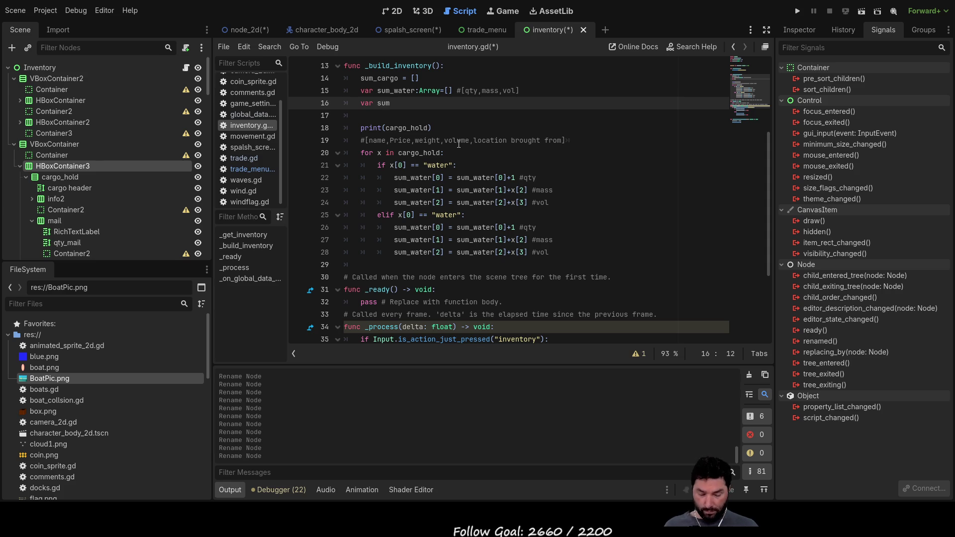
text(_mail)
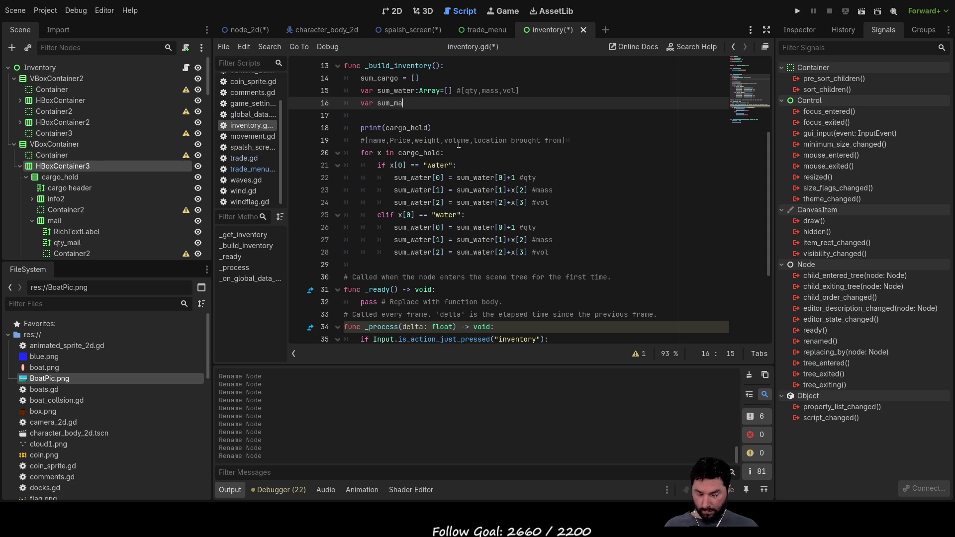
text(:)
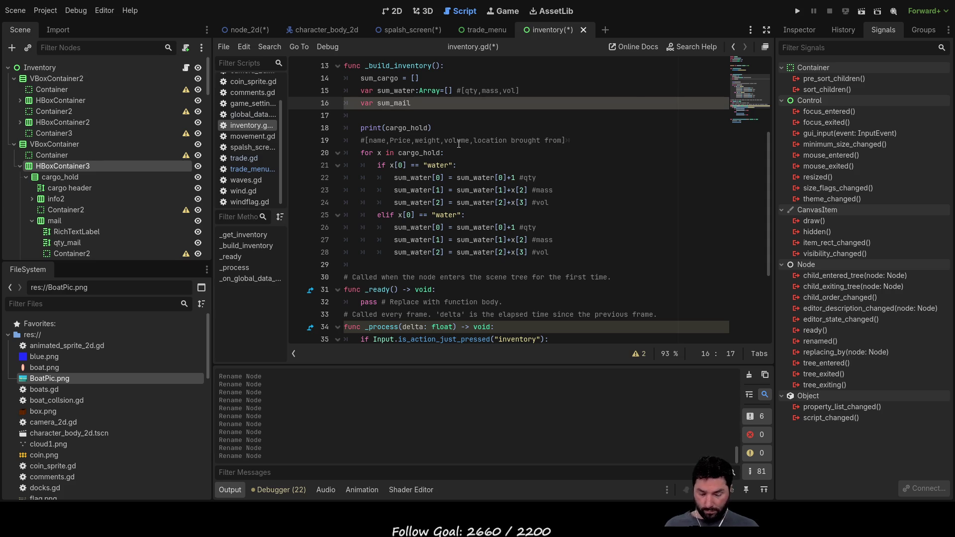
text(A)
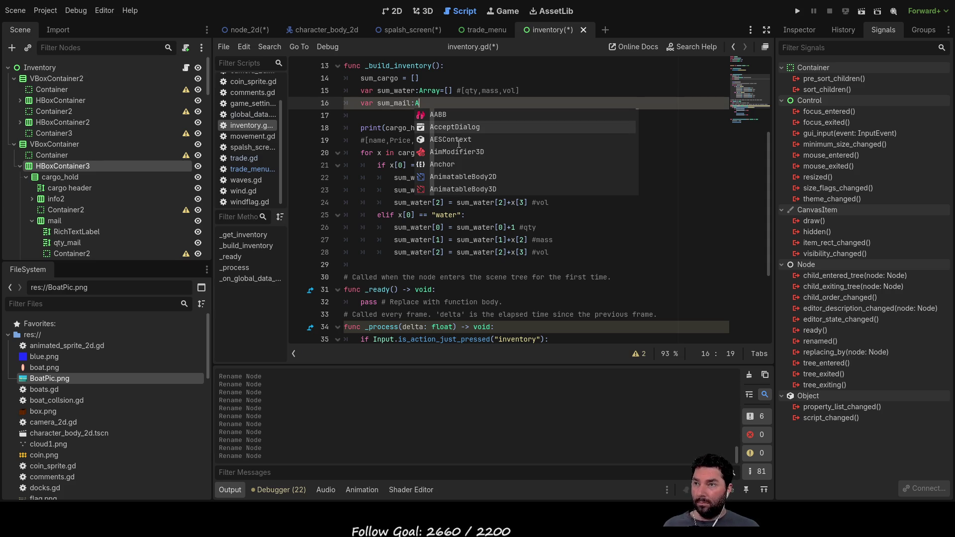
text(rray)
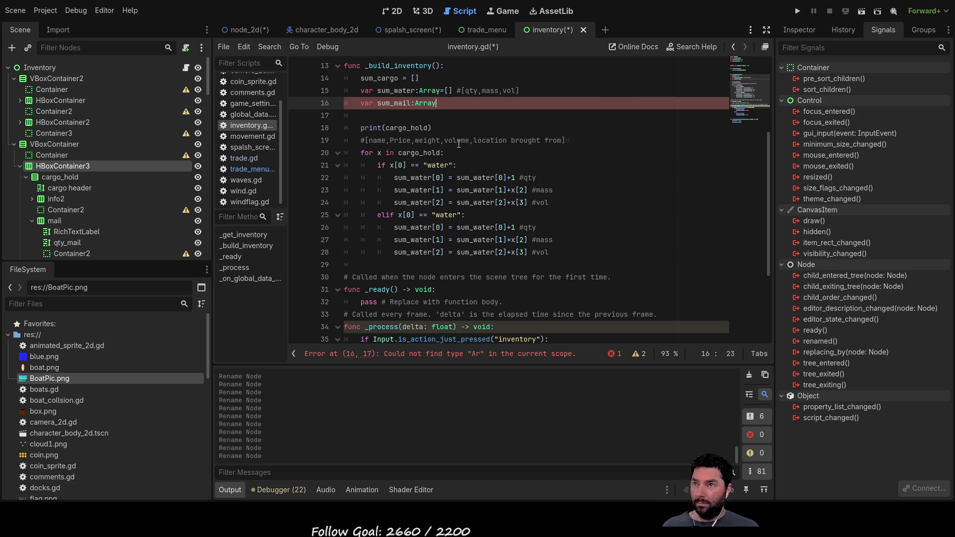
text(=[])
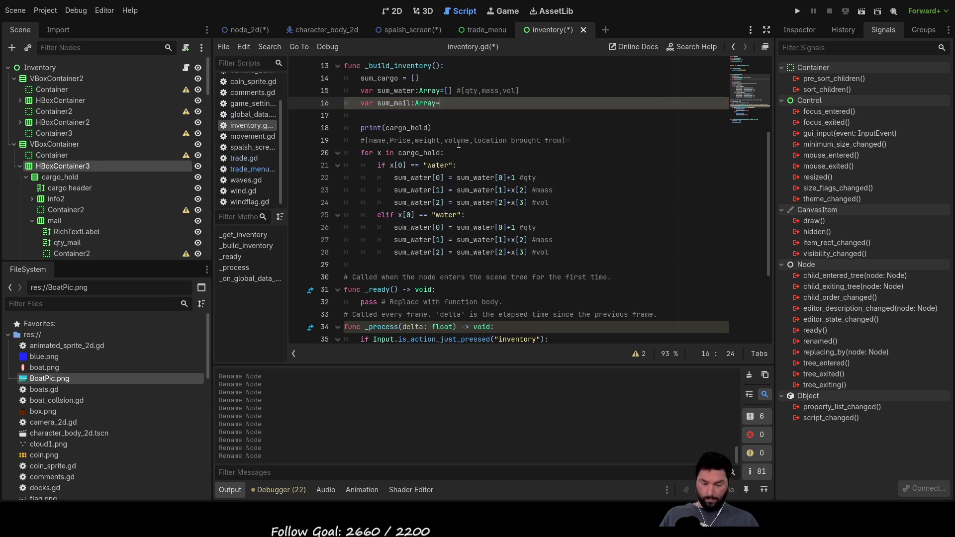
key(Left)
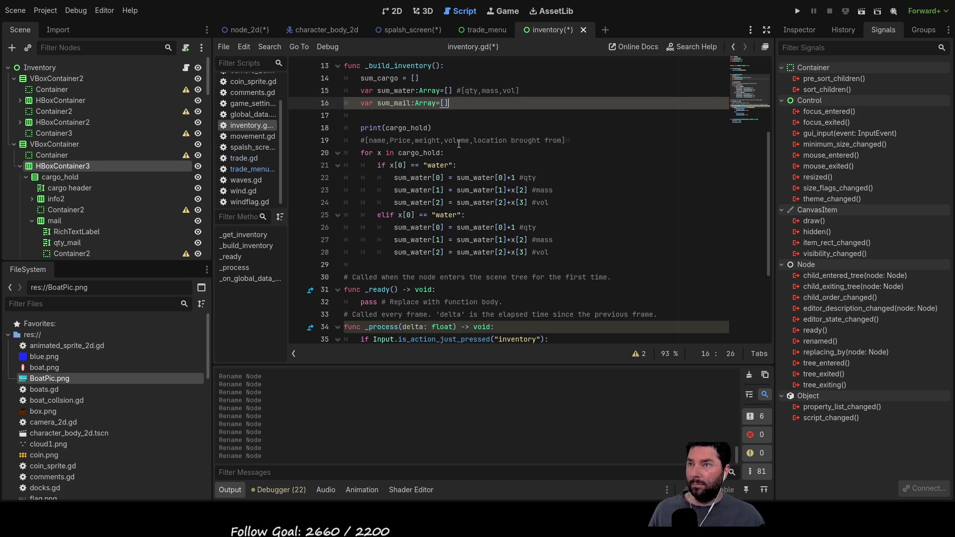
key(End)
key(ctrl+shift+Left)
key(ctrl+shift+Left)
key(ctrl+shift+Left)
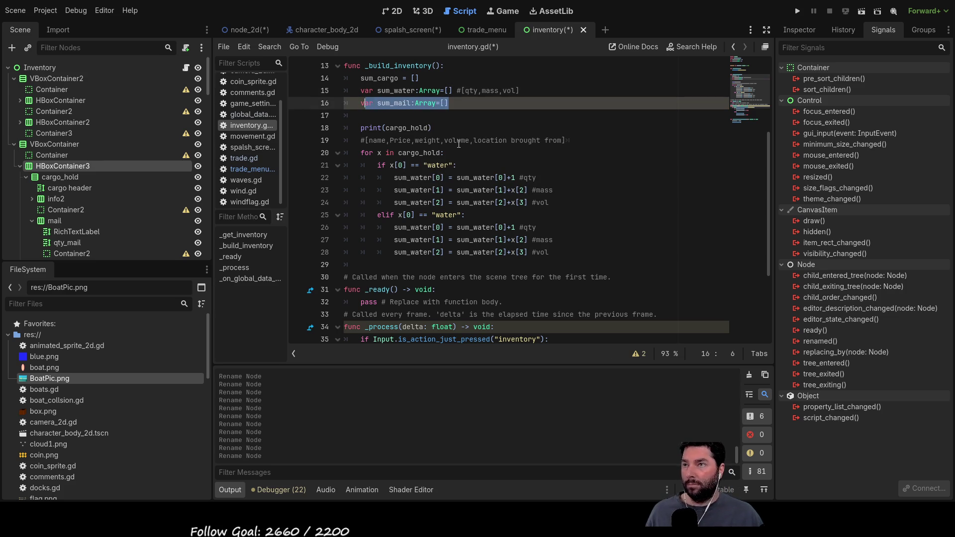
Copy the sum_mail declaration and paste it repeatedly to fill lines 16–28.
key(ctrl+c)
key(Return)
key(Return)
key(Return)
key(Up)
key(Up)
key(ctrl+v)
key(Return)
key(ctrl+v)
key(Return)
key(ctrl+v)
key(Return)
key(ctrl+v)
key(Return)
key(ctrl+v)
key(Return)
key(ctrl+v)
key(Return)
key(ctrl+v)
key(Return)
key(ctrl+v)
key(Return)
key(ctrl+v)
key(Return)
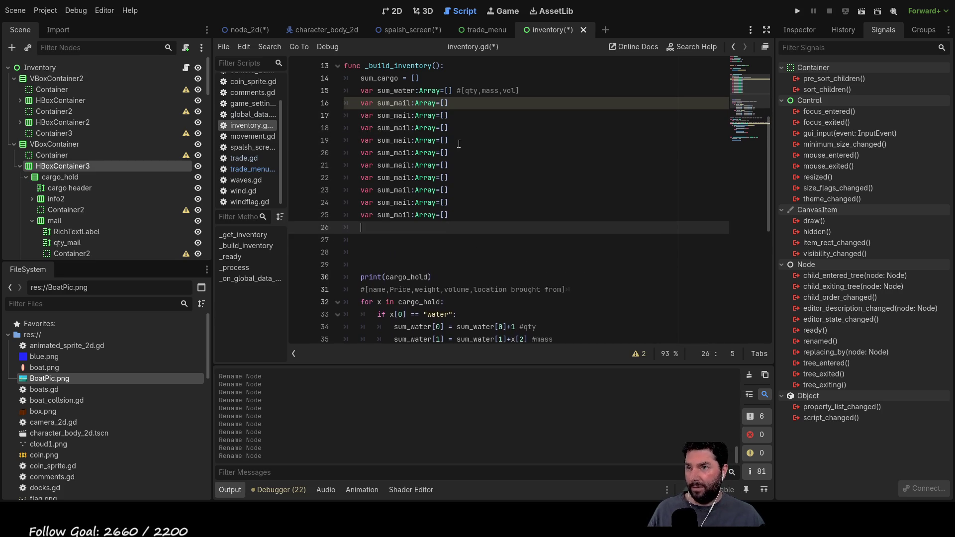
key(ctrl+v)
key(Return)
key(ctrl+v)
key(Return)
key(ctrl+v)
key(Up)
key(Up)
key(Up)
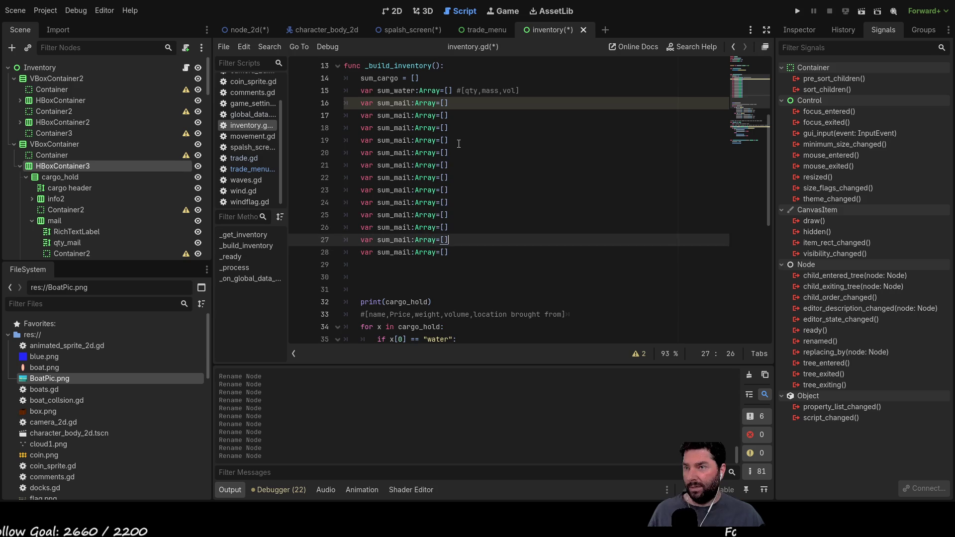
Move the cursor to the second copy on line 17, ready to rename it.
key(Up)
key(Up)
key(Up)
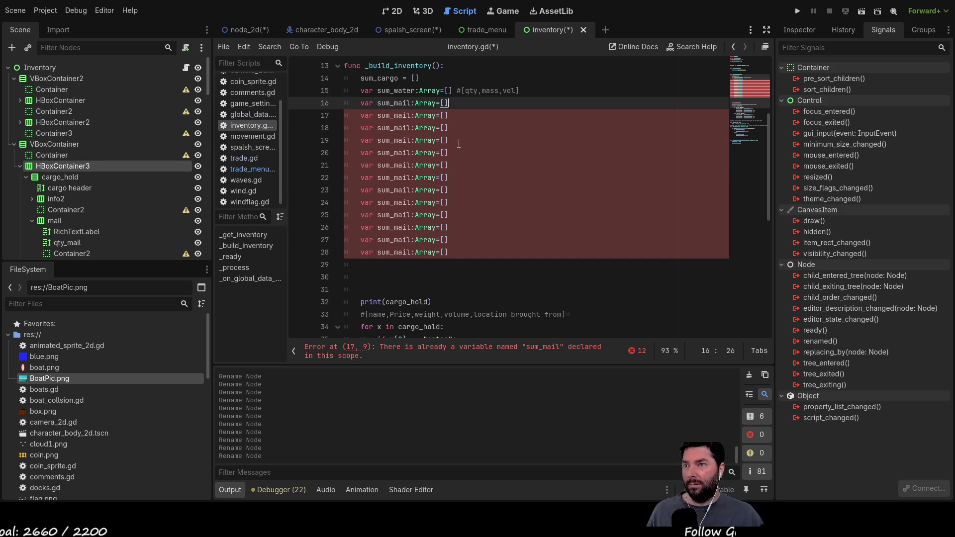
key(Down)
key(Left)
key(Left)
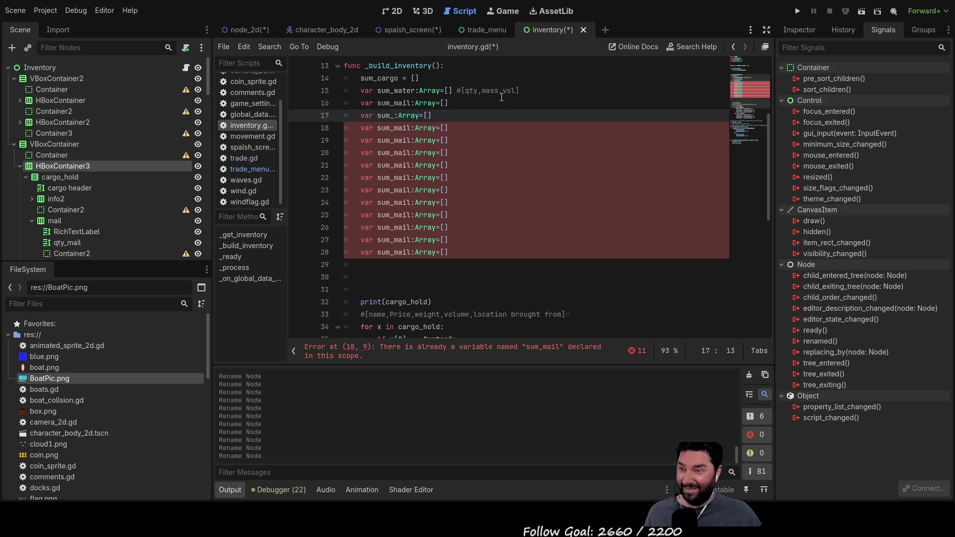
scroll(501, 97, down, 7)
scroll(501, 124, up, 7)
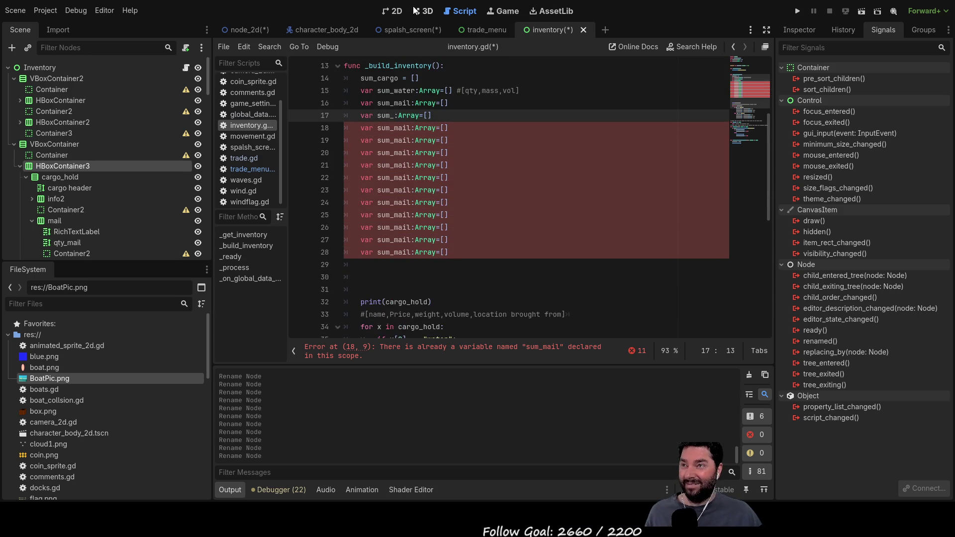
Check the Cargo Hold names, then rename lines 17–19 to sum_ore, sum_metal and sum_goods.
click(396, 11)
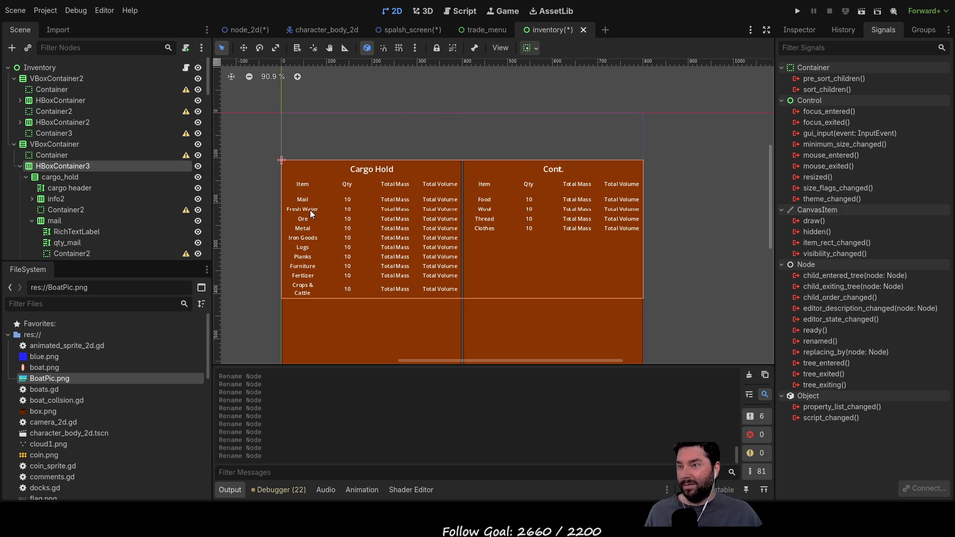
click(463, 11)
text(re)
key(Down)
key(BackSpace)
key(BackSpace)
key(Delete)
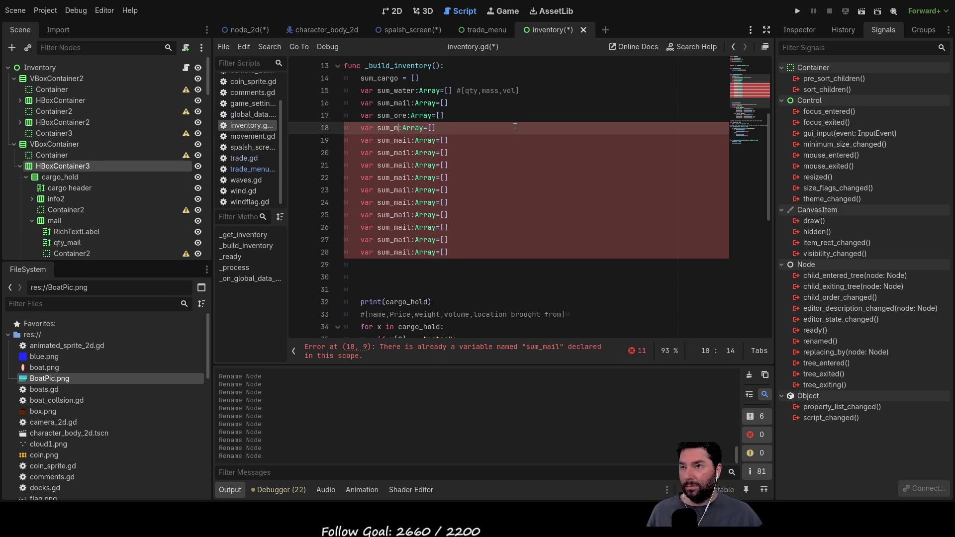
text(etal)
key(Down)
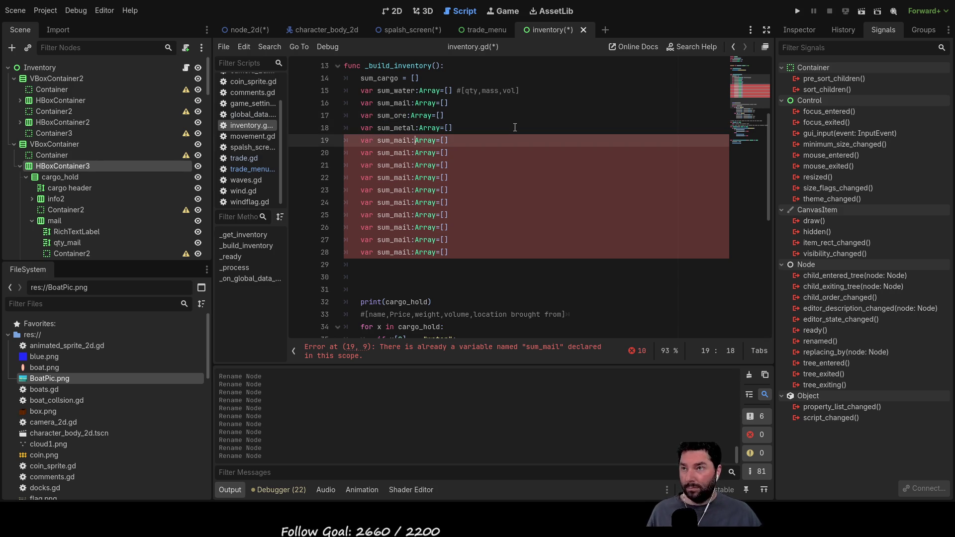
key(Left)
key(BackSpace)
key(BackSpace)
key(BackSpace)
text(goods)
key(Down)
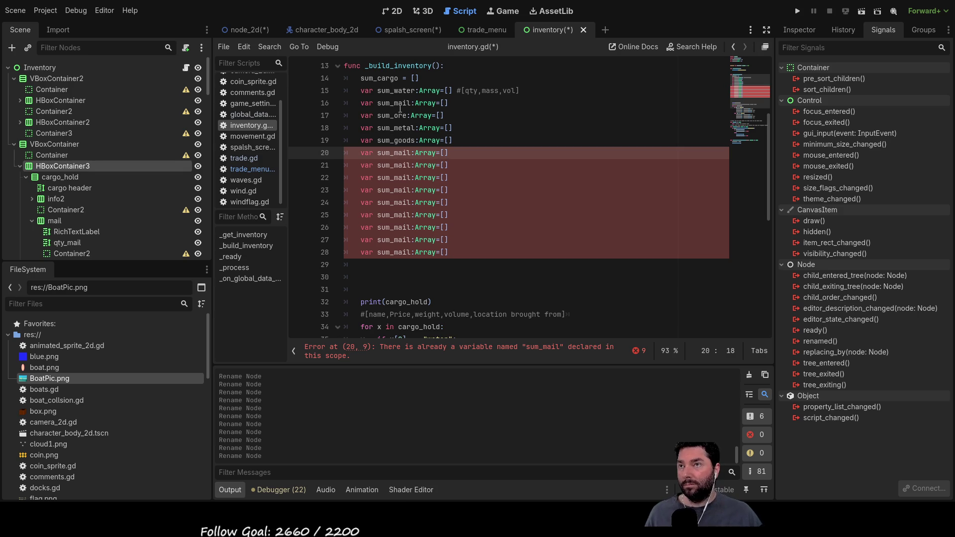
Recheck the Cargo Hold list and rename lines 20–21 to sum_logs and sum_planks.
click(392, 11)
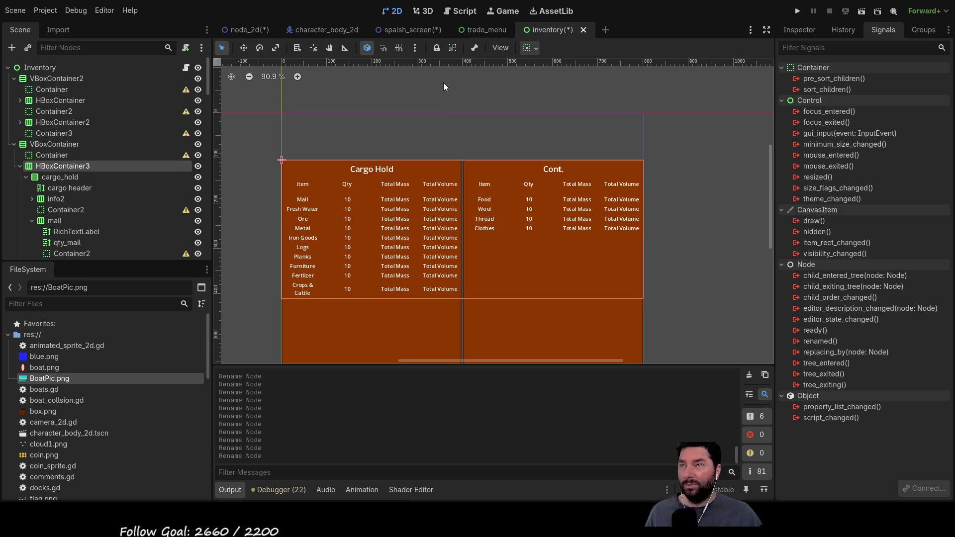
click(460, 11)
key(BackSpace)
key(BackSpace)
key(BackSpace)
text(logs)
key(Down)
key(BackSpace)
key(BackSpace)
key(BackSpace)
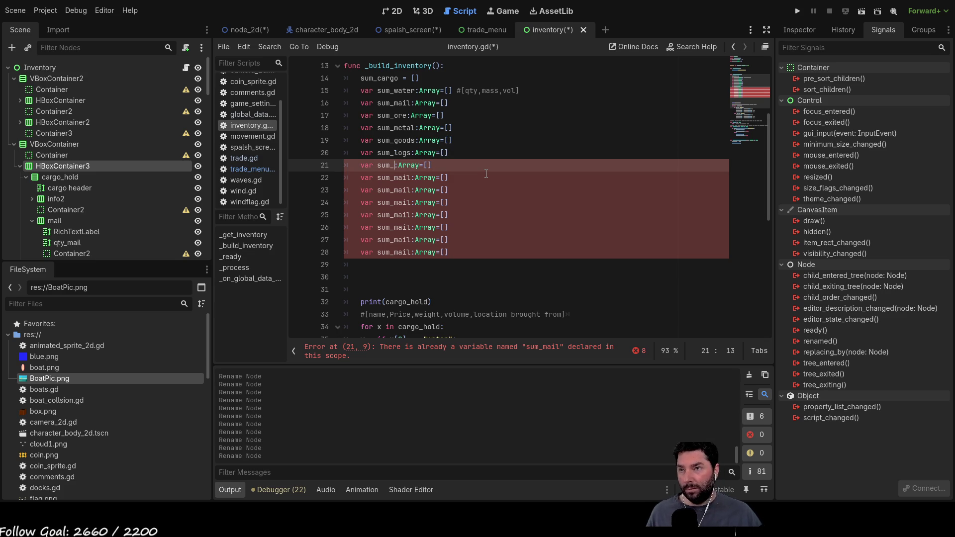
text(planks)
key(Down)
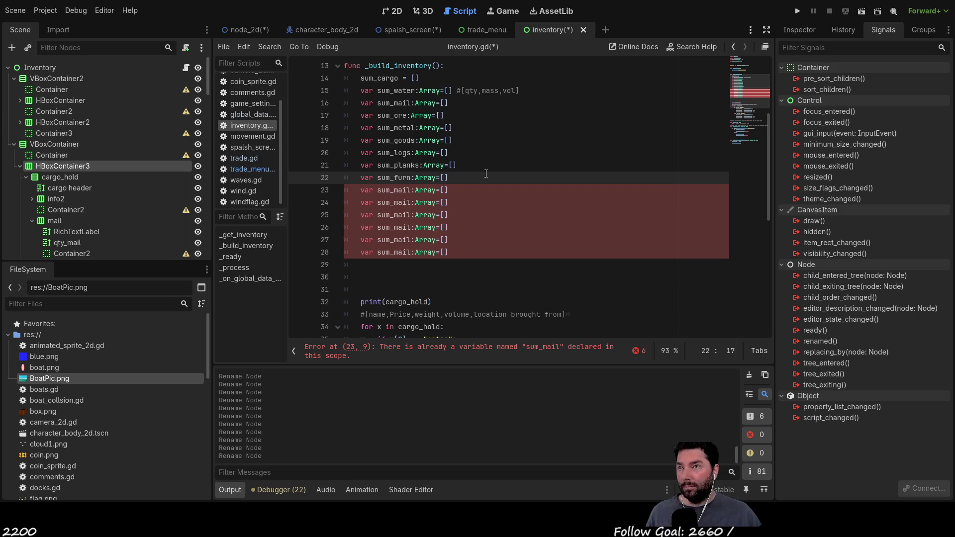
click(392, 11)
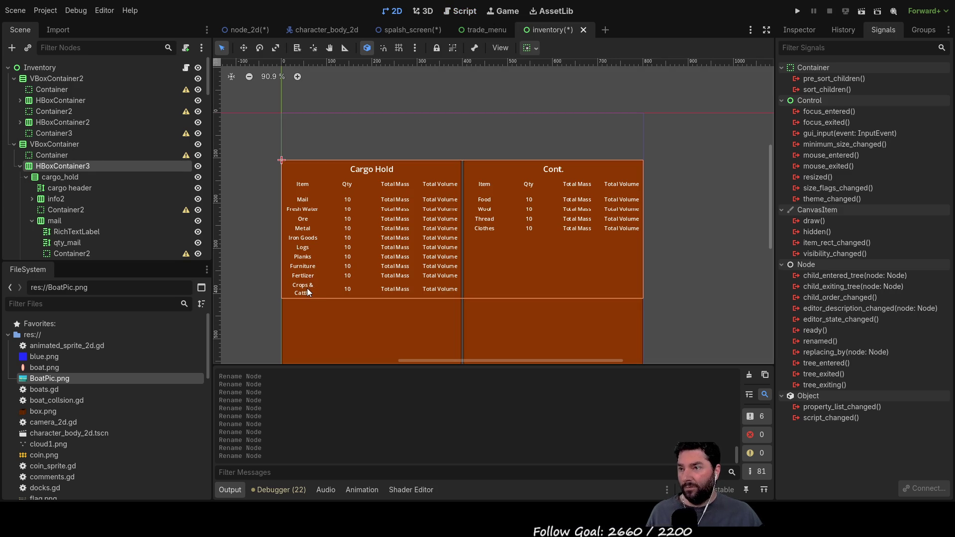
Rename the copies on lines 23–25 to sum_fert, sum_crop and sum_food.
click(469, 10)
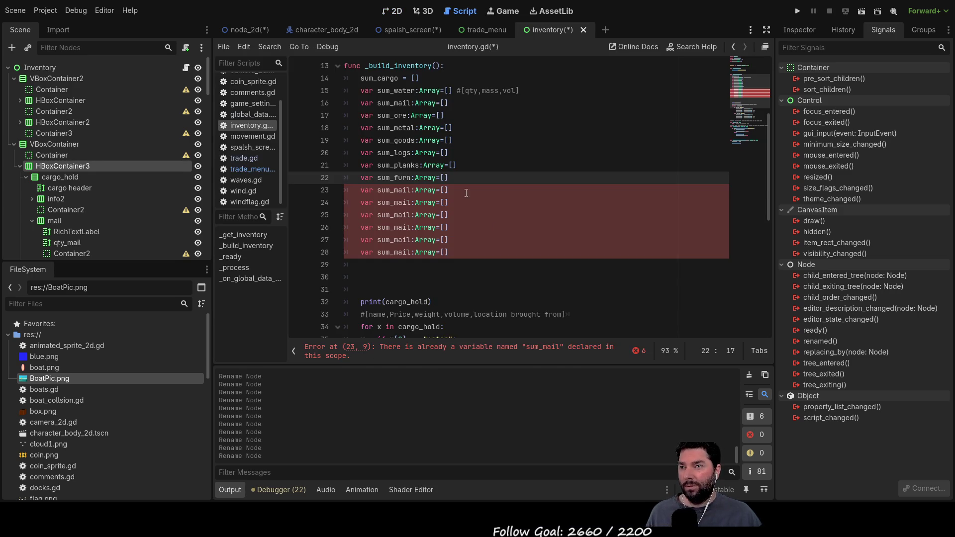
key(Down)
key(BackSpace)
key(BackSpace)
key(BackSpace)
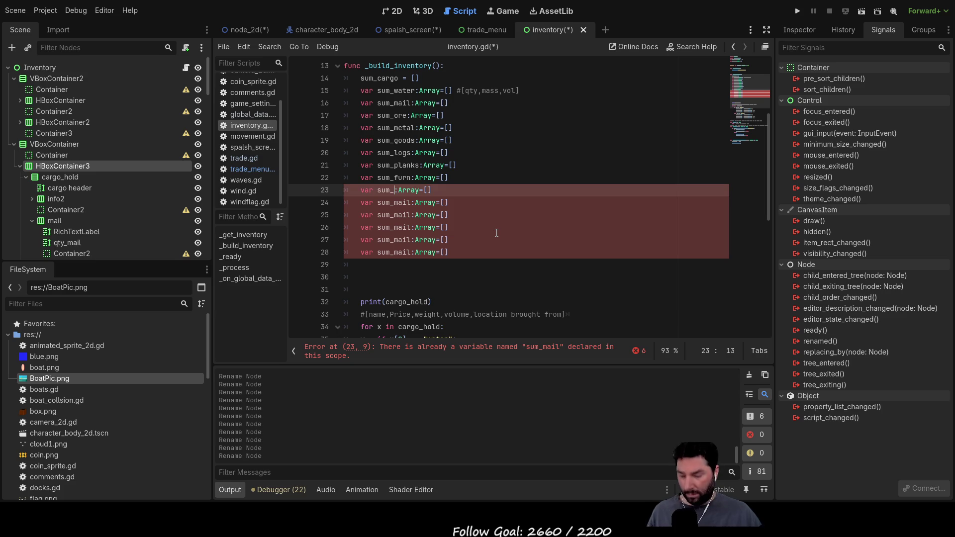
text(fert)
key(Down)
key(BackSpace)
key(BackSpace)
key(BackSpace)
key(BackSpace)
text(crop)
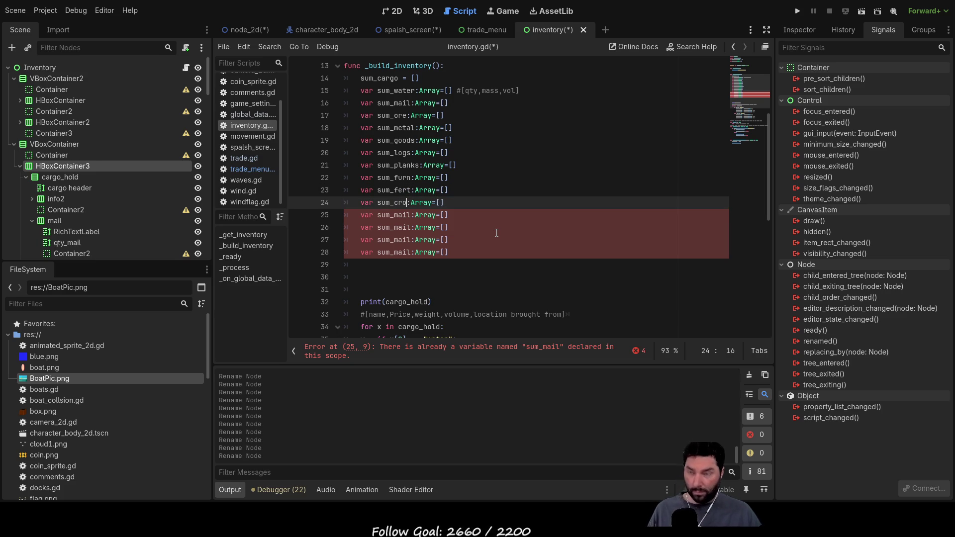
key(Down)
key(BackSpace)
key(BackSpace)
key(BackSpace)
text(f)
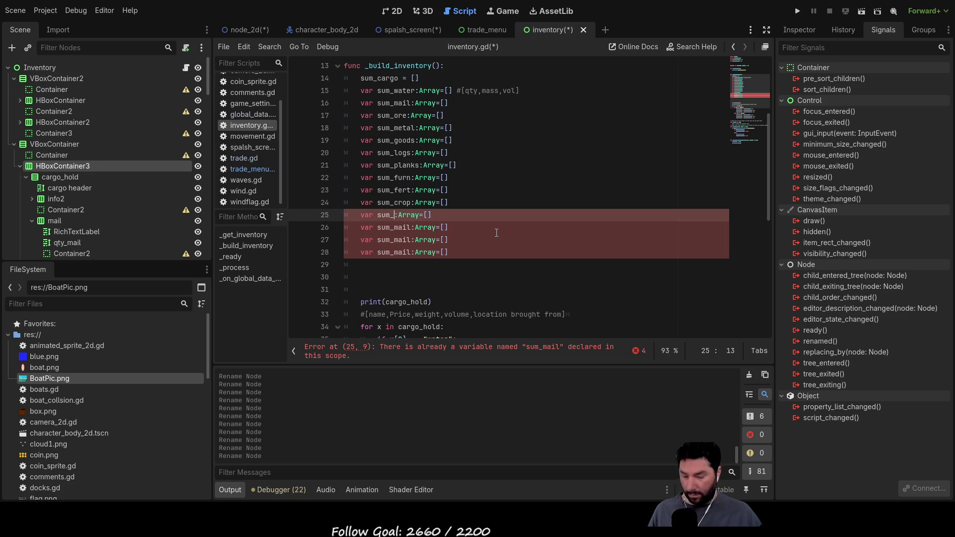
text(ood)
key(Down)
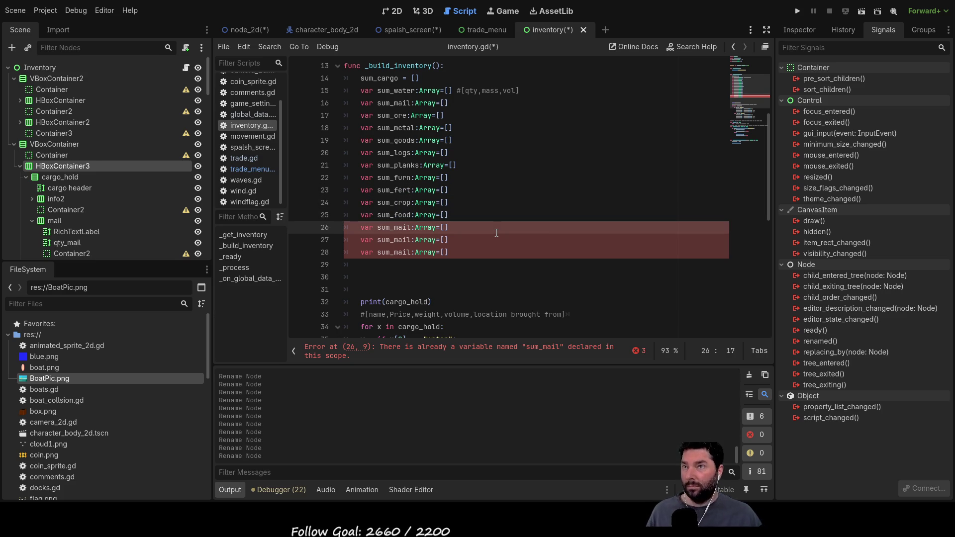
After checking the scene's item names, rename lines 26–28 to sum_wool, sum_thread and sum_clothes.
click(396, 11)
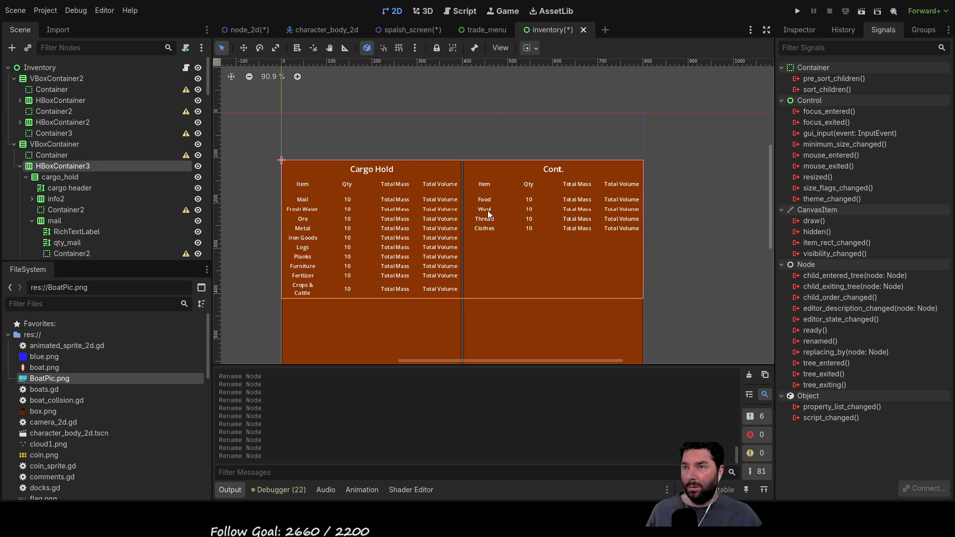
click(460, 10)
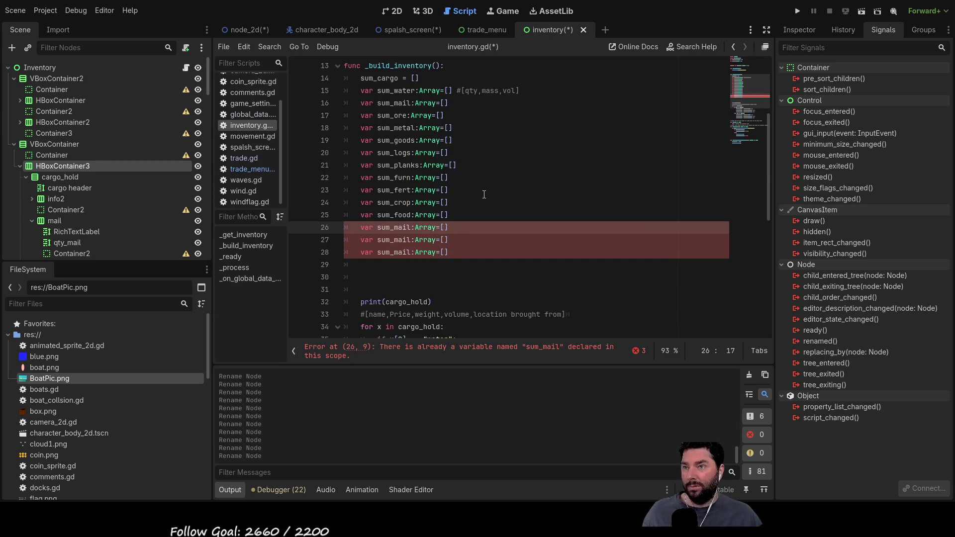
key(BackSpace)
key(BackSpace)
key(BackSpace)
text(wool)
key(Down)
key(BackSpace)
key(BackSpace)
key(BackSpace)
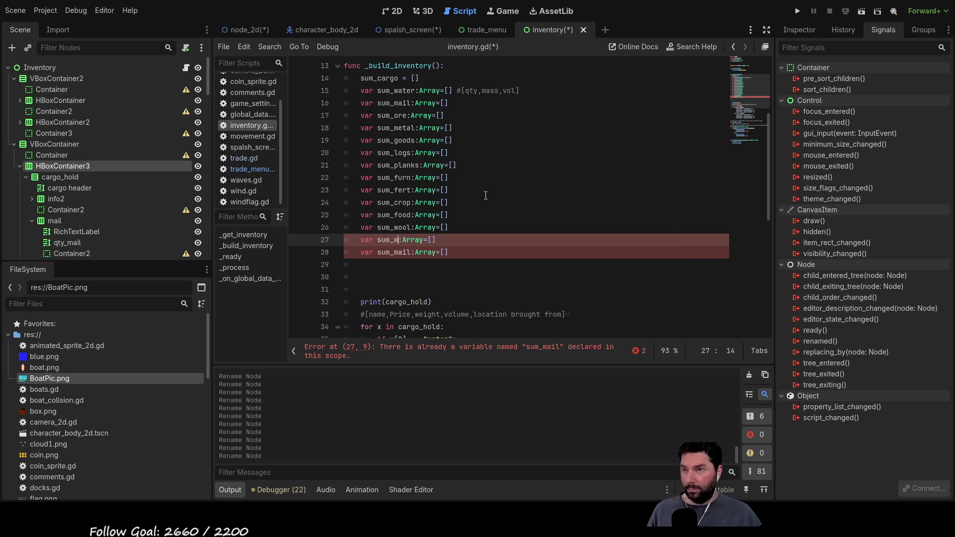
text(thread)
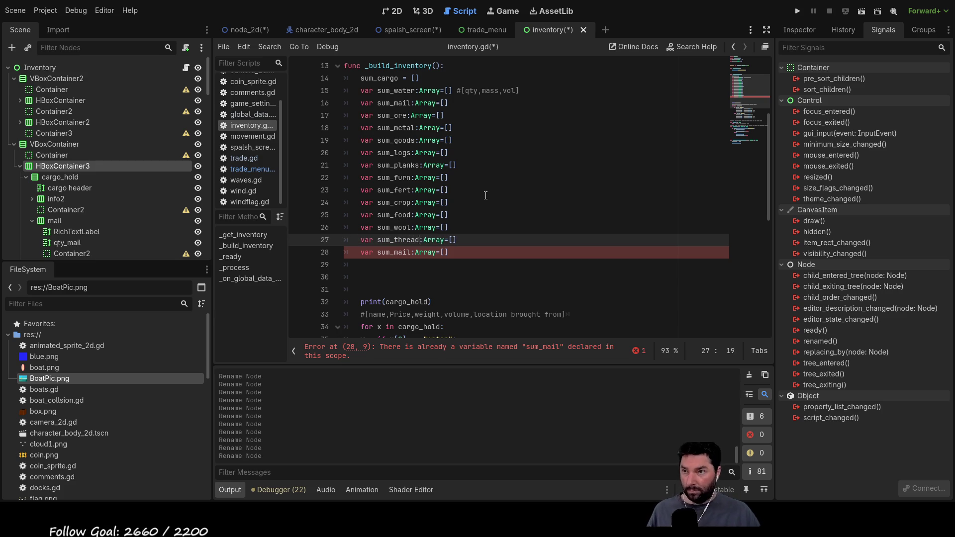
key(Down)
key(BackSpace)
key(BackSpace)
key(BackSpace)
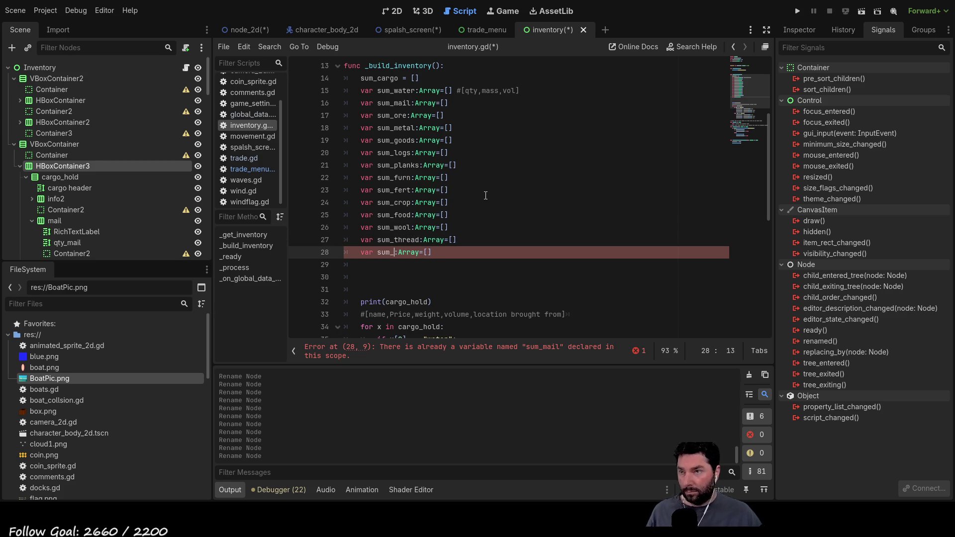
text(clothes)
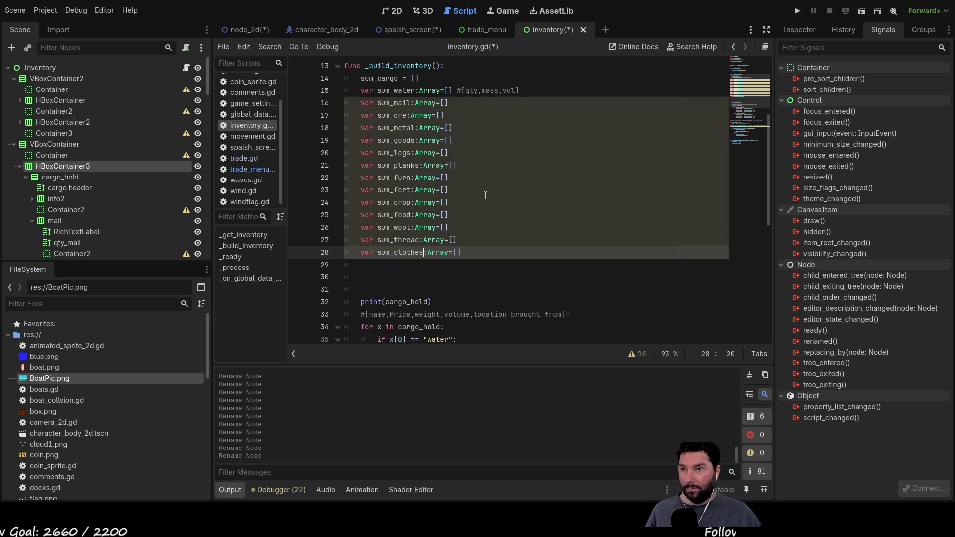
key(Up)
key(Up)
key(Up)
scroll(486, 196, down, 6)
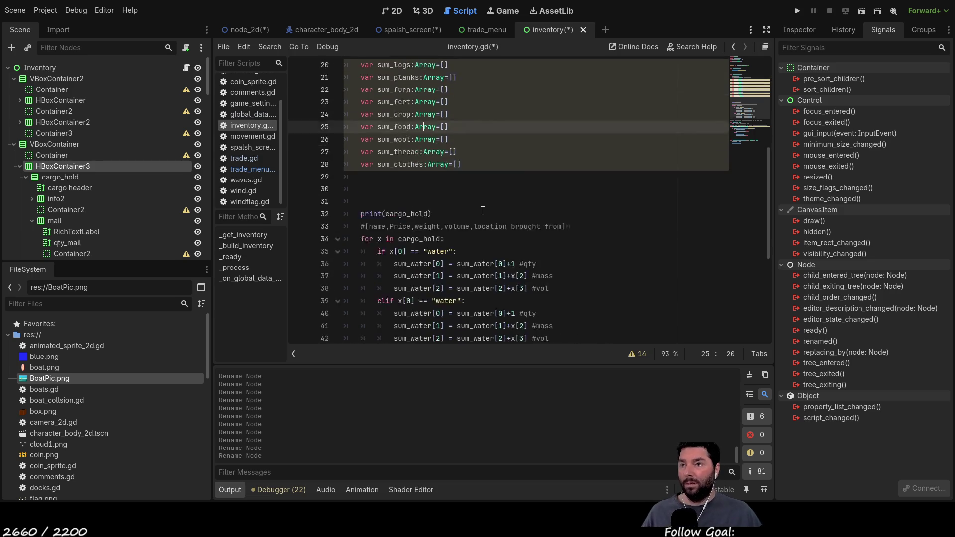
Change the elif on line 39 to test for "mail" instead of "water".
scroll(461, 182, up, 6)
scroll(461, 182, down, 3)
scroll(476, 212, up, 4)
scroll(475, 212, down, 4)
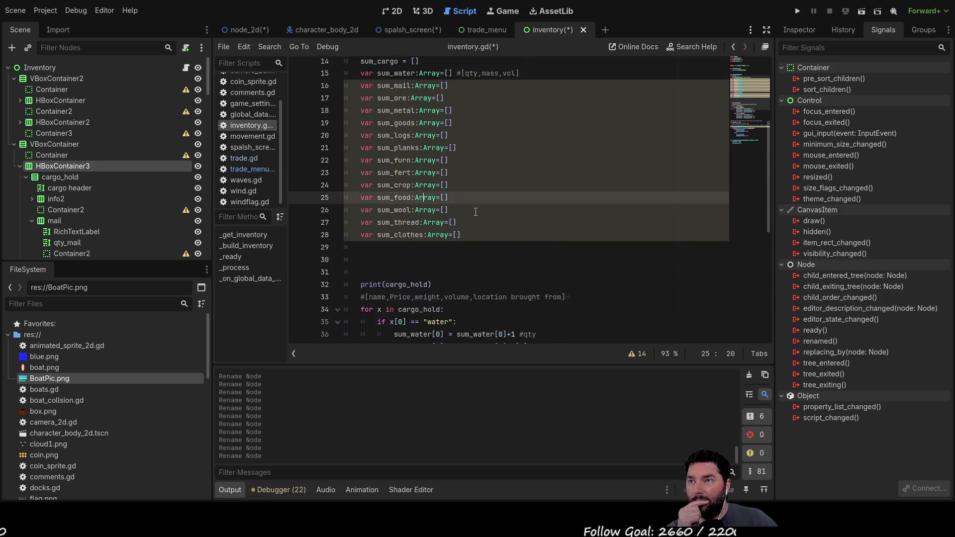
double_click(447, 277)
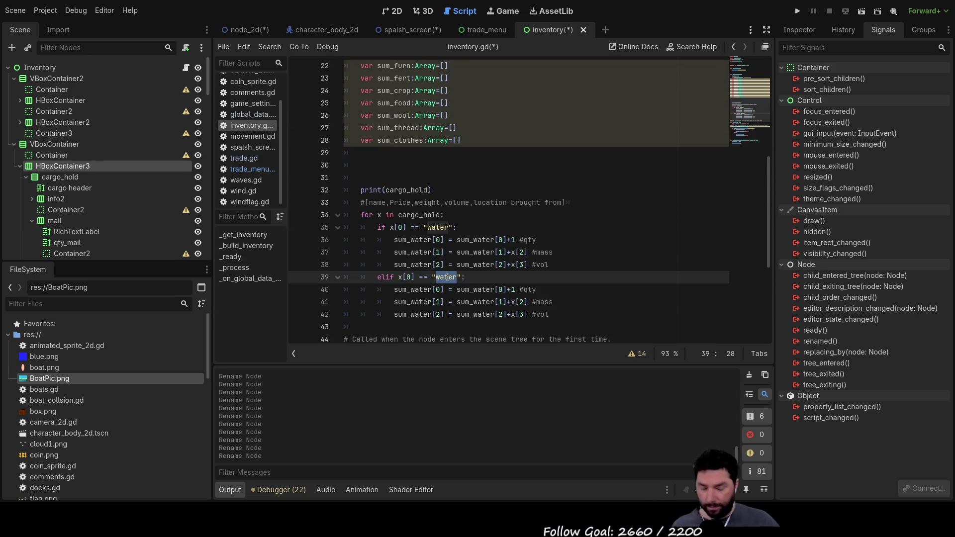
key(Down)
key(Down)
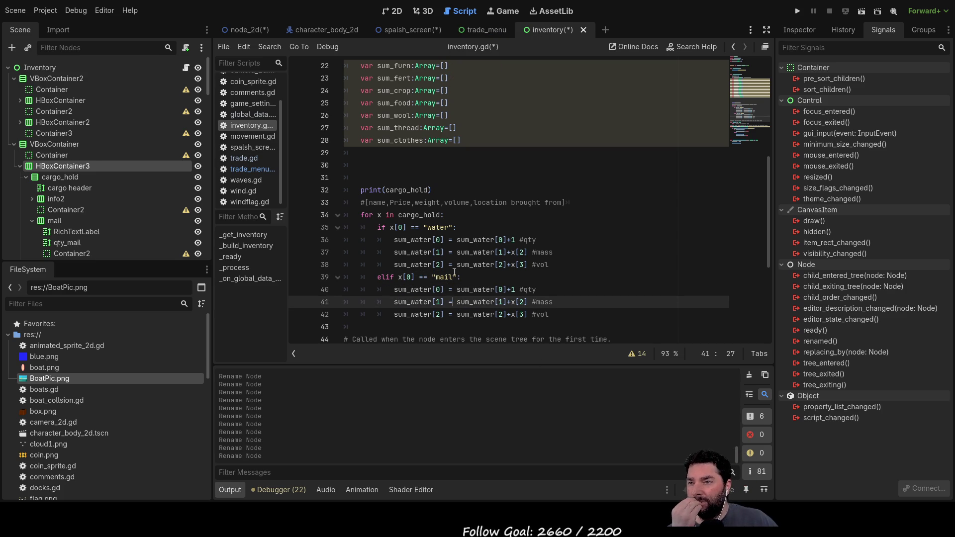
scroll(246, 134, up, 2)
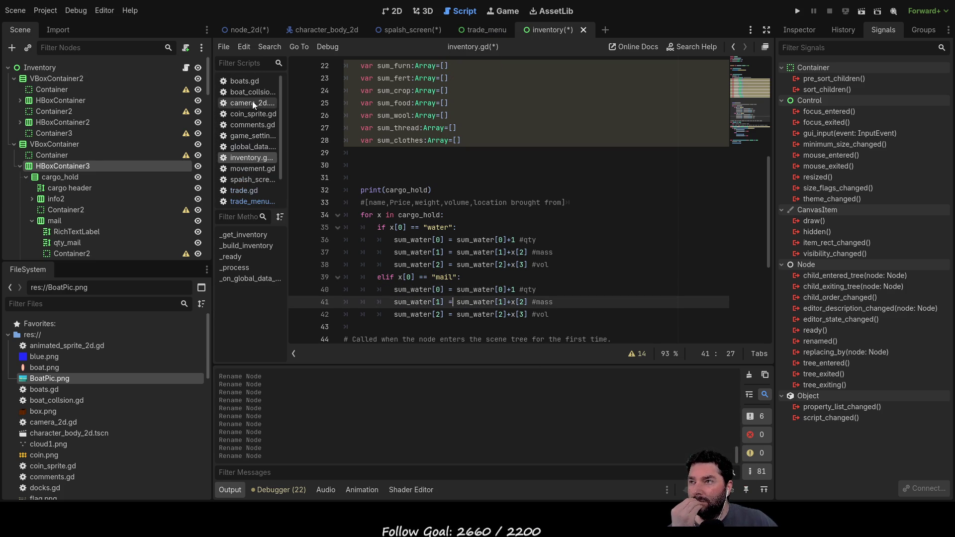
Read through global_data.gd, then run the project to test the inventory.
click(252, 146)
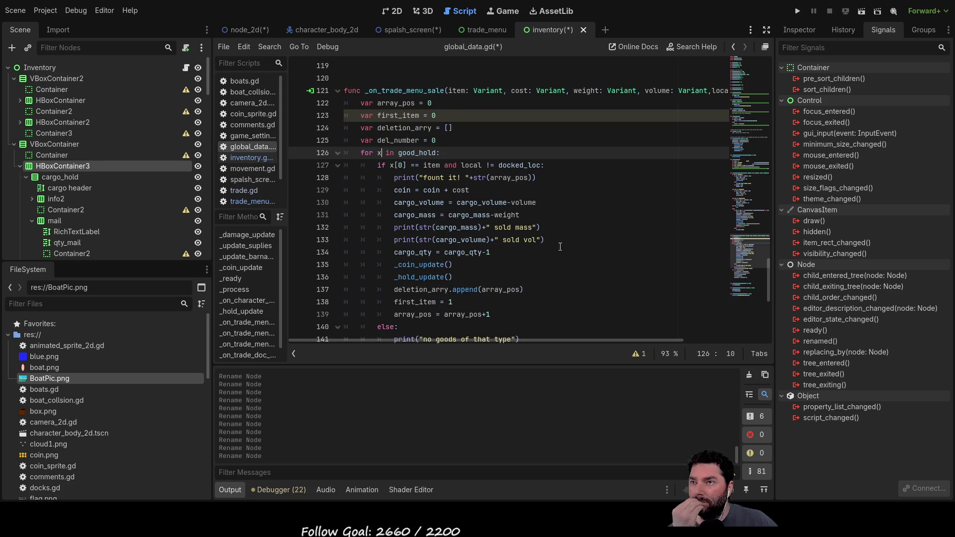
scroll(552, 241, down, 5)
scroll(554, 241, up, 7)
scroll(554, 241, up, 9)
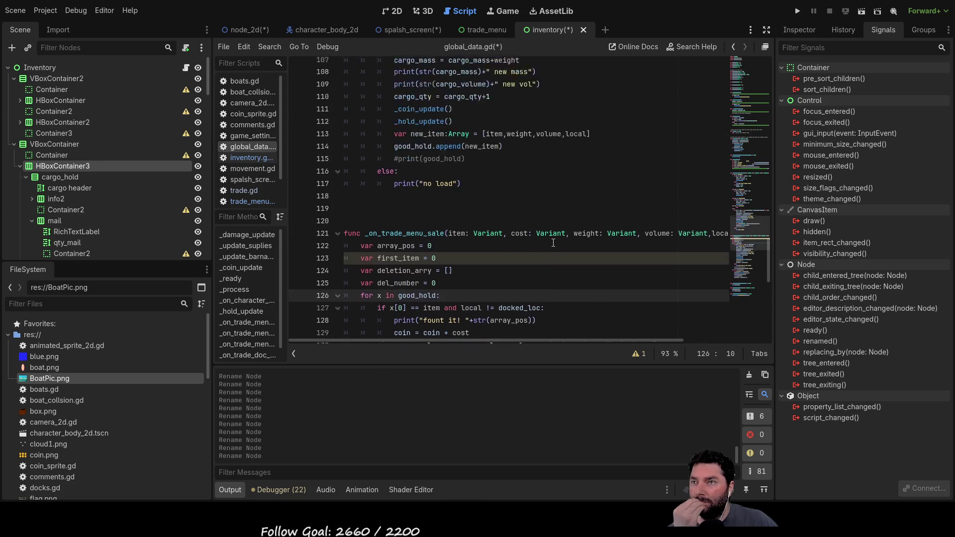
scroll(546, 255, up, 6)
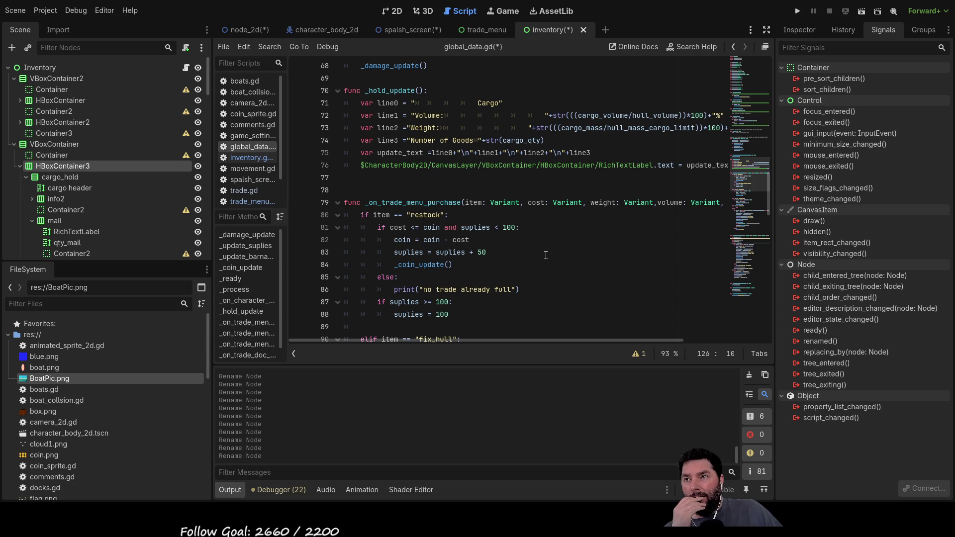
scroll(546, 255, up, 2)
scroll(546, 255, up, 10)
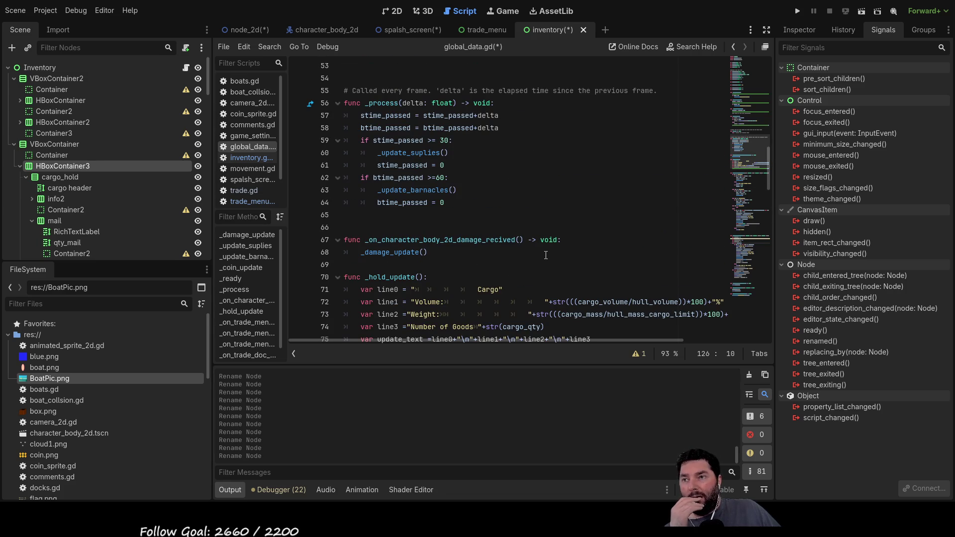
scroll(546, 257, up, 10)
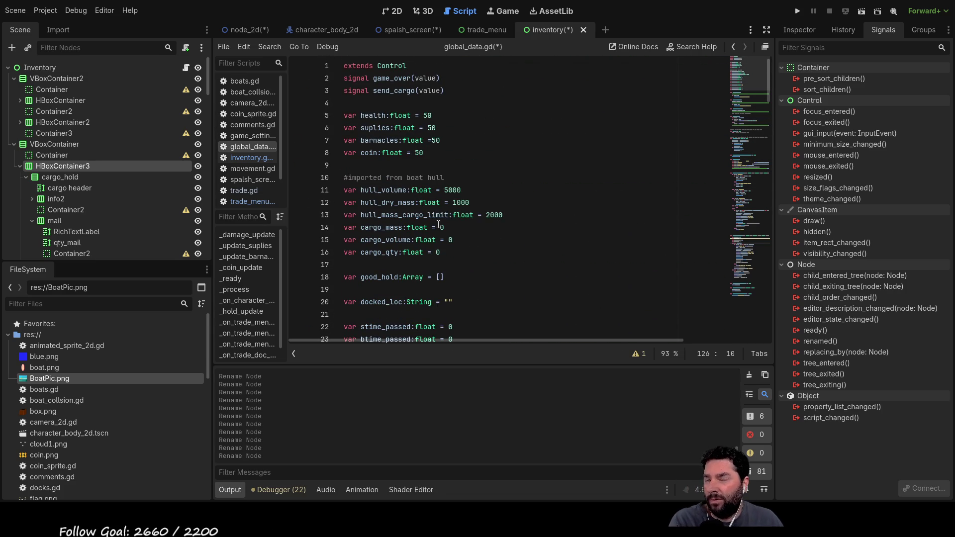
scroll(450, 223, down, 8)
scroll(451, 223, down, 7)
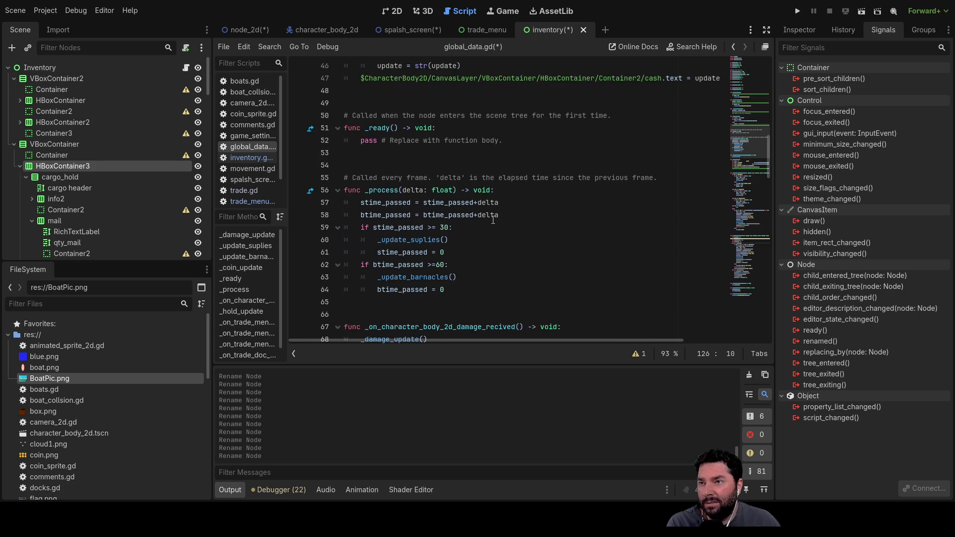
scroll(493, 220, down, 6)
scroll(493, 220, down, 16)
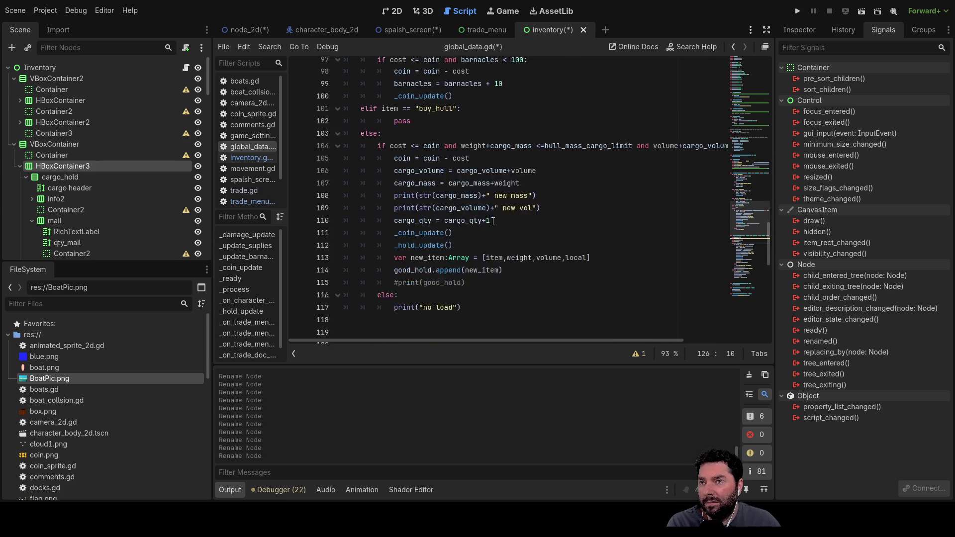
scroll(495, 222, down, 10)
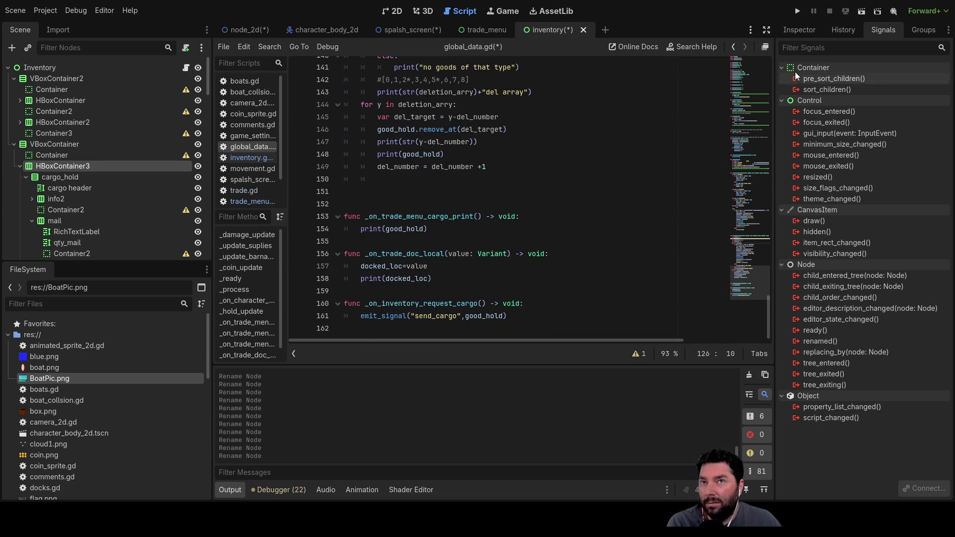
click(797, 11)
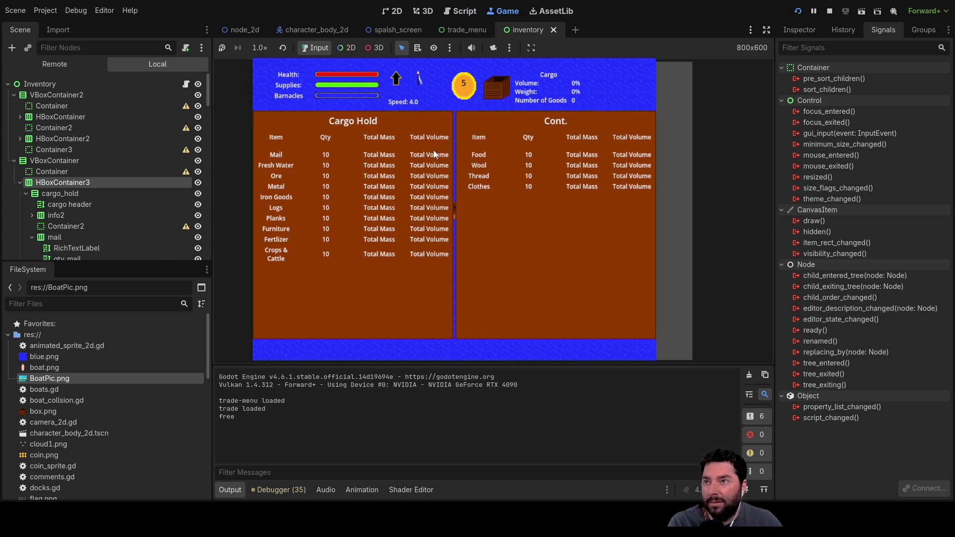
In the running game, dock, buy Mail and Fresh Water, print the cargo list, then stop.
key(i)
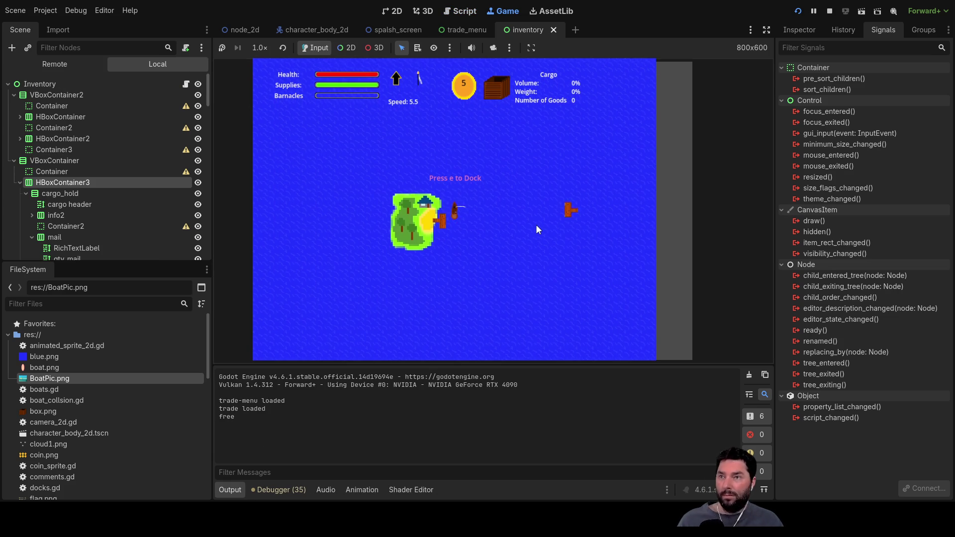
key(e)
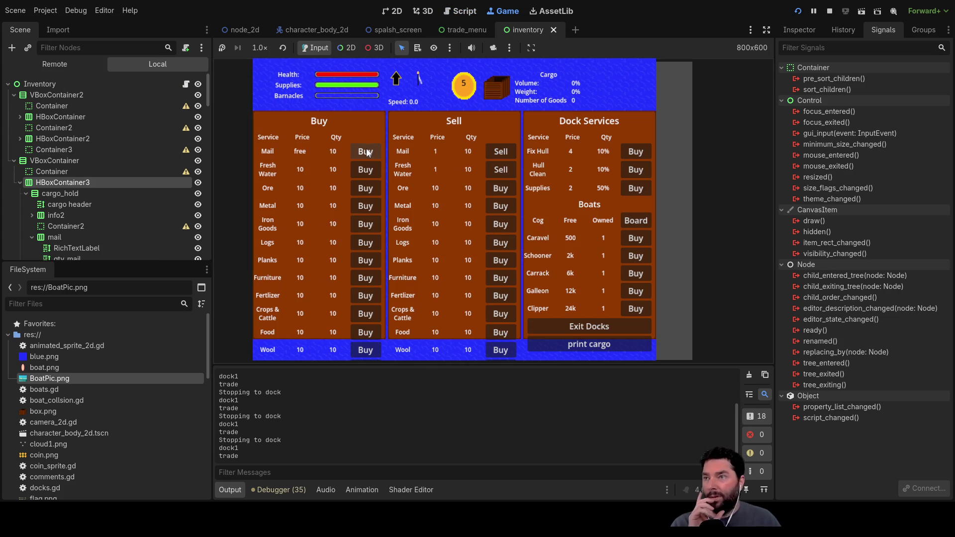
click(365, 151)
click(366, 169)
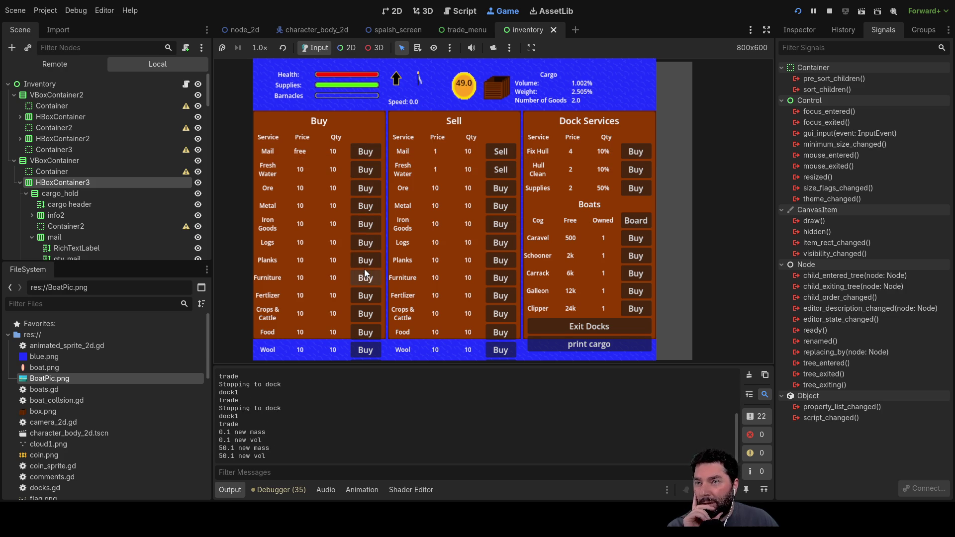
click(604, 344)
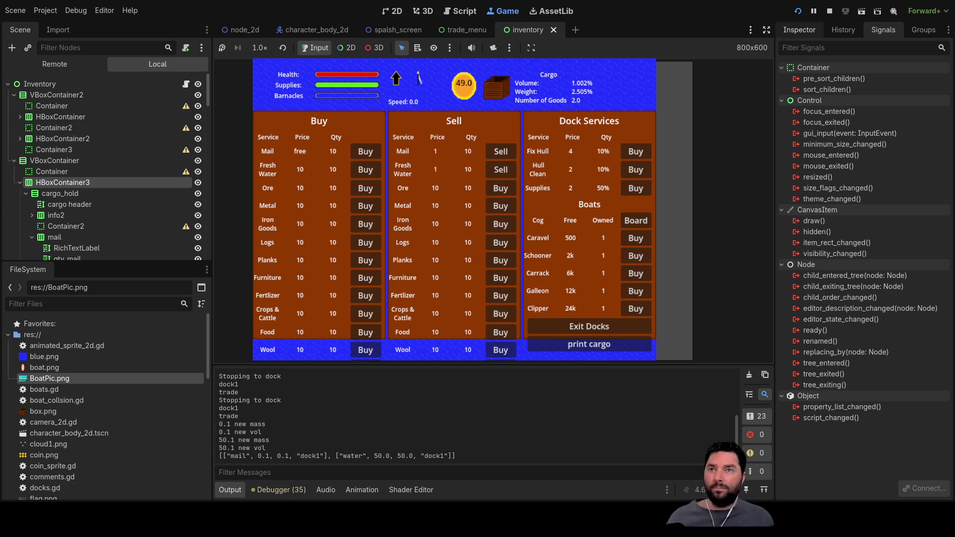
click(829, 11)
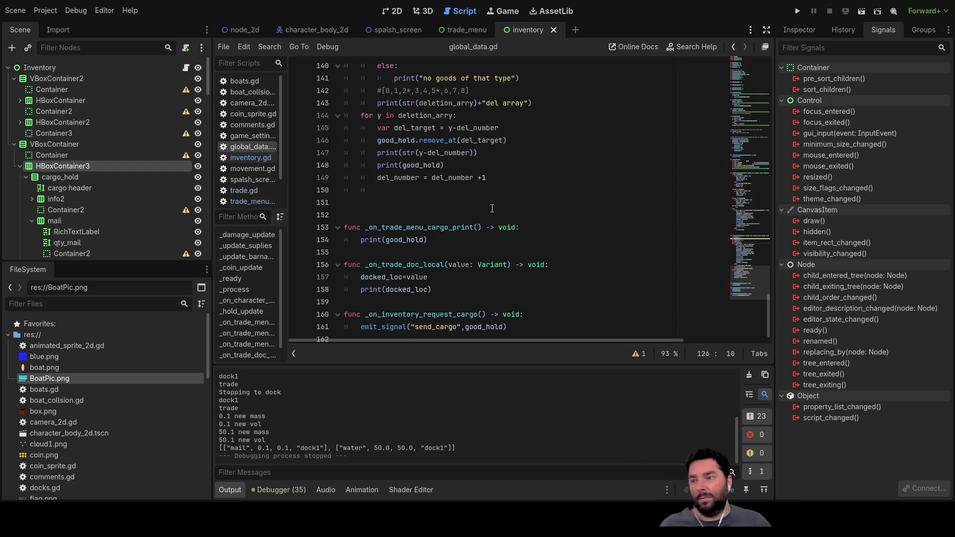
Change the left-hand sum_water to sum_mail on lines 40–42 of inventory.gd.
click(249, 158)
scroll(452, 189, down, 6)
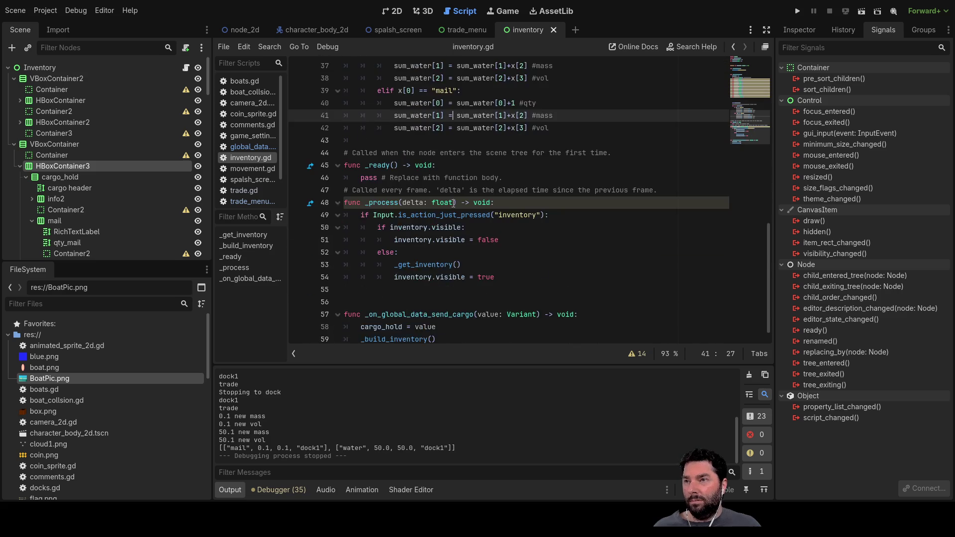
scroll(441, 187, up, 4)
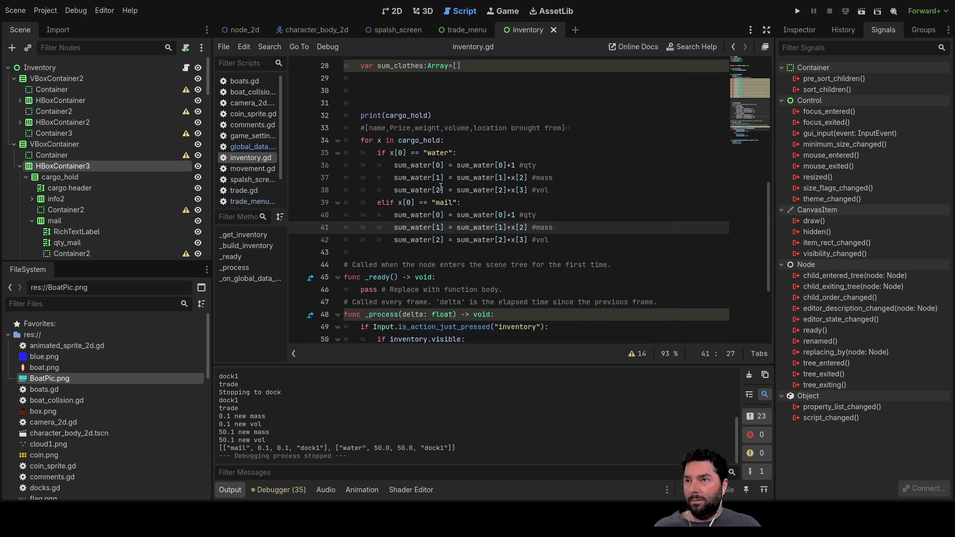
click(420, 214)
double_click(419, 215)
click(425, 215)
key(BackSpace)
key(BackSpace)
key(BackSpace)
text(mail)
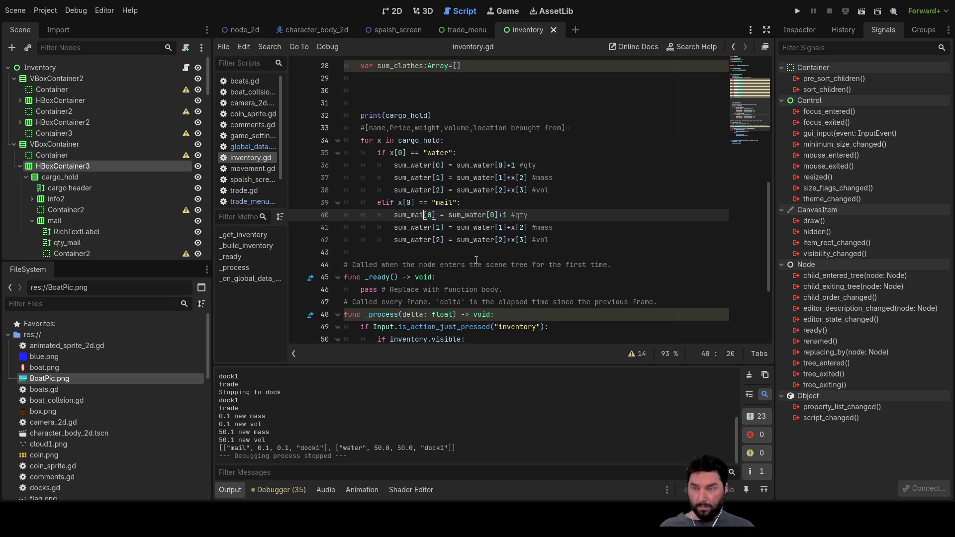
key(Down)
key(Delete)
key(BackSpace)
key(BackSpace)
key(BackSpace)
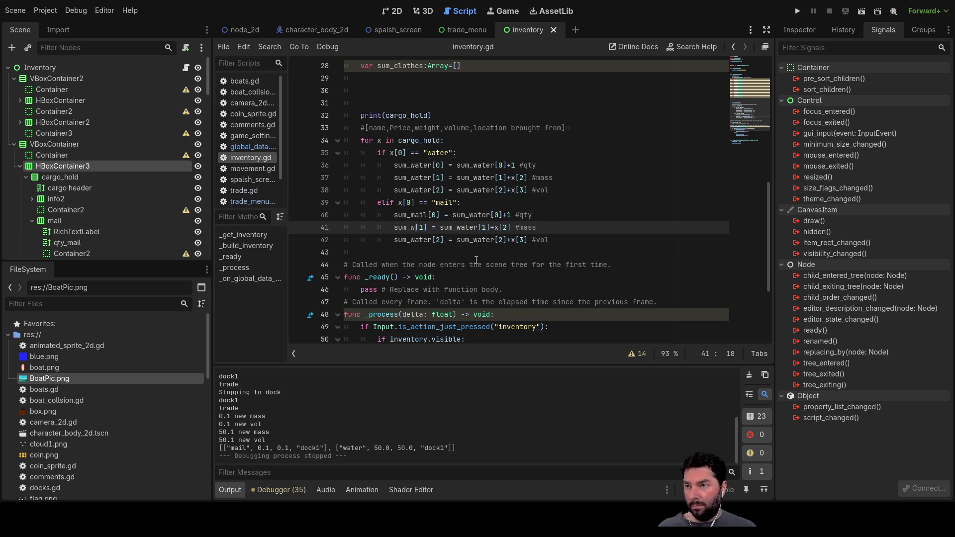
text(mail)
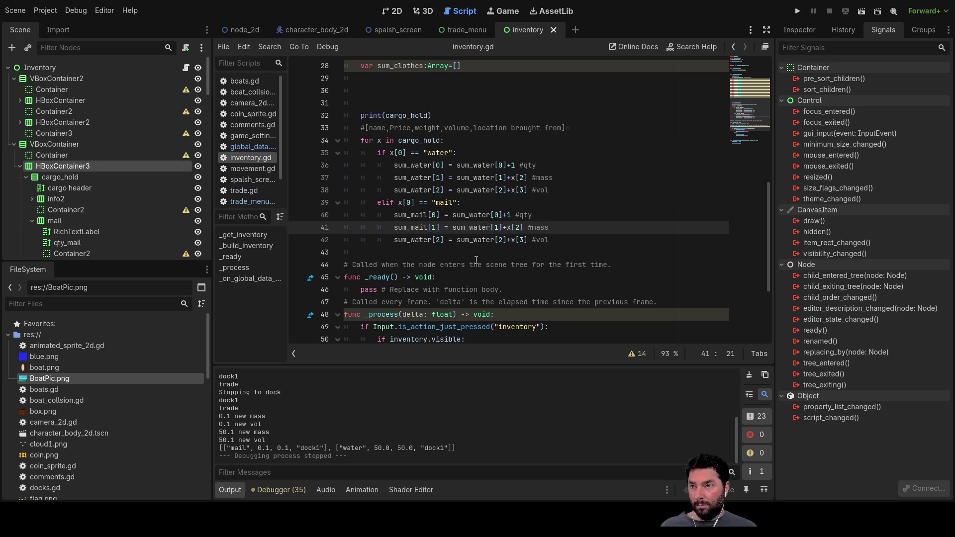
key(Down)
key(Delete)
key(BackSpace)
Change the right-hand sum_water to sum_mail on lines 40–42, then select the elif "mail" block.
key(BackSpace)
key(BackSpace)
key(BackSpace)
text(mail)
key(Up)
key(Up)
key(Right)
key(BackSpace)
key(BackSpace)
key(BackSpace)
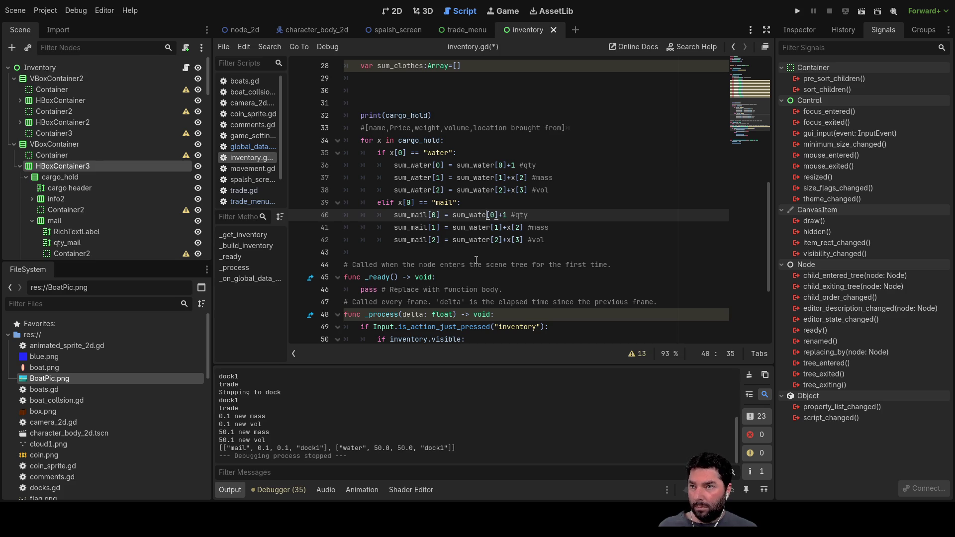
text(mail)
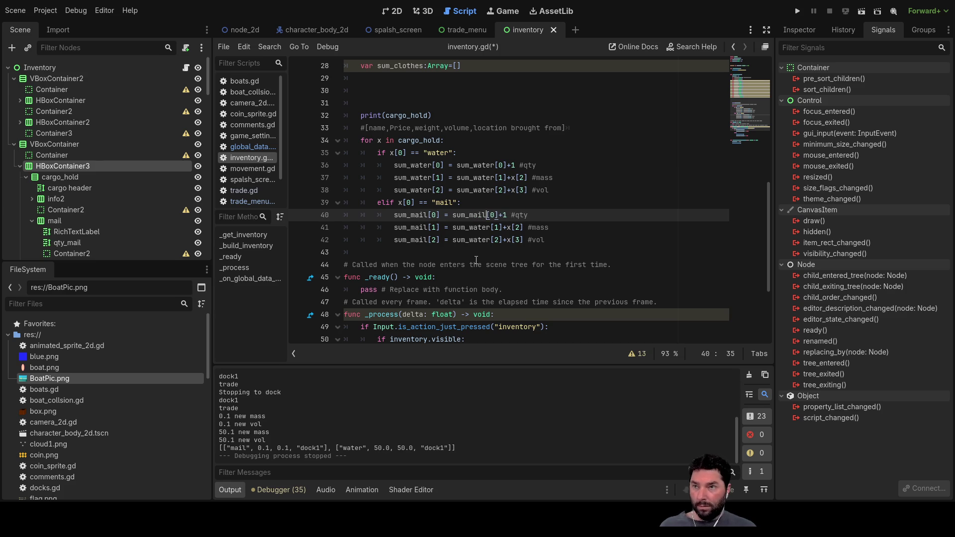
key(Down)
key(Right)
key(BackSpace)
key(BackSpace)
key(BackSpace)
key(BackSpace)
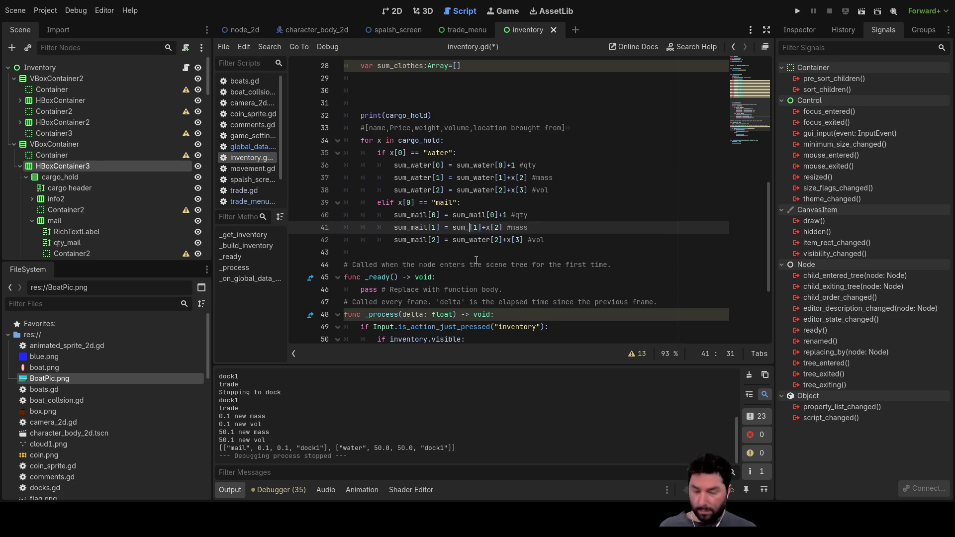
text(mail)
key(Down)
key(BackSpace)
key(BackSpace)
key(BackSpace)
text(mail)
key(Up)
key(Up)
key(Up)
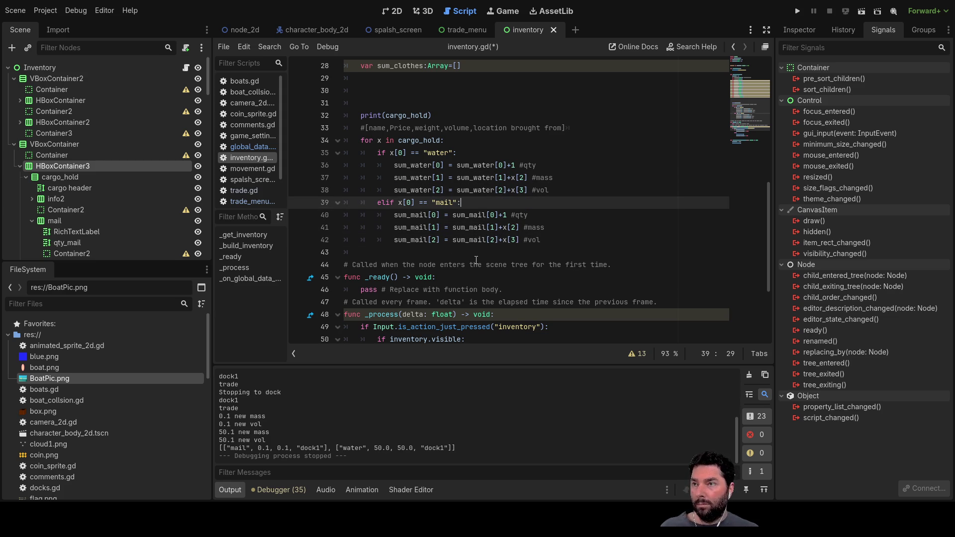
mouse_move(553, 242)
mouse_down()
mouse_move(319, 202)
mouse_move(308, 179)
mouse_move(305, 205)
mouse_up()
key(ctrl+c)
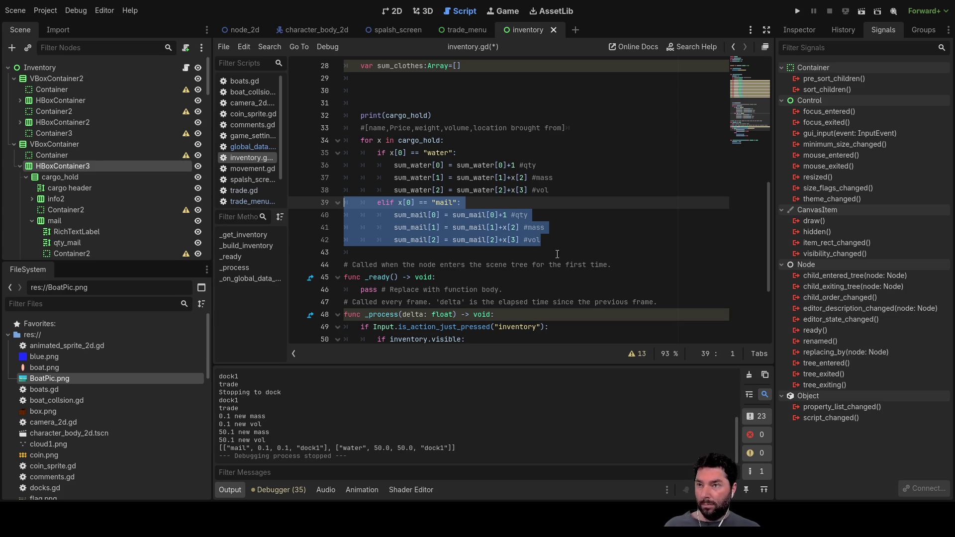
Paste three copies of the mail block below line 42 and fix the elif indentation on line 47.
click(578, 246)
key(Return)
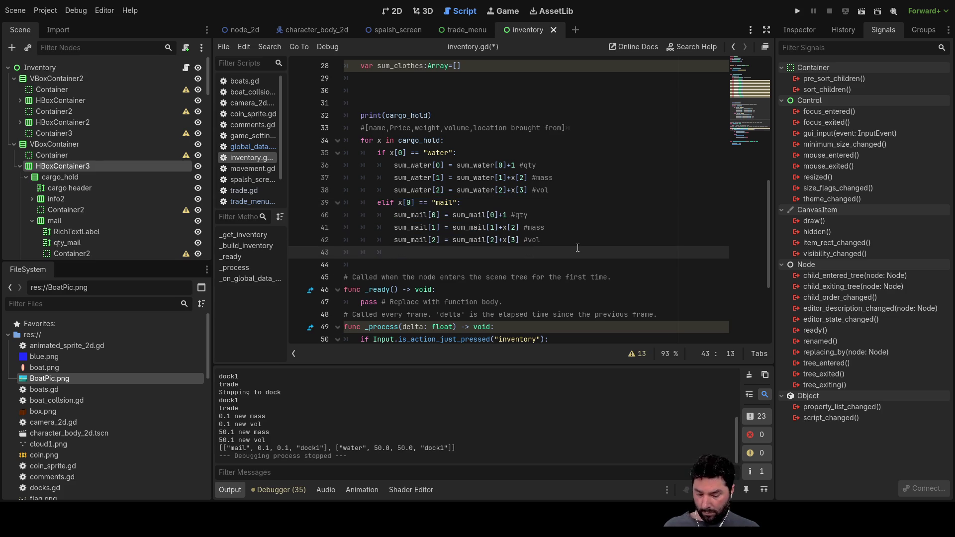
key(ctrl+v)
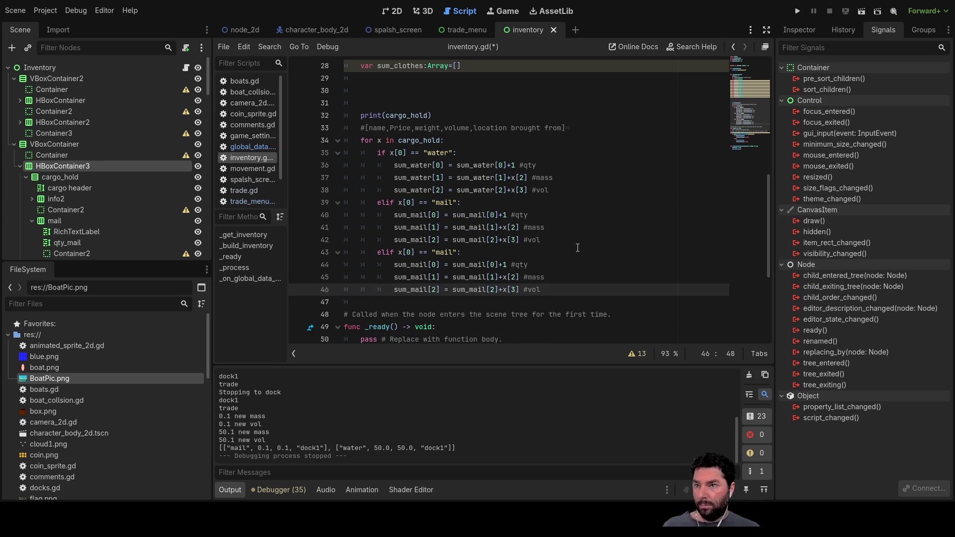
key(Return)
key(ctrl+v)
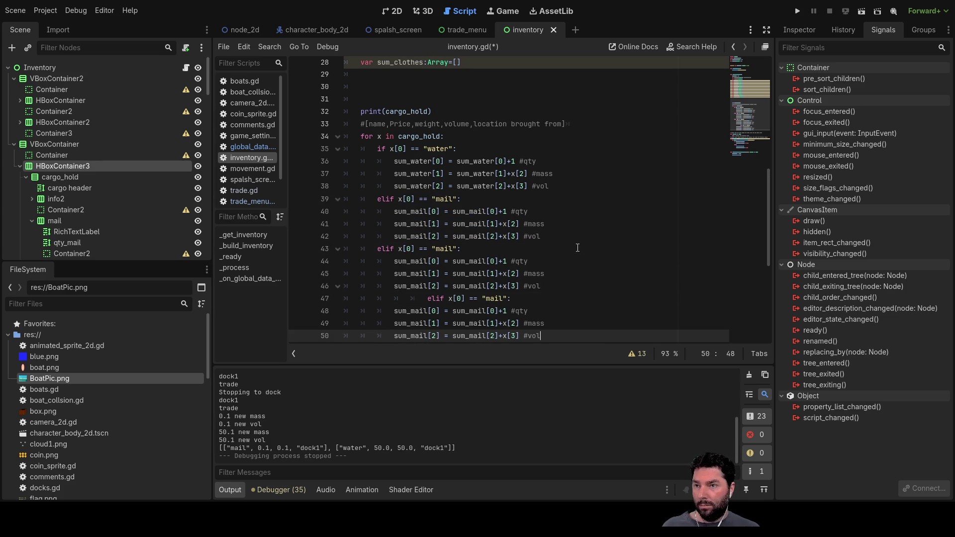
key(Return)
key(BackSpace)
key(ctrl+v)
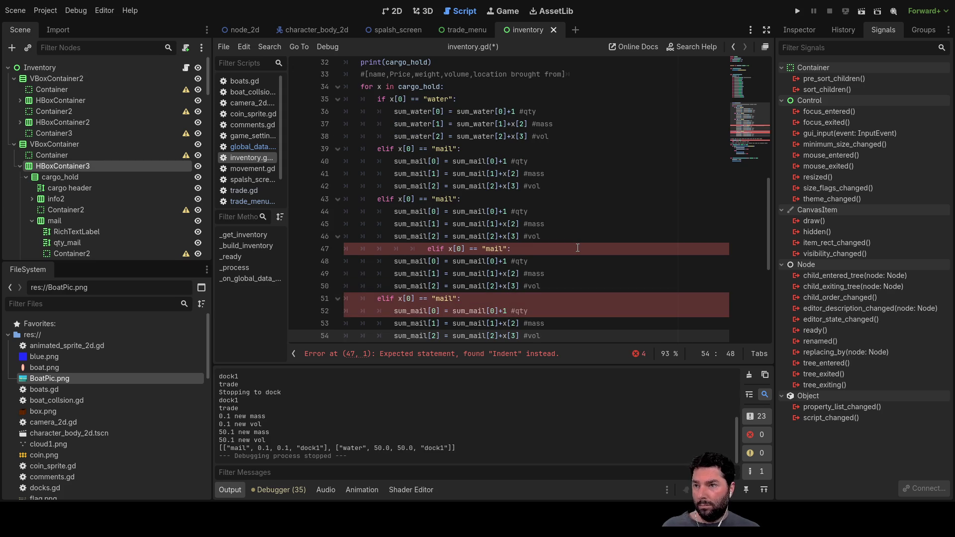
key(Up)
key(Up)
key(Up)
key(Up)
key(Up)
key(Up)
key(Down)
key(Down)
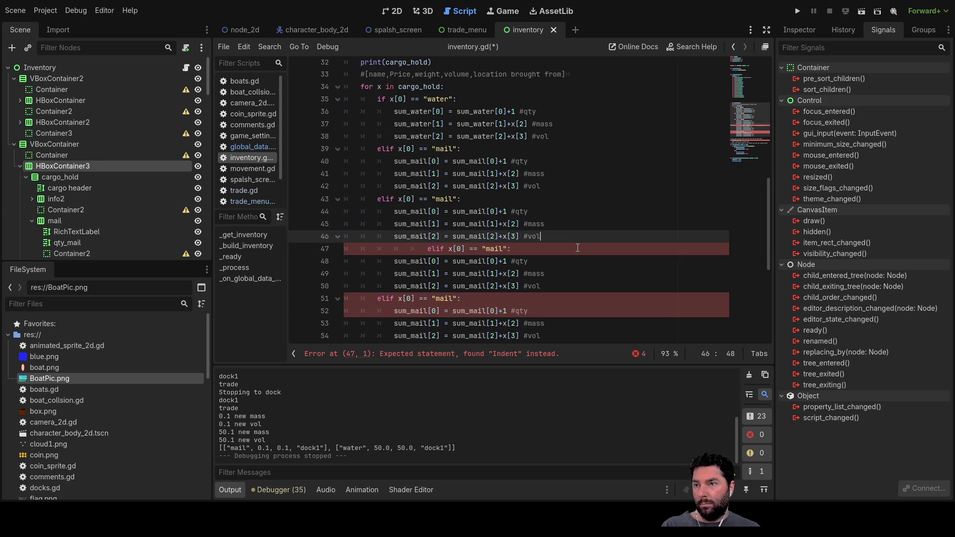
key(BackSpace)
key(BackSpace)
key(BackSpace)
Paste three more copies of the mail block after line 54.
scroll(500, 241, down, 1)
scroll(500, 241, down, 5)
drag(543, 150, 295, 115)
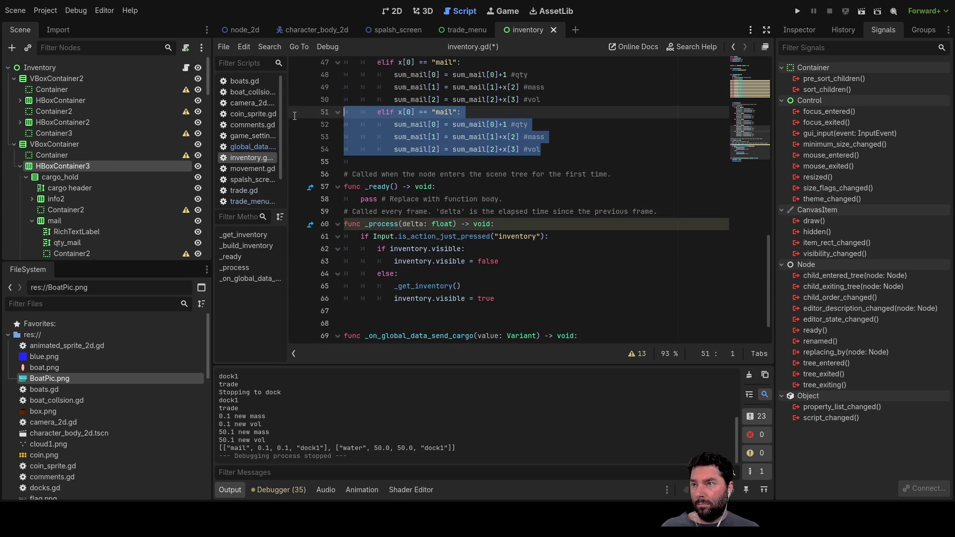
click(407, 151)
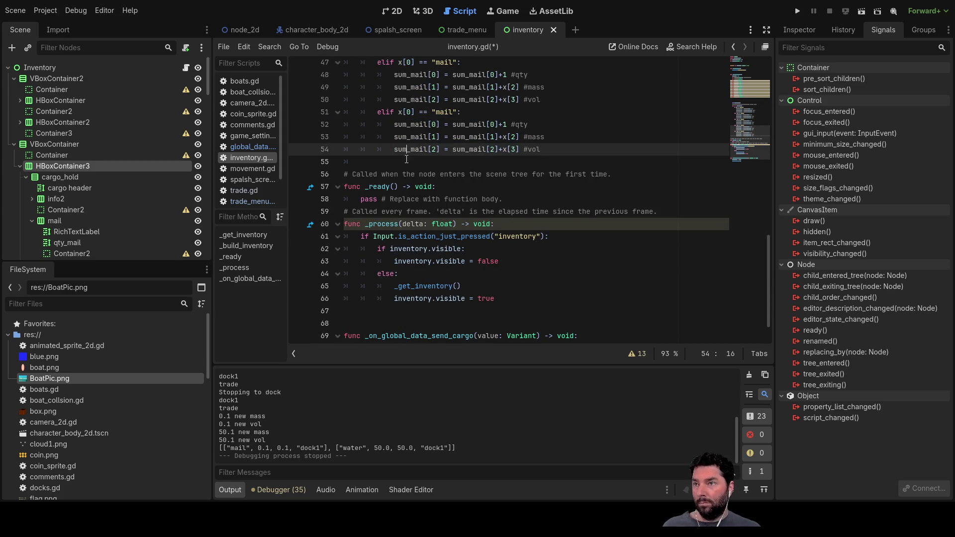
click(555, 154)
key(Return)
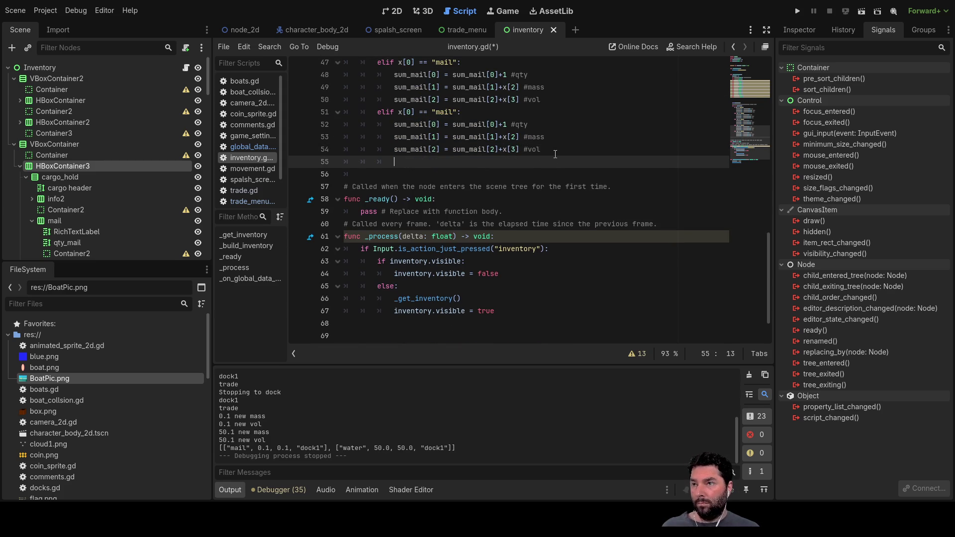
key(BackSpace)
key(ctrl+v)
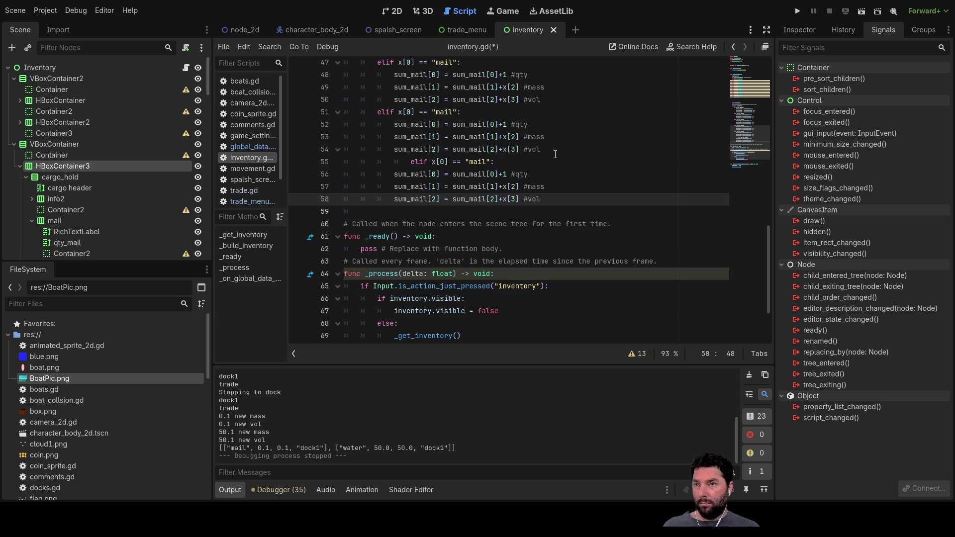
key(Return)
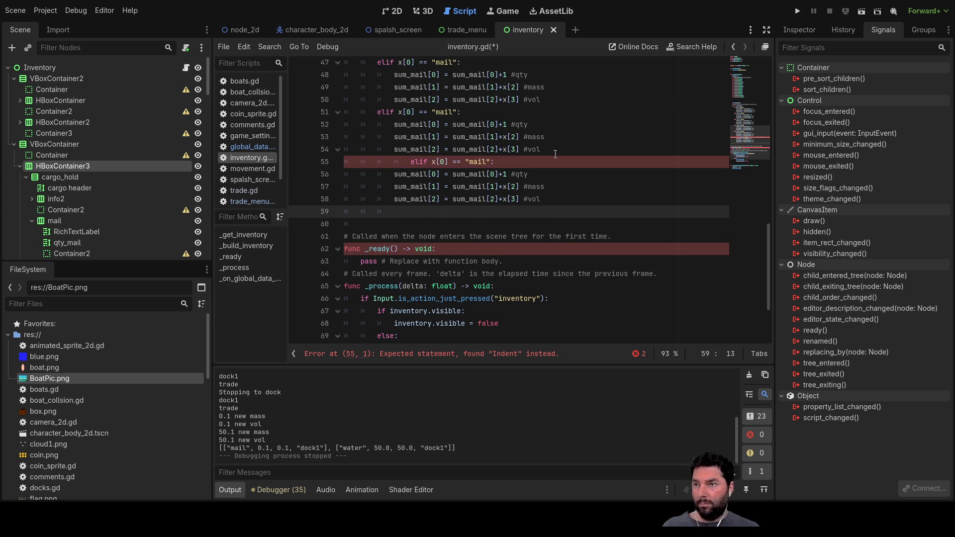
key(ctrl+v)
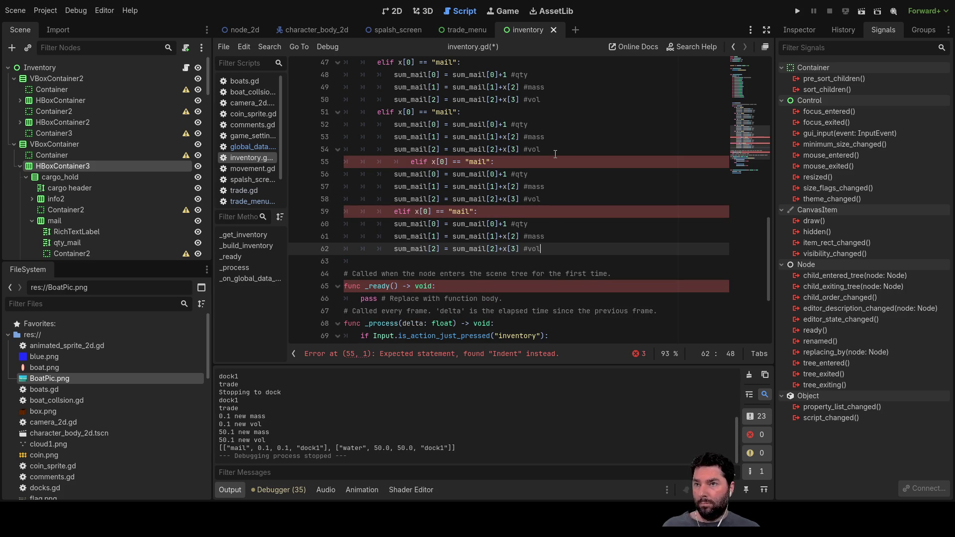
key(Return)
key(ctrl+v)
key(Up)
key(Up)
key(Up)
Remove the extra indentation before the pasted elif lines, including lines 55 and 63.
click(399, 158)
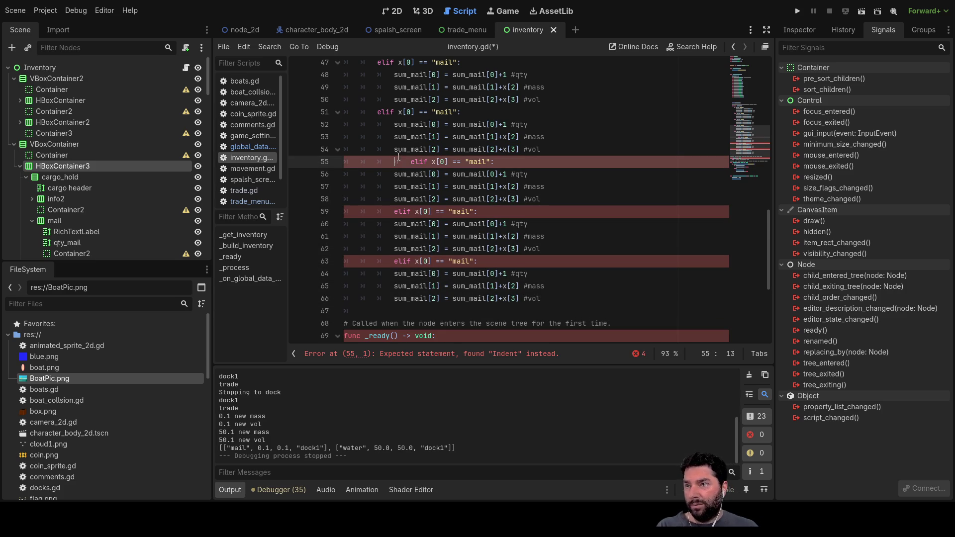
key(BackSpace)
click(393, 211)
key(BackSpace)
click(384, 262)
key(BackSpace)
scroll(511, 193, up, 4)
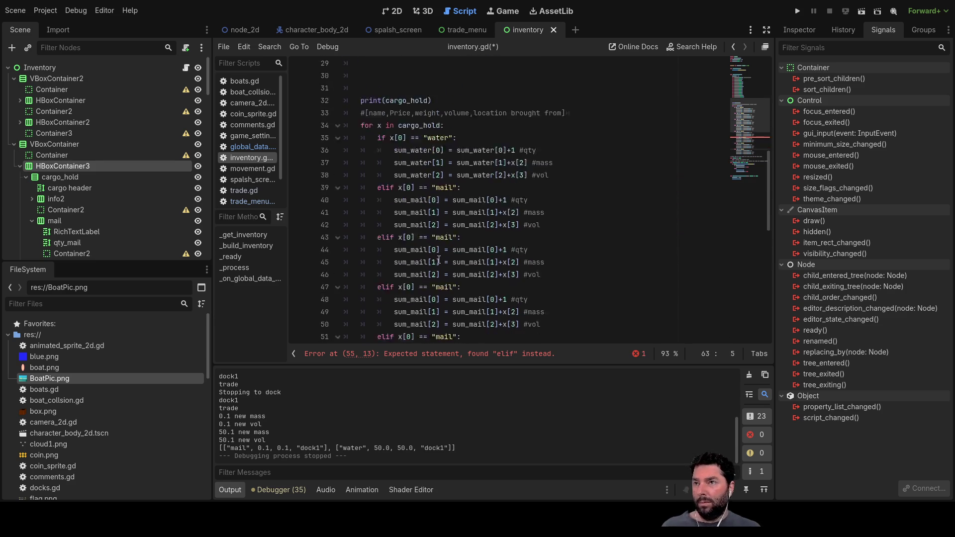
Align line 55's elif with the other branches and paste more mail blocks at line 67.
ctrl+scroll(511, 193, down, 5)
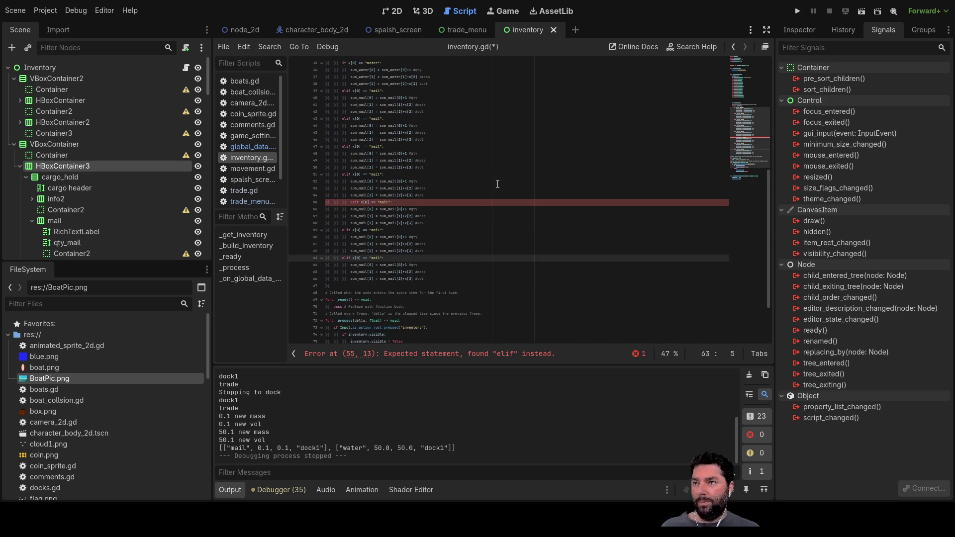
scroll(424, 140, up, 1)
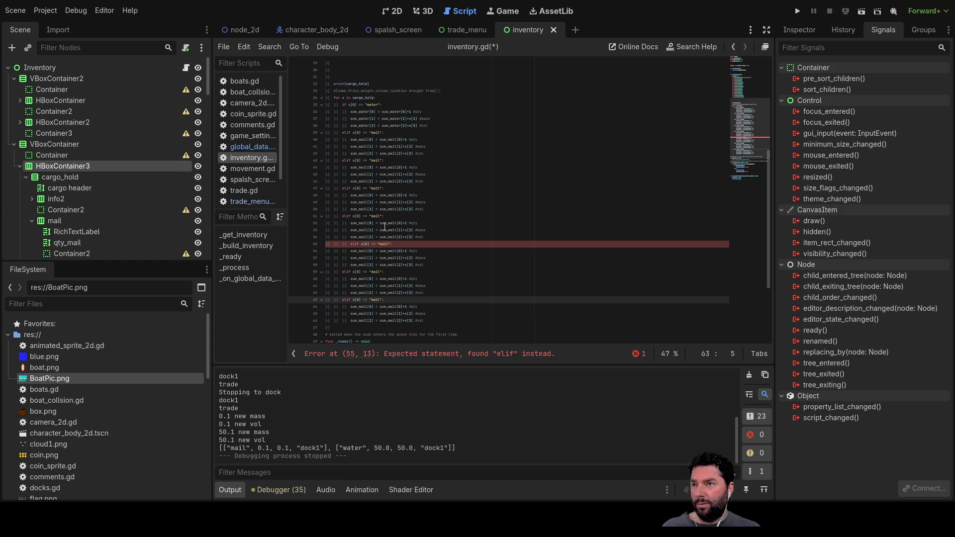
click(343, 244)
key(BackSpace)
scroll(422, 297, down, 1)
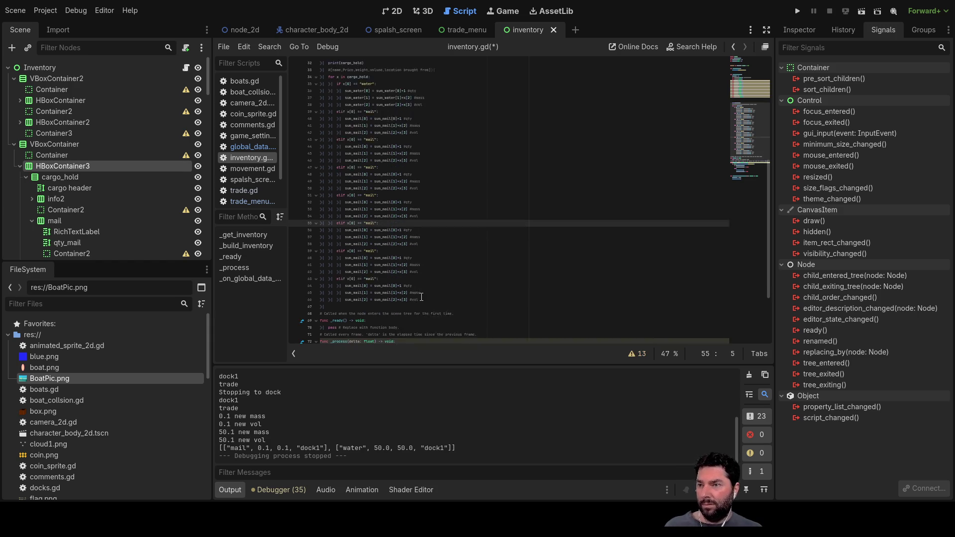
scroll(422, 297, down, 2)
drag(422, 279, 314, 121)
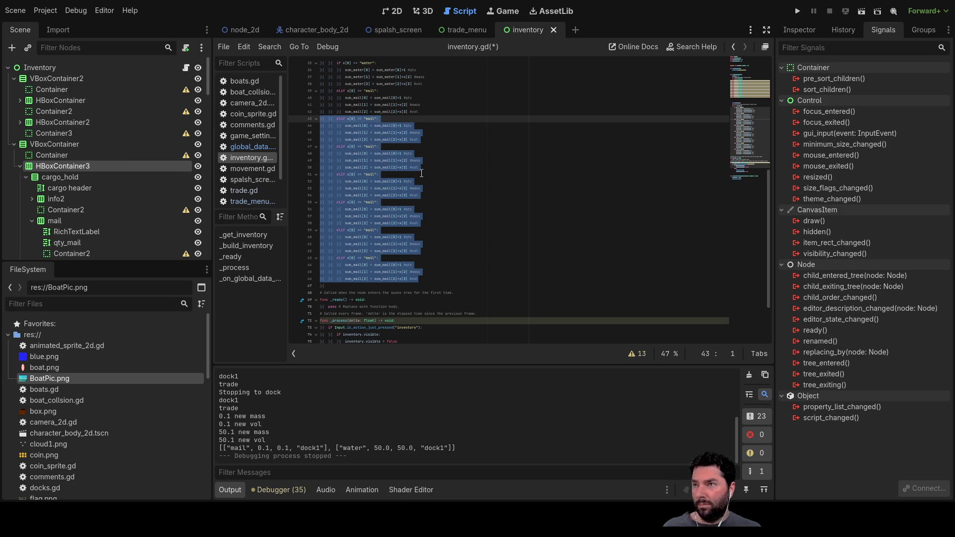
click(335, 288)
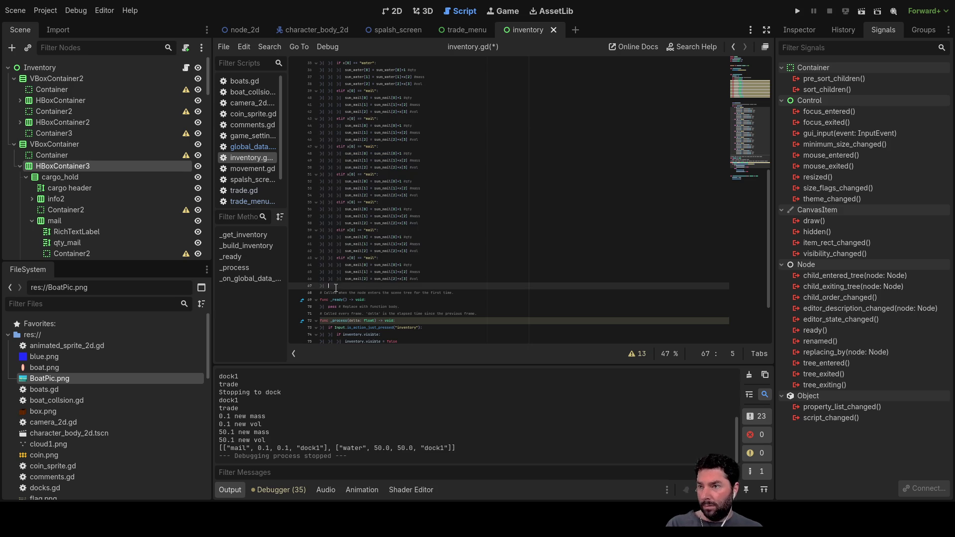
text(elif x[0] == "mail": 			sum_mail[0] = sum_mail[0]+1 #qty 			sum_mail[1] = sum_mail[1]+x[2] #mass 			sum_mail[2] = sum_mail[2]+x[3] #vol 		elif x[0] == "mail": 			sum_mail[0] = sum_mail[0]+1 #qty 			sum_mail[1] = sum_mail[1]+x[2] #mass 			sum_mail[2] = sum_mail[2]+x[3] #vol 		elif x[0] == "mail": 			sum_mail[0] = sum_mail[0]+1 #qty 			sum_mail[1] = sum_mail[1]+x[2] #mass 			sum_mail[2] = sum_mail[2]+x[3] #vol 		elif x[0] == "mail": 			sum_mail[0] = sum_mail[0]+1 #qty 			sum_mail[1] = sum_mail[1]+x[2] #mass 			sum_mail[2] = sum_mail[2]+x[3] #vol 		elif x[0] == "mail": 			sum_mail[0] = sum_mail[0]+1 #qty 			sum_mail[1] = sum_mail[1]+x[2] #mass 			sum_mail[2] = sum_mail[2]+x[3] #vol 		elif x[0] == "mail": 			sum_mail[0] = sum_mail[0]+1 #qty 			sum_mail[1] = sum_mail[1]+x[2] #mass 			sum_mail[2] = sum_mail[2]+x[3] #vol)
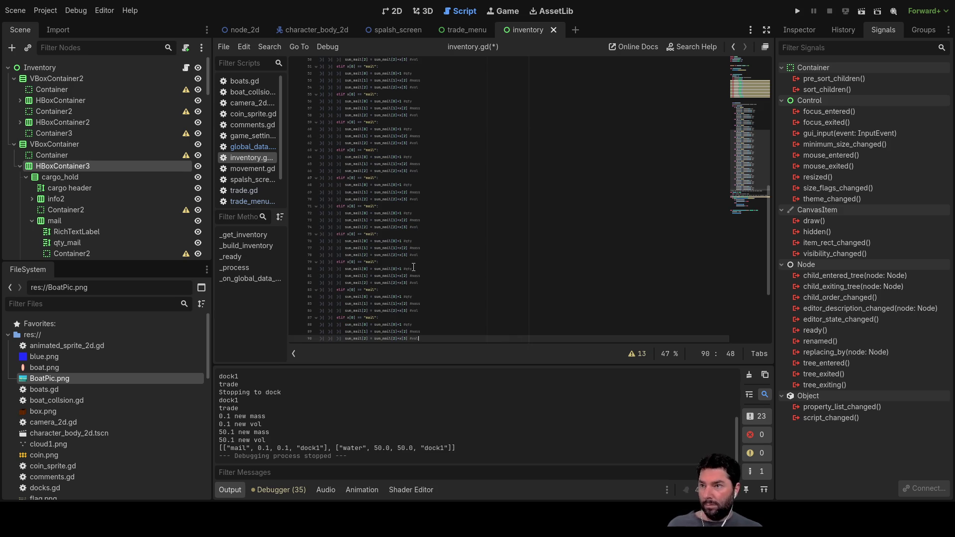
Select "mail" on line 43 and switch to the 2D view showing the Cargo Hold list.
scroll(425, 220, up, 1)
scroll(425, 220, up, 5)
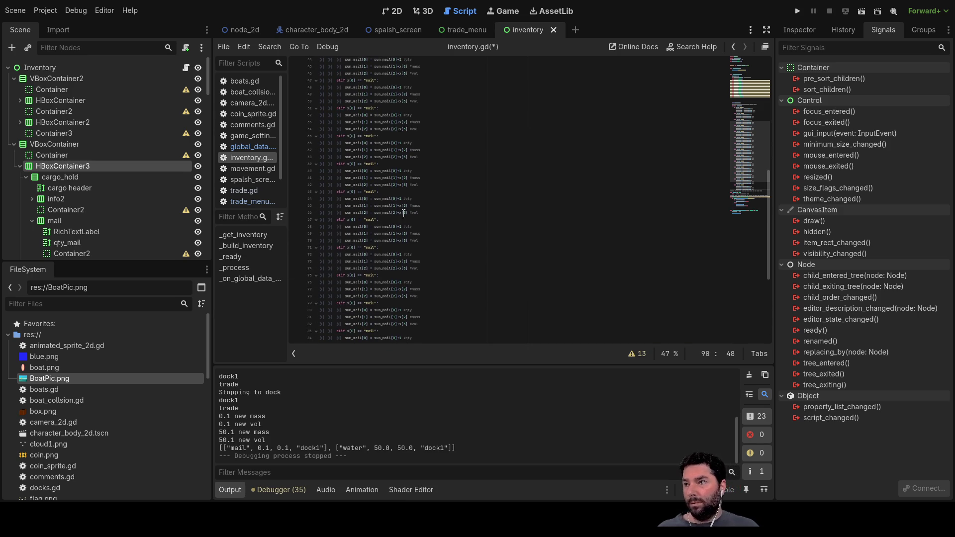
ctrl+scroll(412, 196, down, 4)
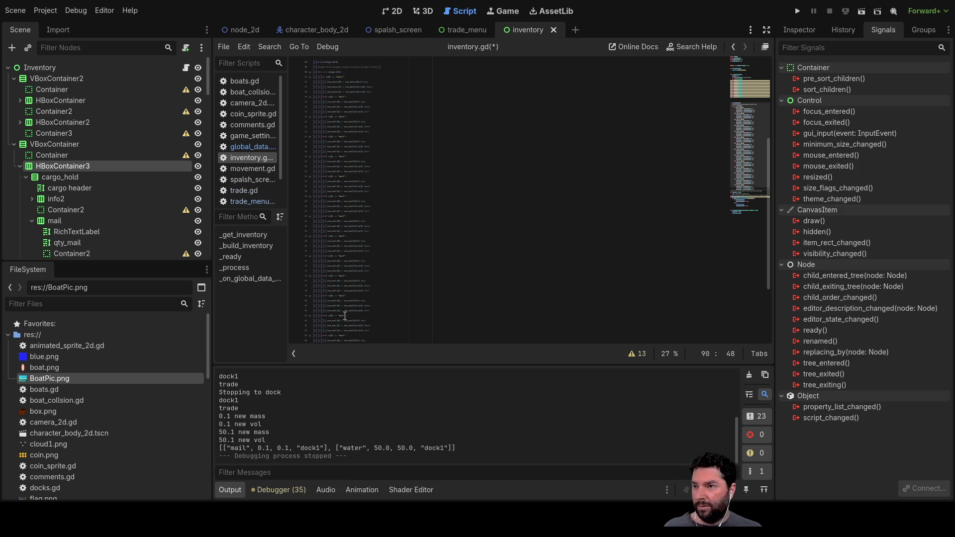
scroll(343, 328, down, 4)
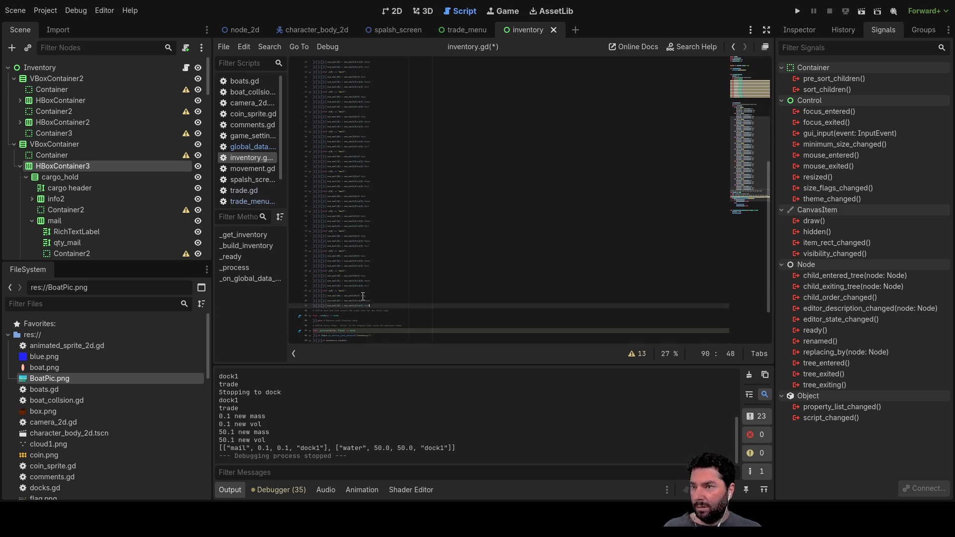
ctrl+scroll(363, 285, up, 10)
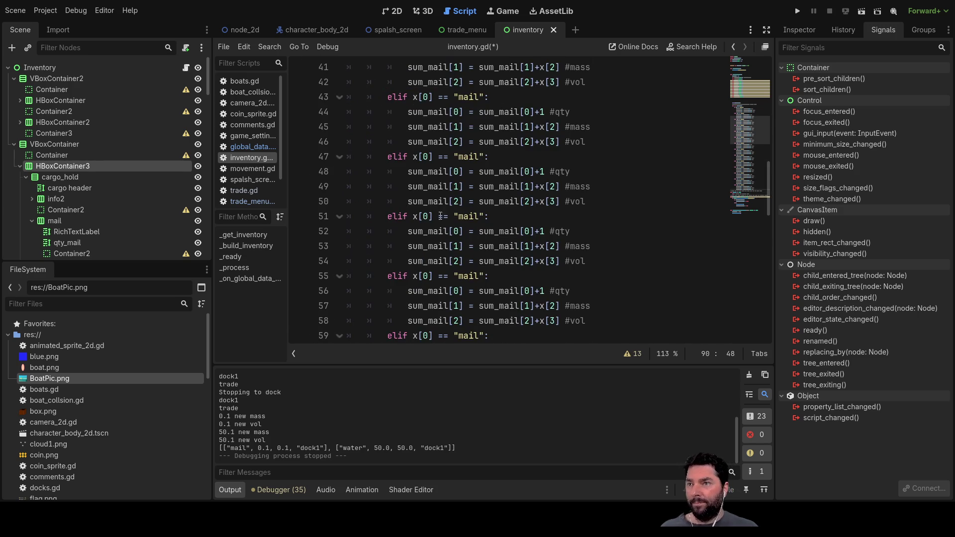
ctrl+scroll(442, 211, down, 1)
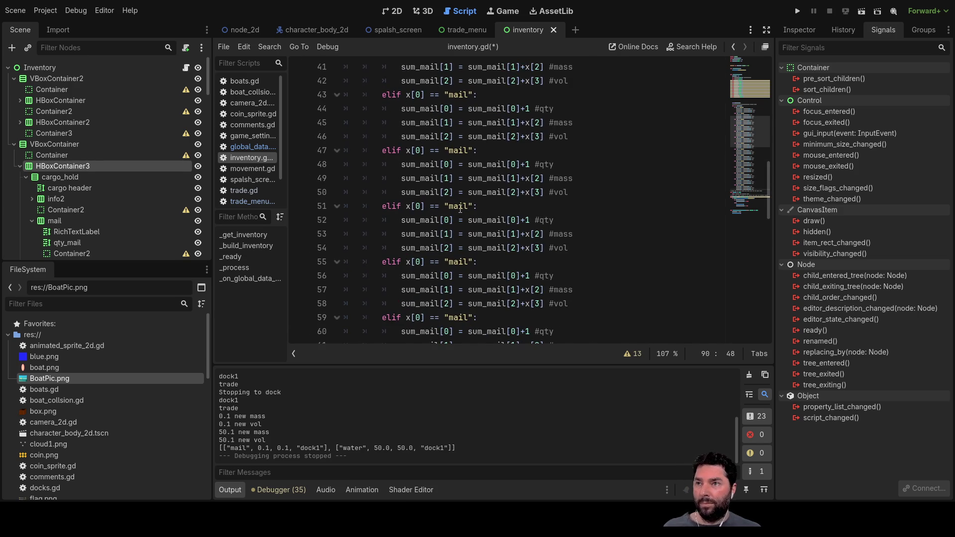
ctrl+scroll(460, 210, down, 1)
scroll(498, 224, up, 6)
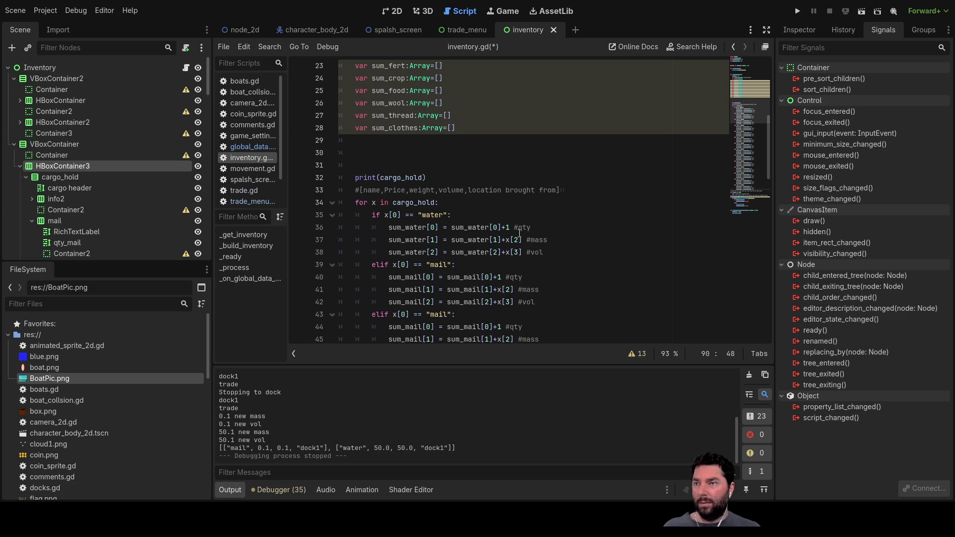
scroll(493, 220, down, 2)
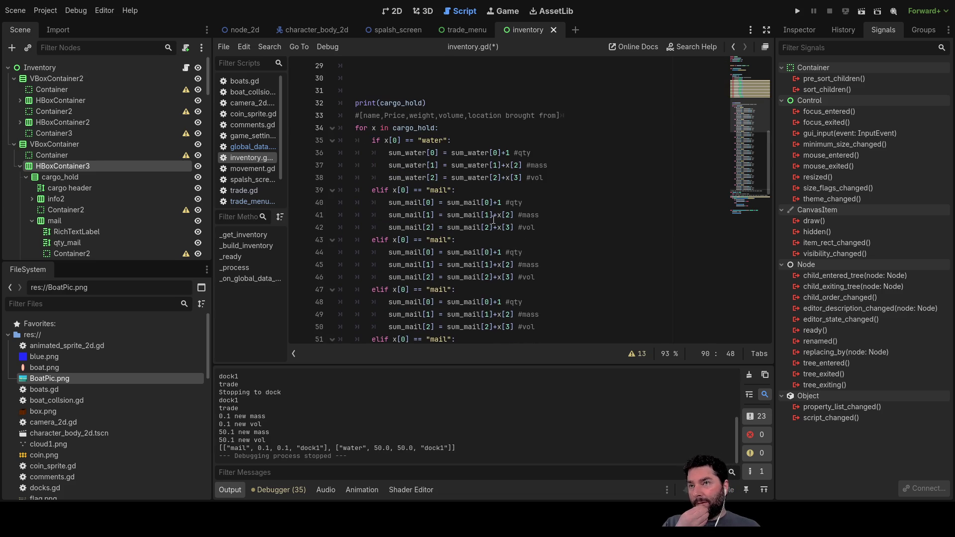
double_click(447, 240)
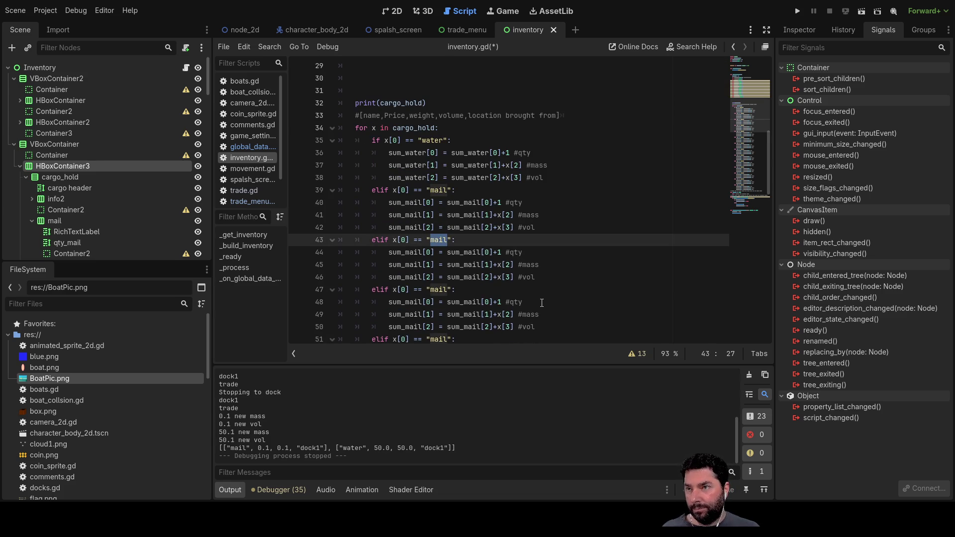
click(397, 12)
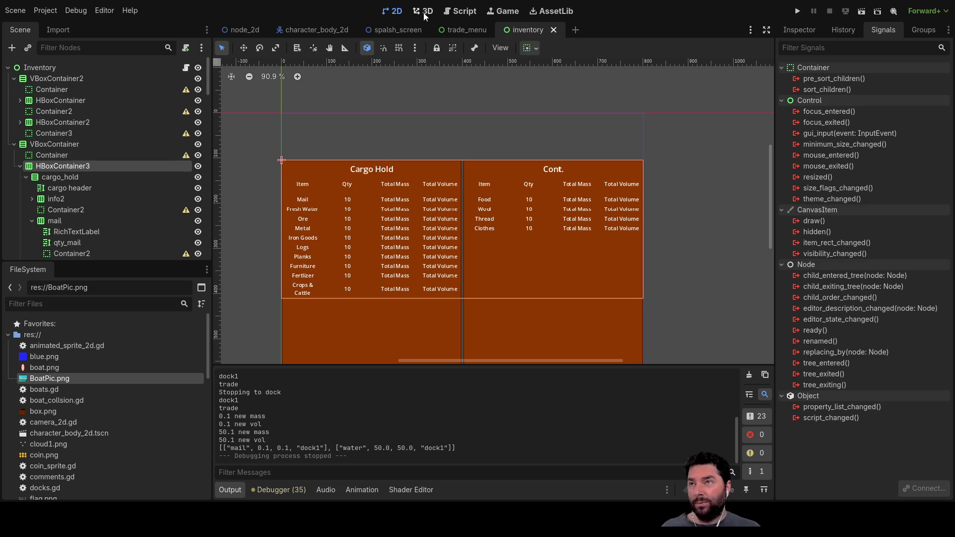
Change the third branch's check from "mail" to "ore" and rename sum_mail on line 44 to sum_ore.
click(459, 11)
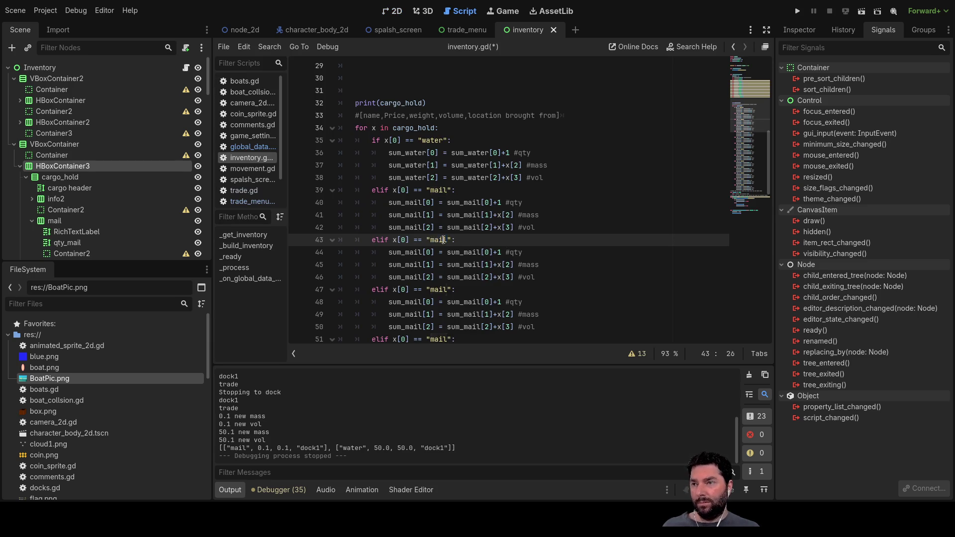
text(ore)
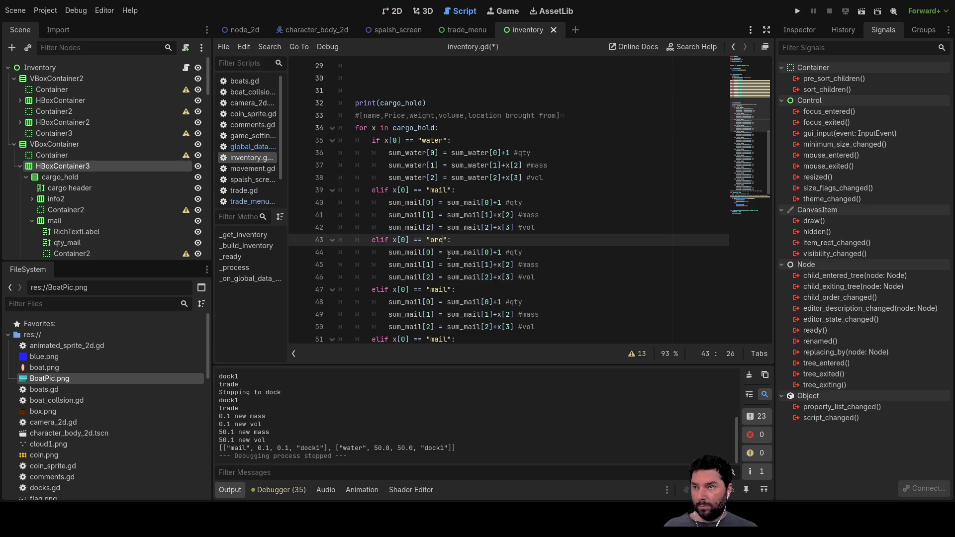
key(Down)
key(BackSpace)
key(BackSpace)
key(BackSpace)
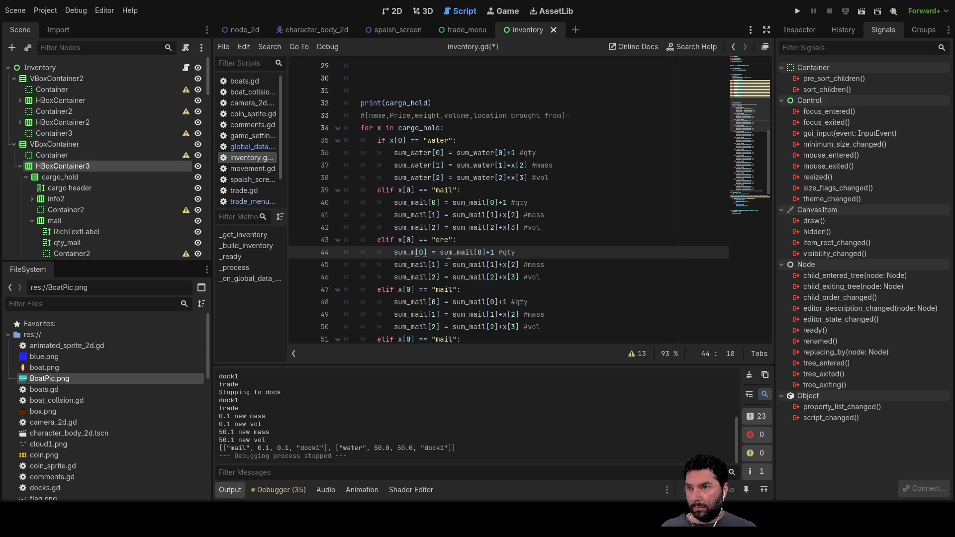
text(ore)
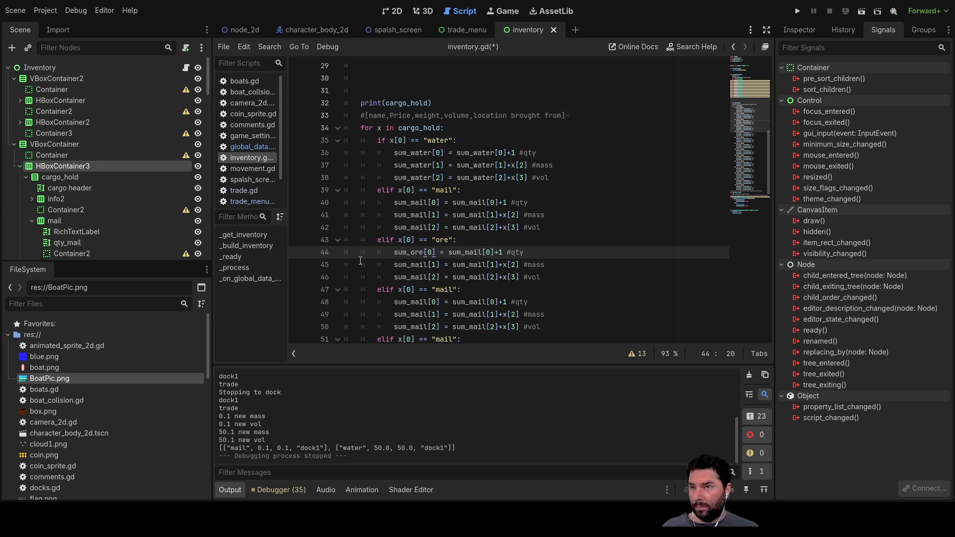
double_click(417, 265)
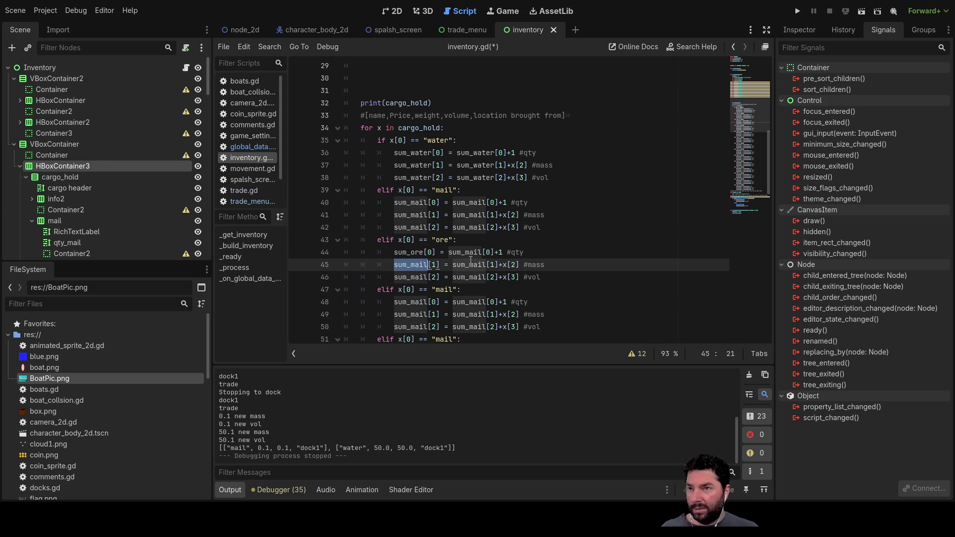
click(561, 266)
drag(393, 265, 508, 277)
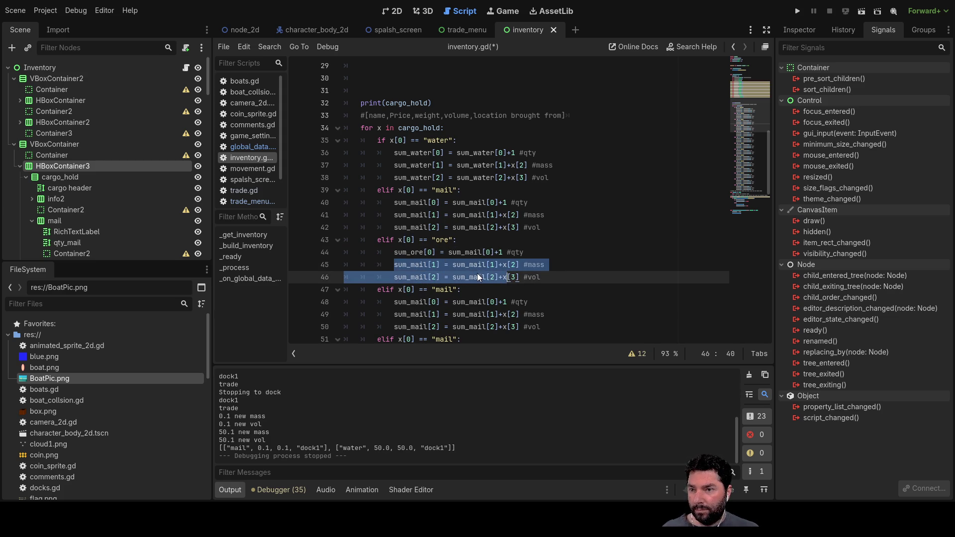
Change the right-hand sum_mail to sum_ore on lines 44–46.
double_click(475, 253)
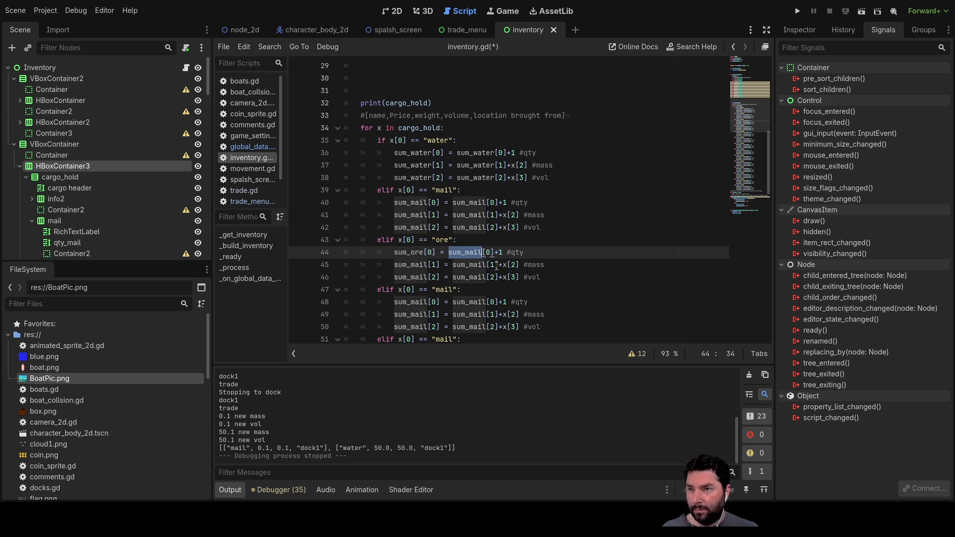
key(Left)
key(BackSpace)
key(BackSpace)
key(BackSpace)
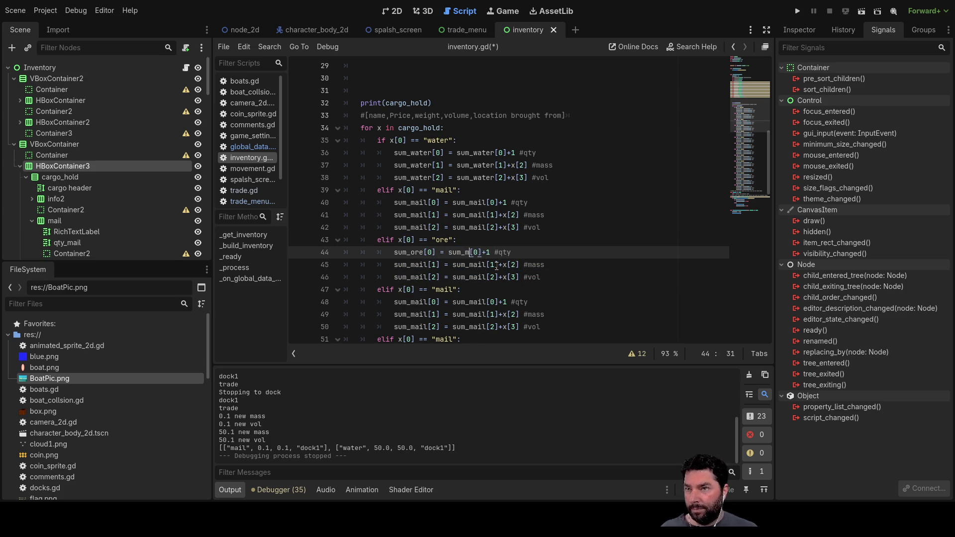
text(ore)
key(Down)
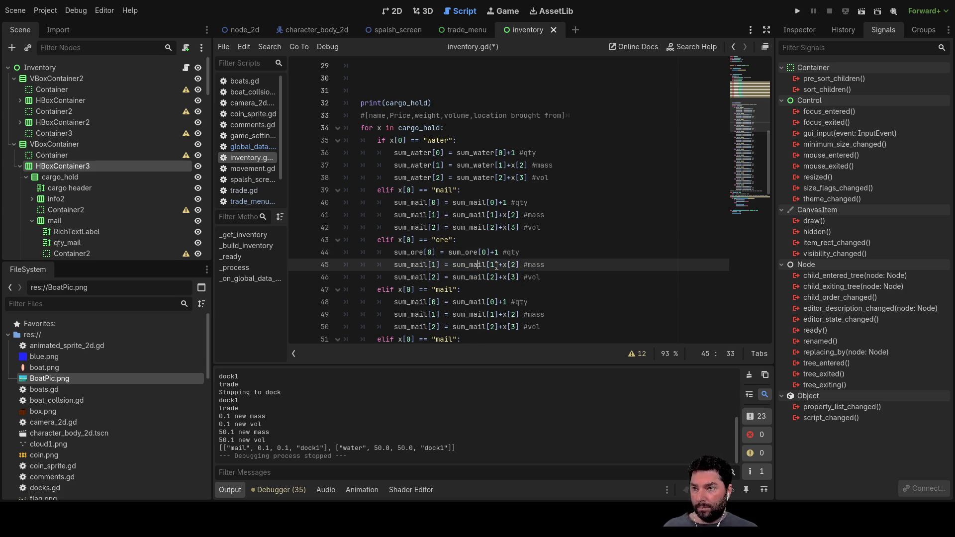
key(BackSpace)
key(BackSpace)
key(BackSpace)
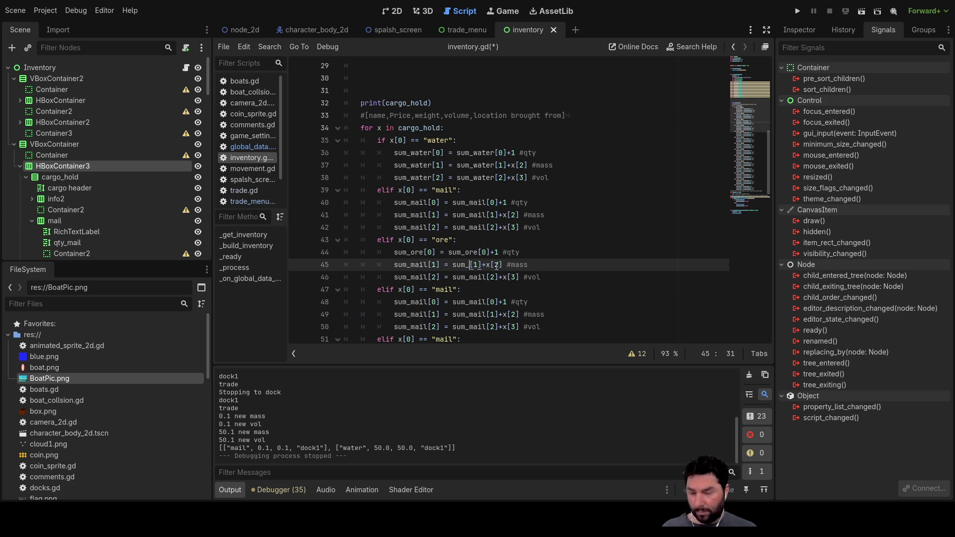
text(ore)
key(Down)
key(BackSpace)
key(BackSpace)
key(BackSpace)
text(ore)
Finish renaming the left-hand sum_mail on line 45 to sum_ore.
key(Left)
key(Up)
key(Left)
key(BackSpace)
key(BackSpace)
key(BackSpace)
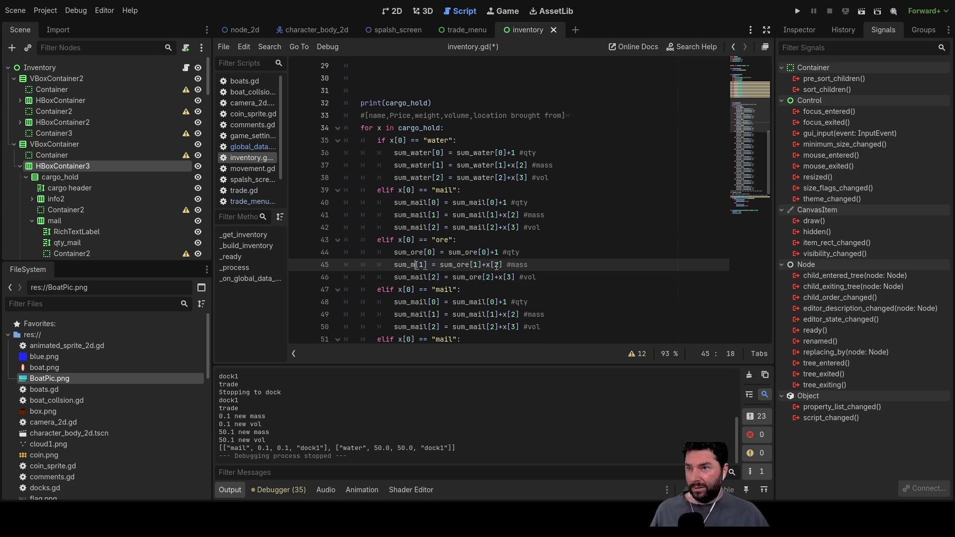
text(e)
key(Down)
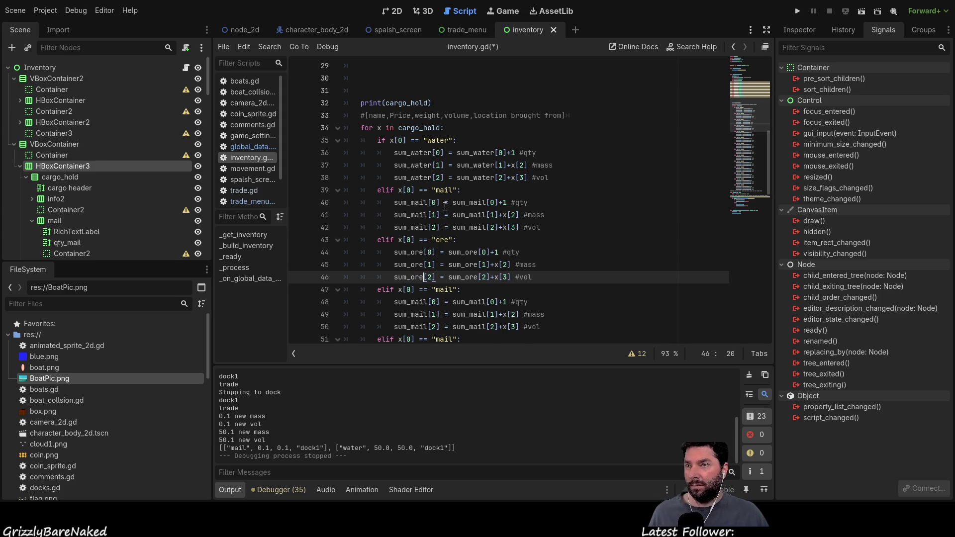
scroll(446, 204, down, 1)
Rename the left-hand sum_mail to sum_metal on the metal mass and volume lines.
double_click(439, 253)
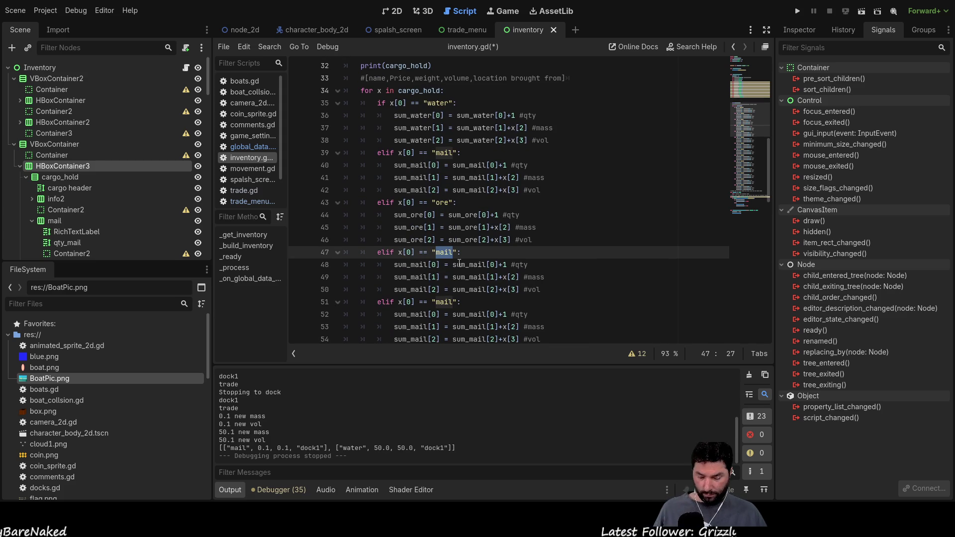
key(Down)
key(Left)
key(Left)
key(Left)
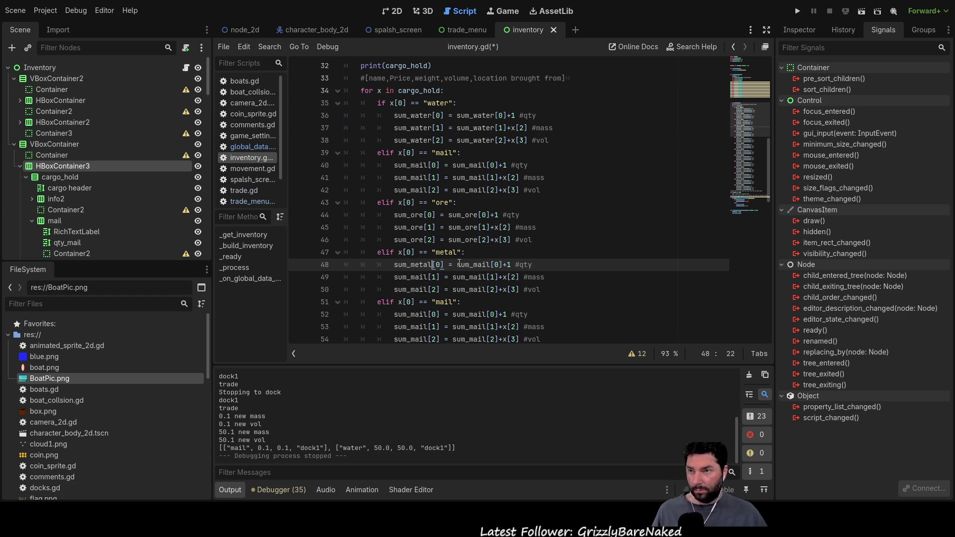
key(Down)
key(BackSpace)
key(BackSpace)
key(BackSpace)
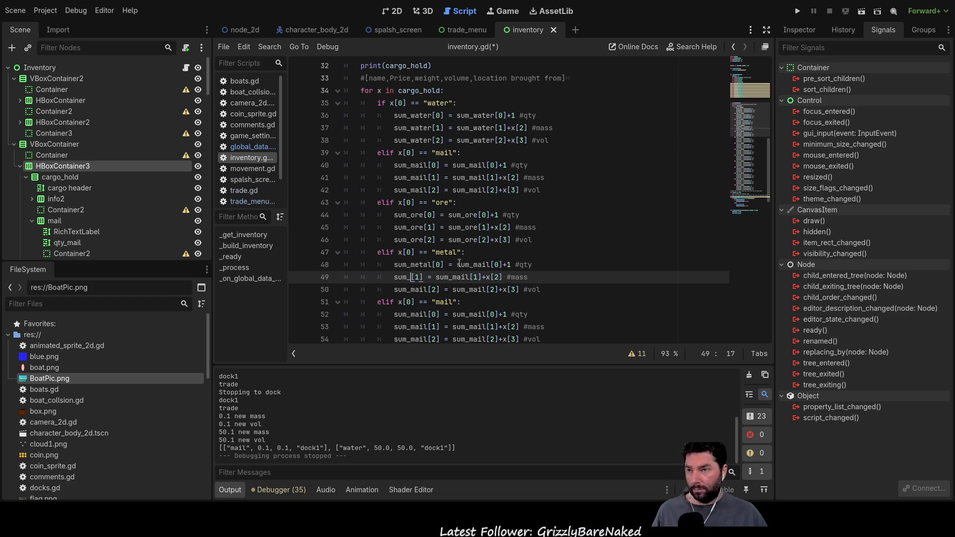
text(metal)
key(Down)
key(Left)
key(BackSpace)
key(BackSpace)
key(BackSpace)
text(met)
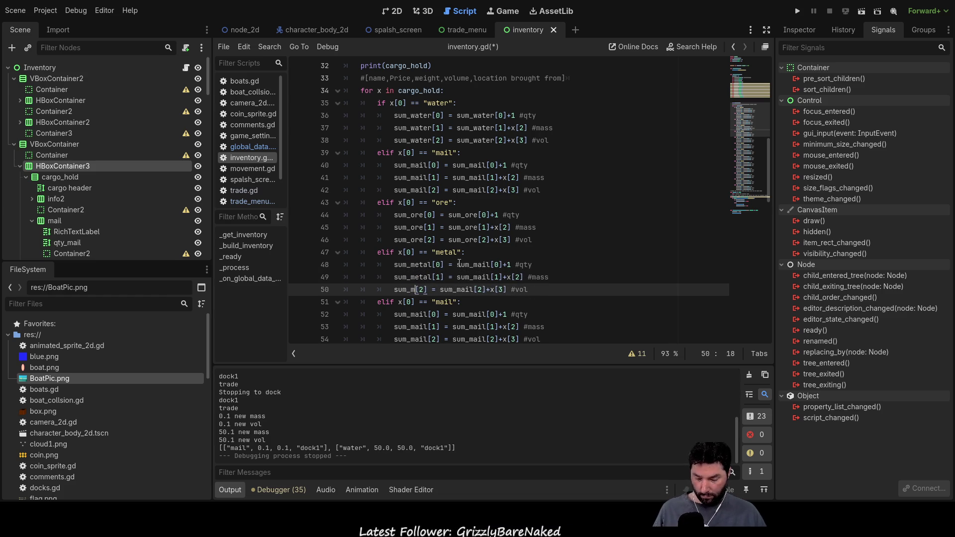
text(al)
Change the right-hand sum_mail to sum_metal on metal lines 48–50.
key(Up)
key(Up)
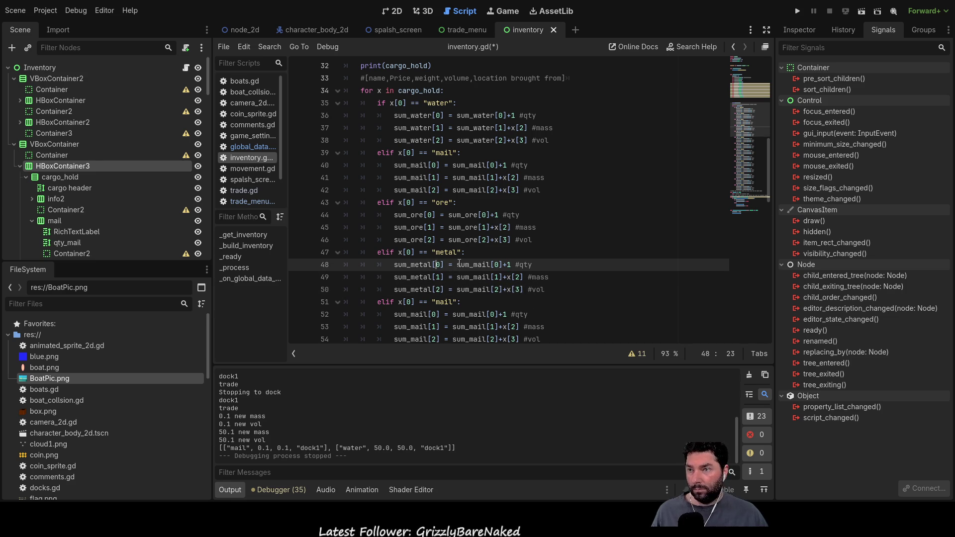
key(Right)
key(Delete)
key(Delete)
key(Delete)
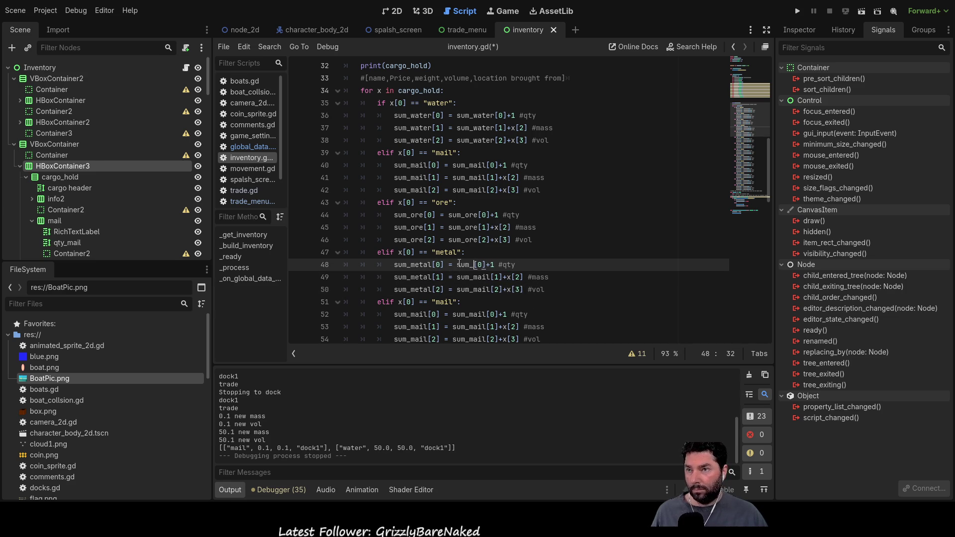
text(metal)
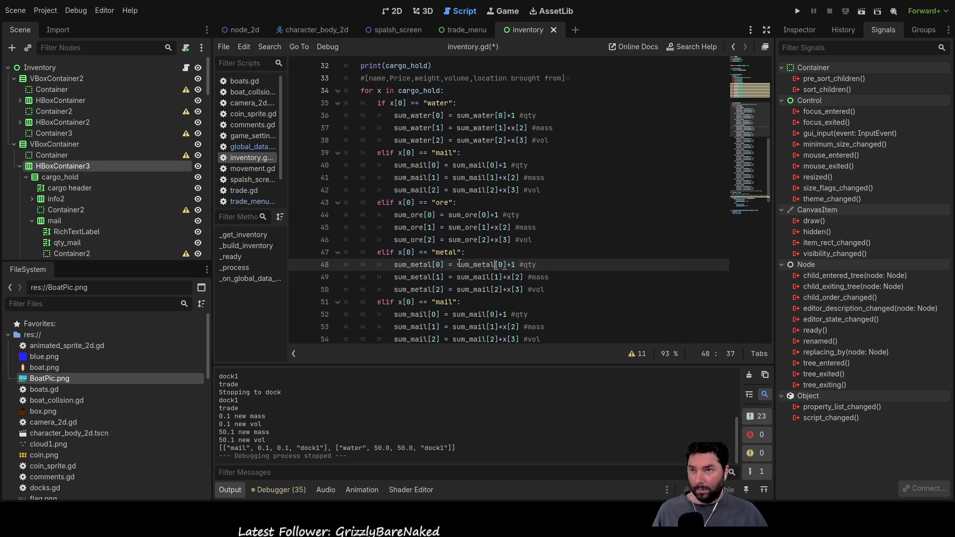
key(Down)
key(Left)
key(BackSpace)
key(BackSpace)
key(BackSpace)
text(etal)
key(Down)
key(Left)
key(BackSpace)
key(BackSpace)
key(BackSpace)
text(metal)
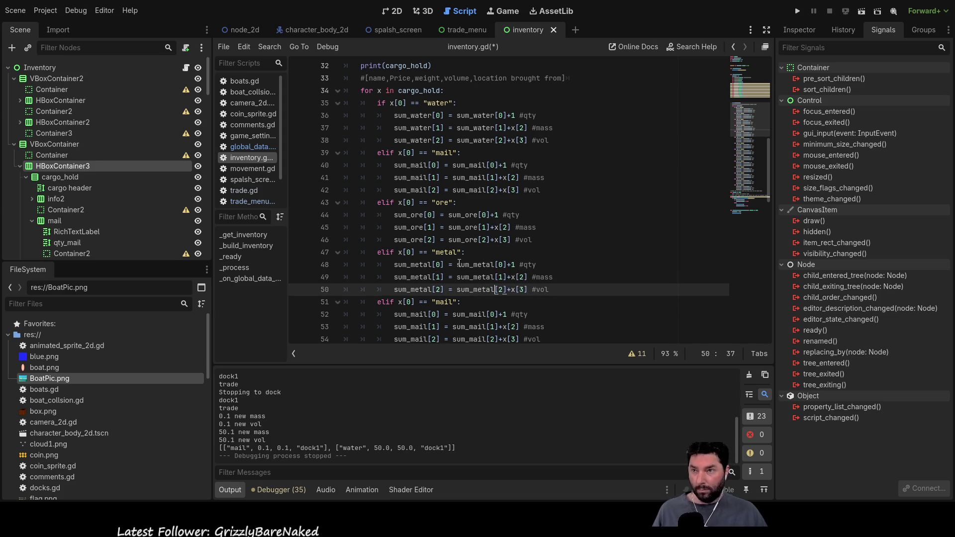
Set the line 51 condition to "goods" and the quantity target to sum_goods.
key(Down)
key(BackSpace)
key(BackSpace)
key(BackSpace)
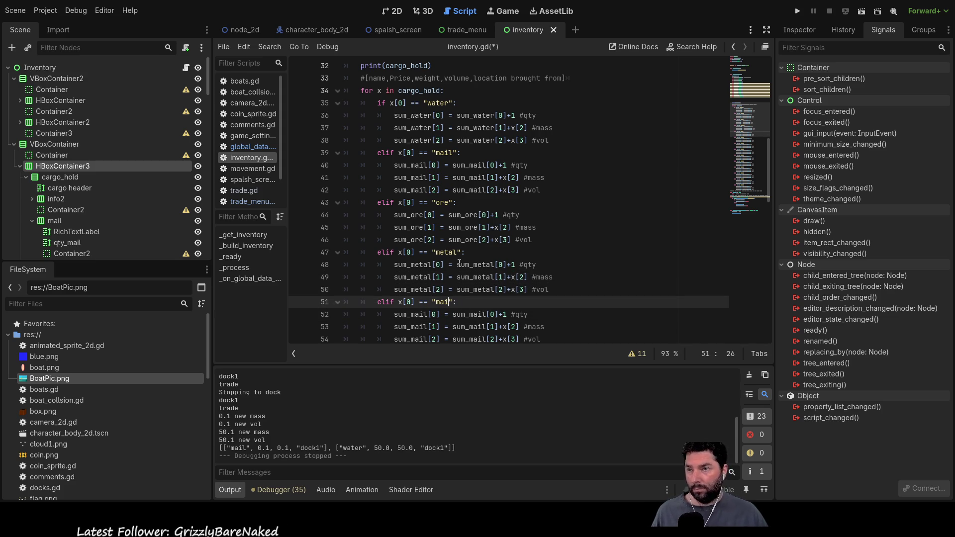
text(goods)
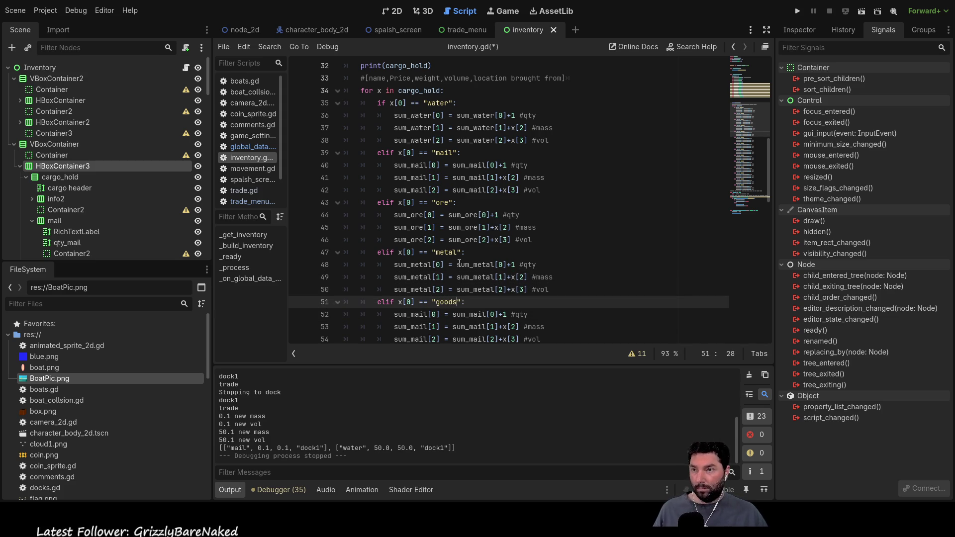
key(Down)
key(Left)
key(Left)
key(Left)
key(Left)
key(BackSpace)
key(BackSpace)
key(BackSpace)
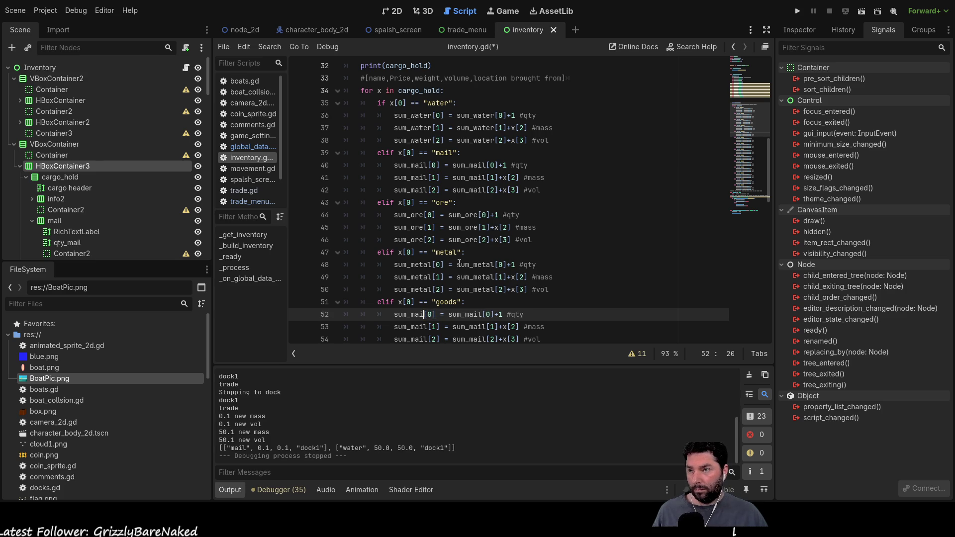
text(goods)
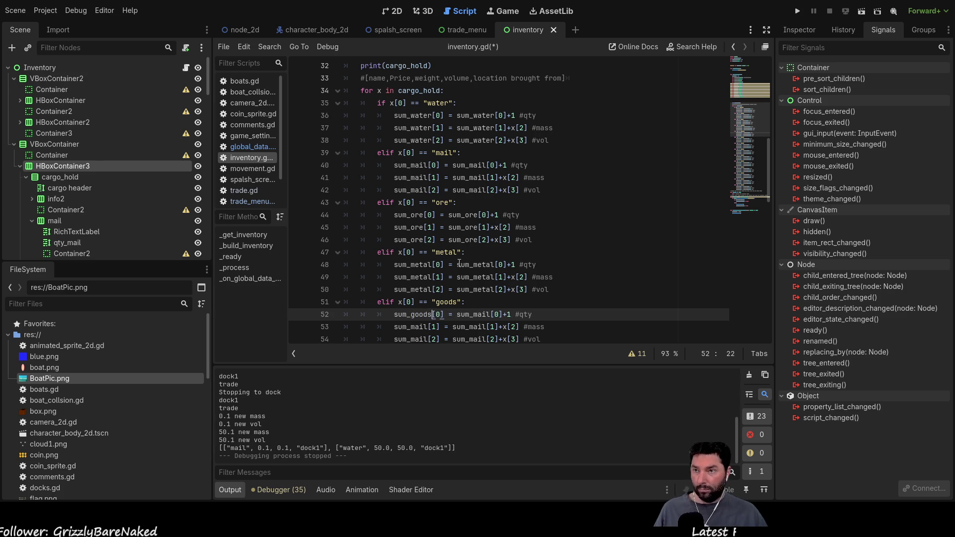
Switch the goods mass line's right-hand sum to sum_goods and clear mail on the volume line.
key(Down)
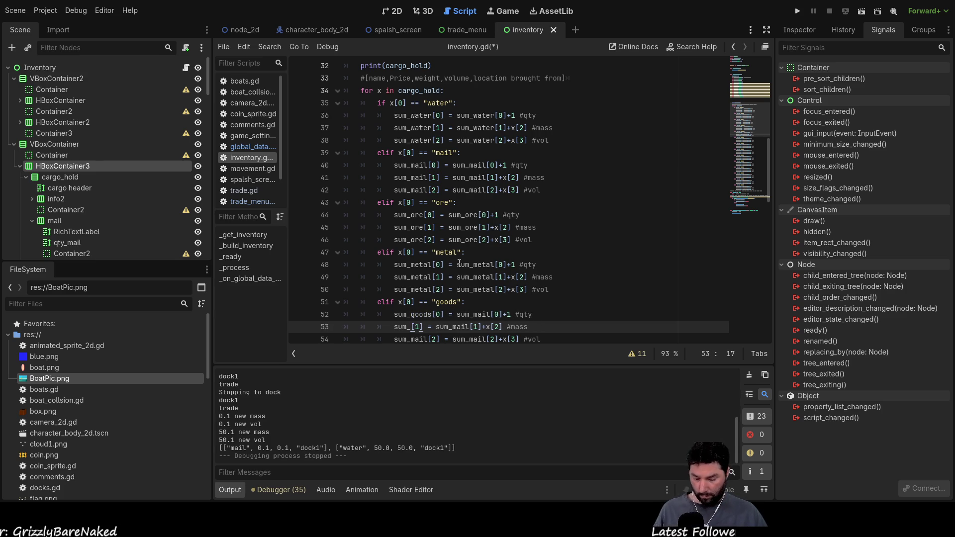
key(Down)
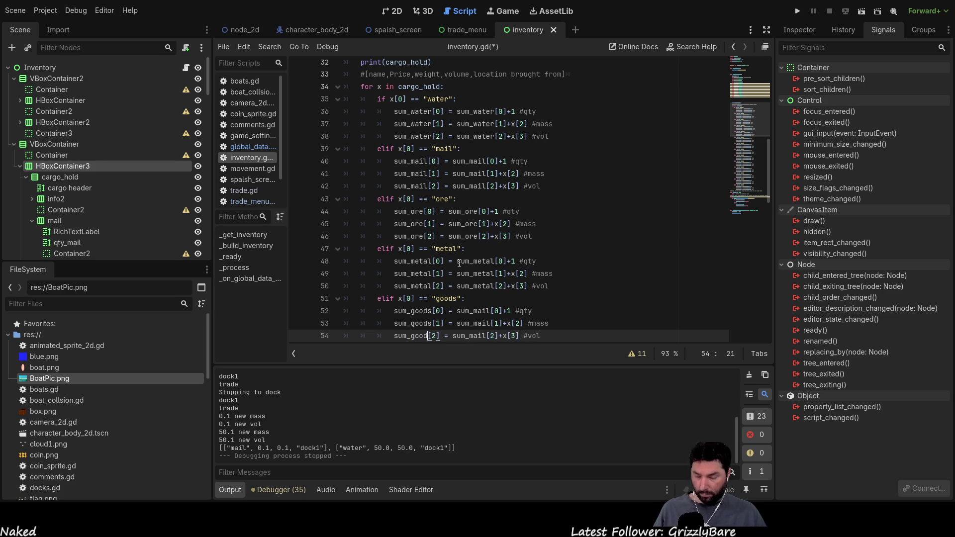
key(Up)
key(Up)
key(Up)
key(Down)
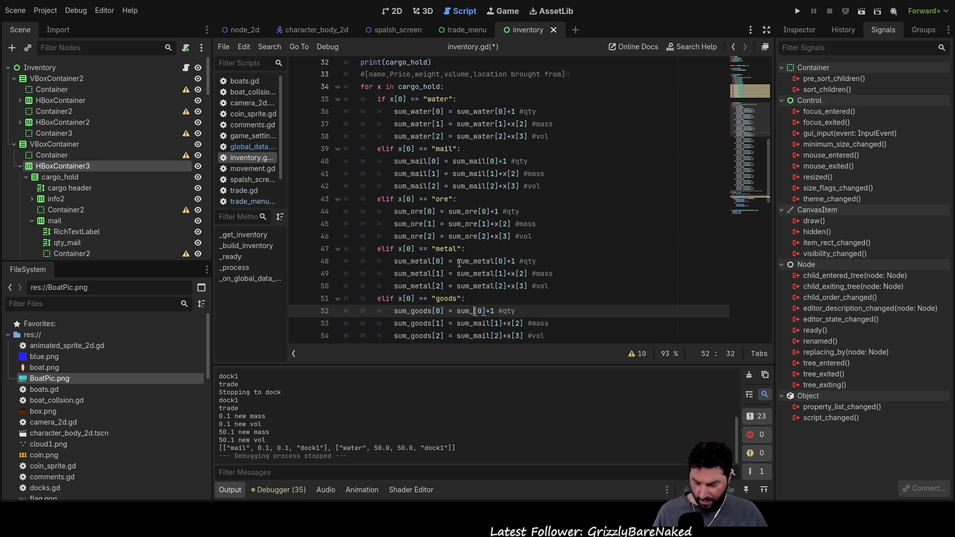
key(Down)
key(Left)
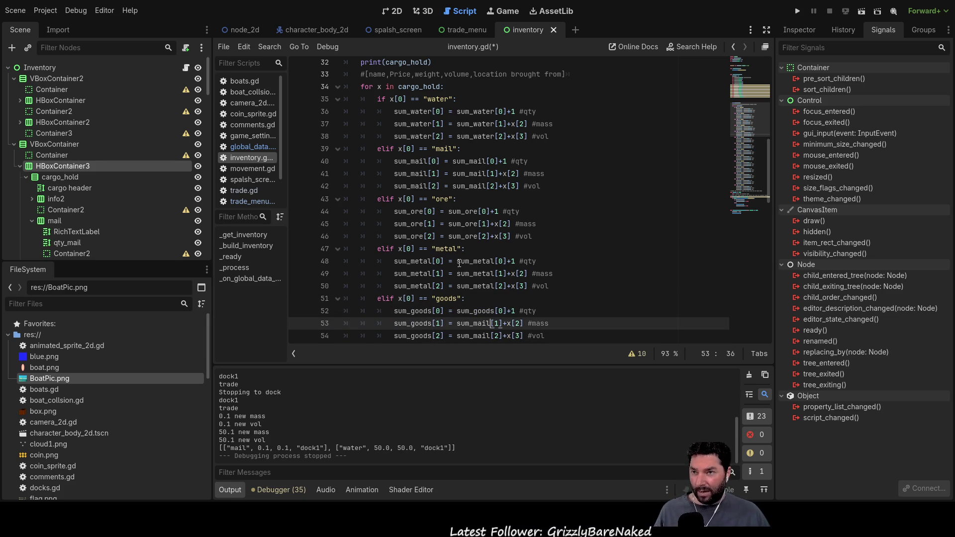
key(BackSpace)
key(BackSpace)
text(goods)
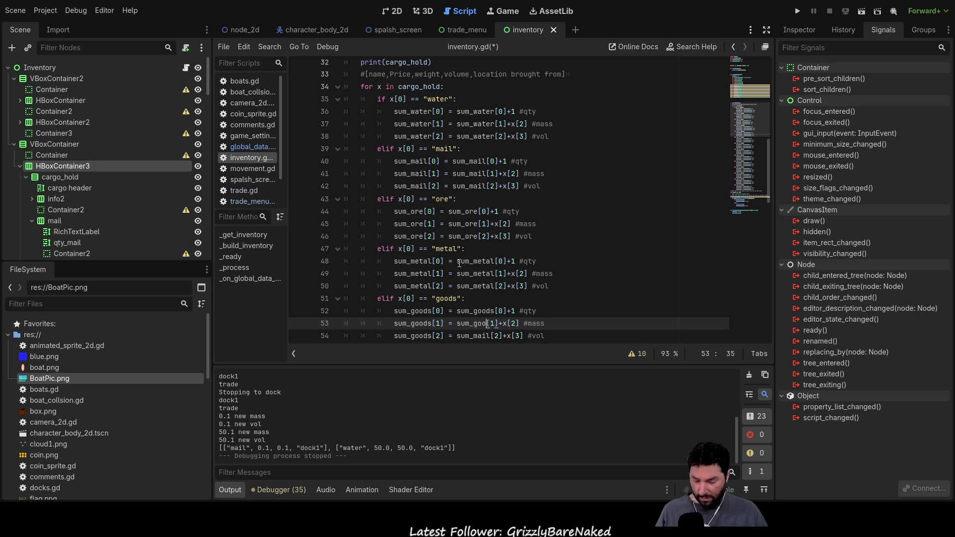
key(Down)
key(BackSpace)
key(BackSpace)
key(BackSpace)
key(BackSpace)
key(BackSpace)
Finish line 54 as sum_goods[2] = sum_goods[2]+x[3], deleting the stray closing bracket.
text(goods)
key(Down)
key(Down)
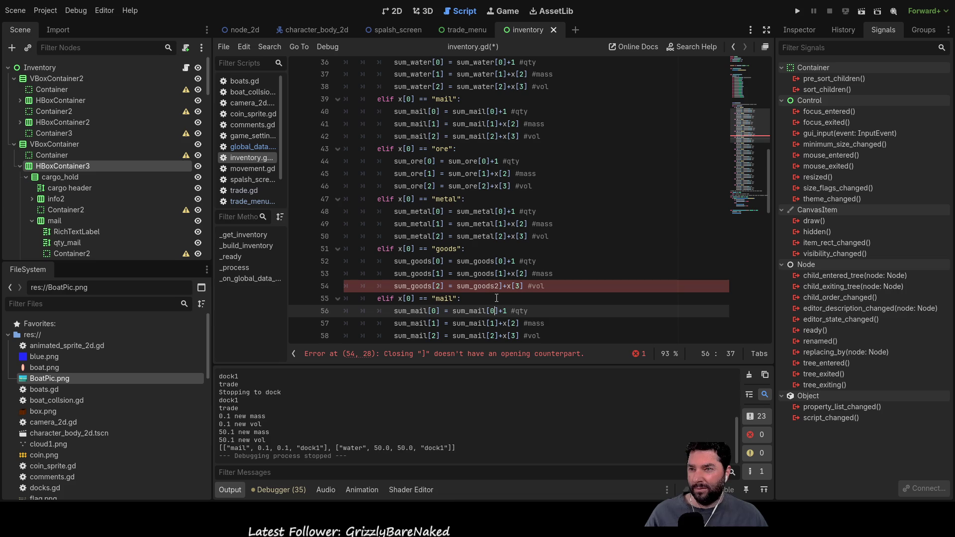
key(Up)
key(Up)
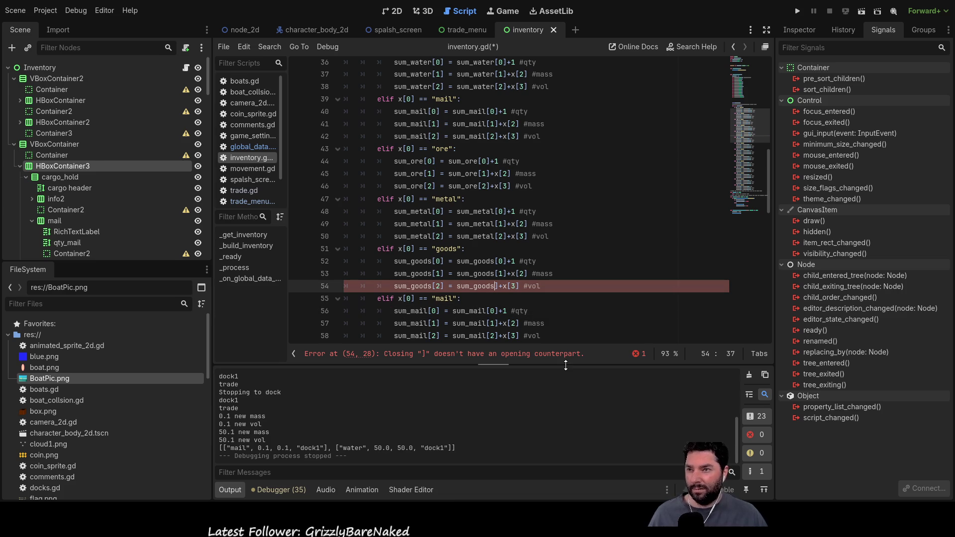
text([)
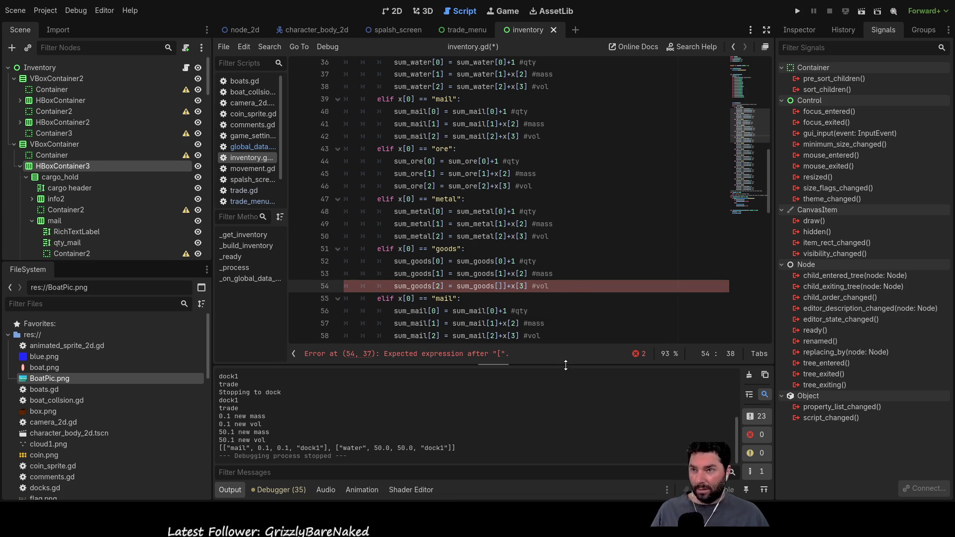
key(Delete)
key(Down)
key(Down)
key(Up)
key(Up)
key(Up)
key(Down)
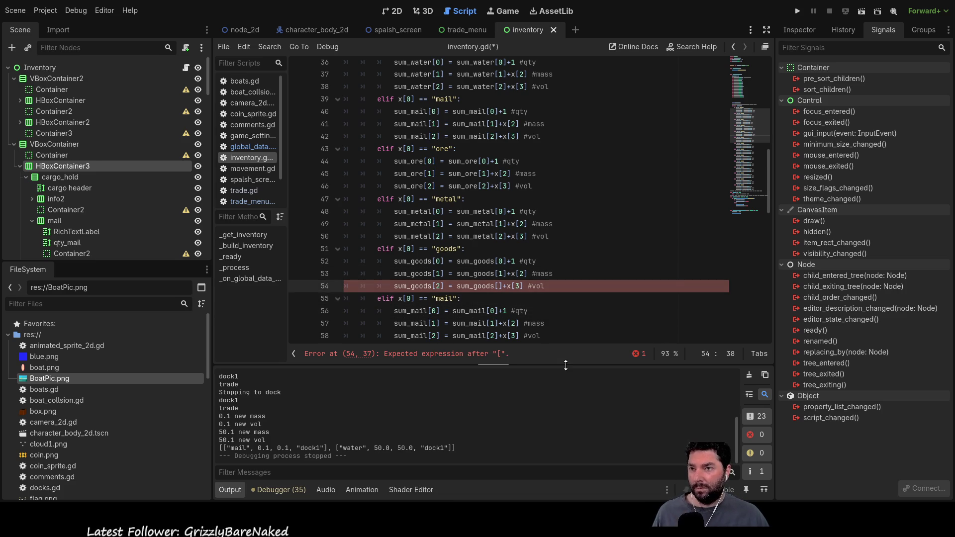
text(2)
key(Down)
key(Down)
key(Up)
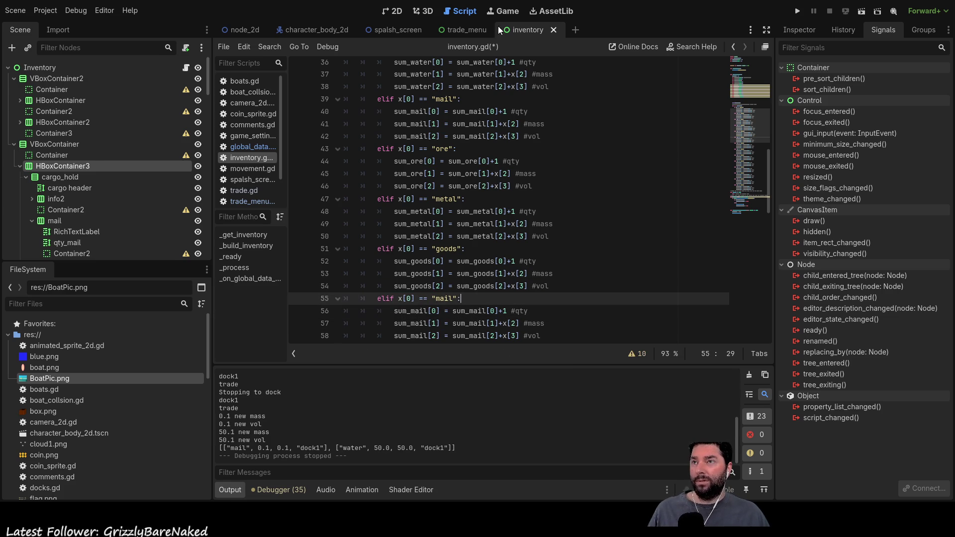
After checking item names in the 2D scene, make the left-hand sums use sum_logs.
click(391, 12)
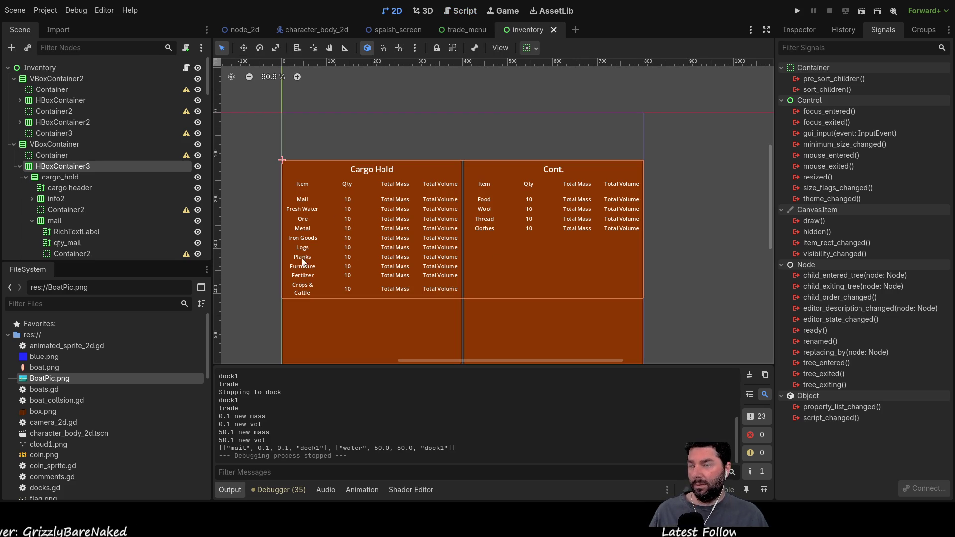
click(465, 12)
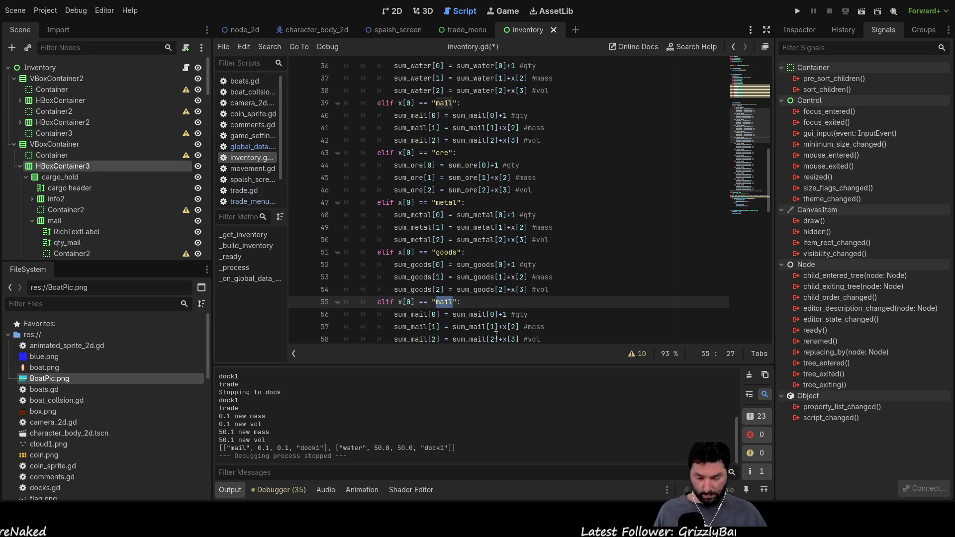
key(Down)
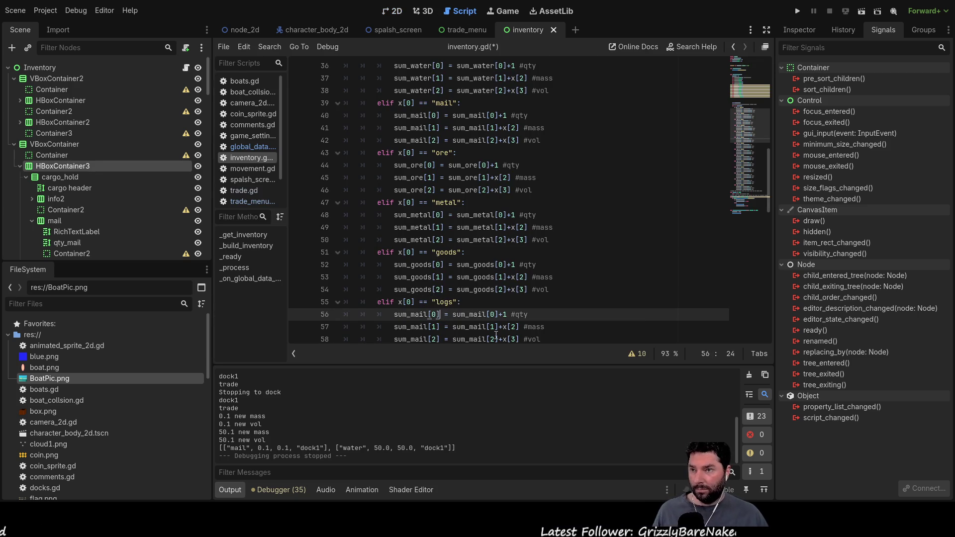
text(lo)
key(Down)
key(BackSpace)
key(BackSpace)
key(BackSpace)
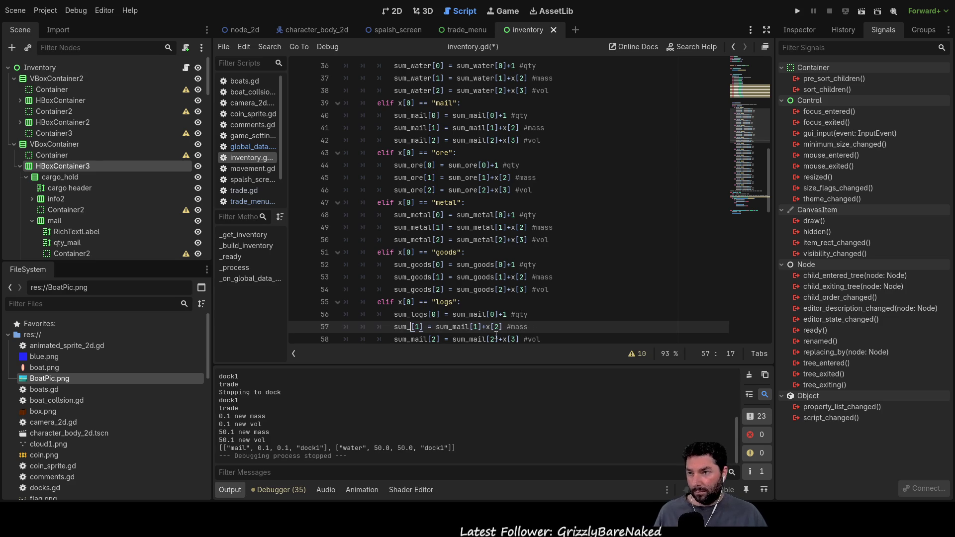
text(logs)
key(Down)
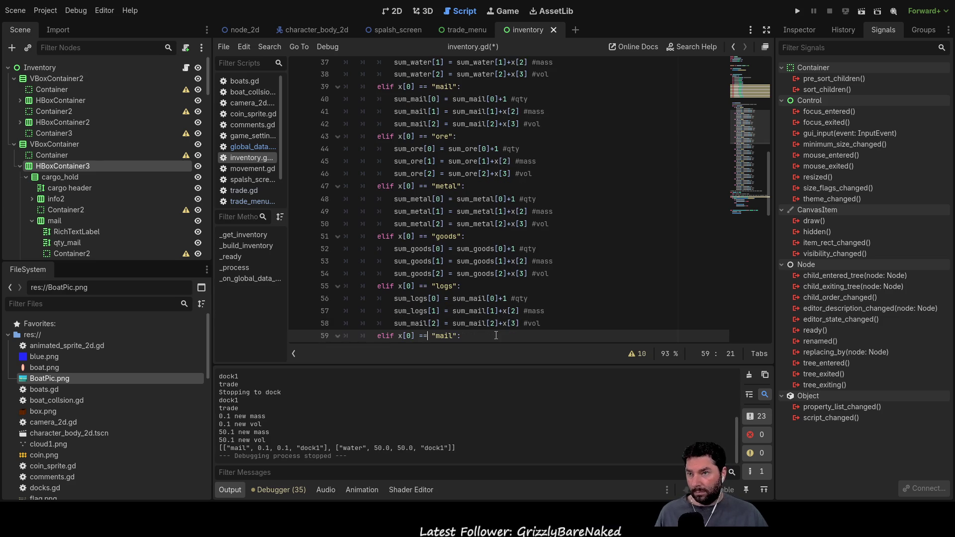
key(BackSpace)
key(BackSpace)
key(BackSpace)
Change the right-hand sums on the logs lines to sum_logs and clear the next condition's name.
key(BackSpace)
text(logs)
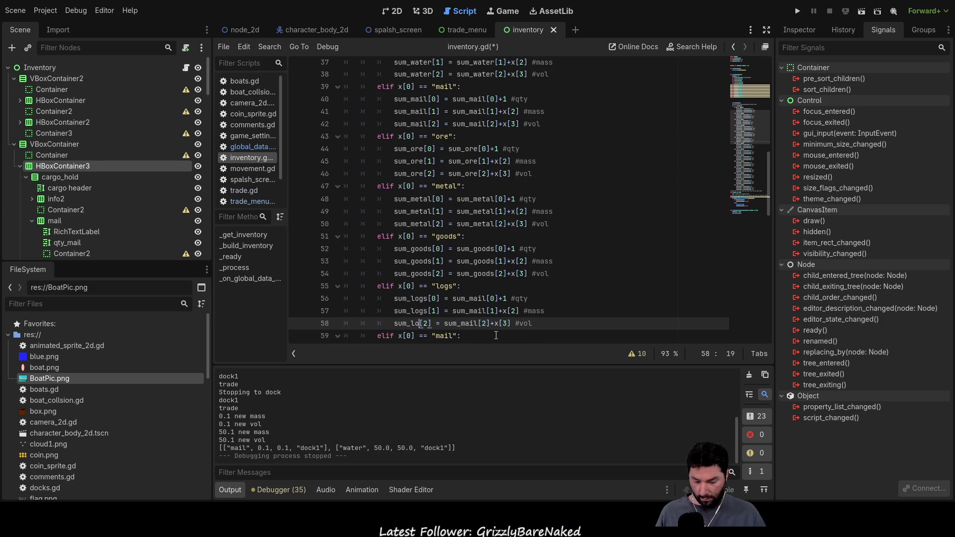
key(Up)
key(Up)
key(Right)
key(Right)
key(Right)
key(BackSpace)
key(BackSpace)
key(BackSpace)
key(BackSpace)
text(logs)
key(Down)
key(BackSpace)
key(BackSpace)
key(BackSpace)
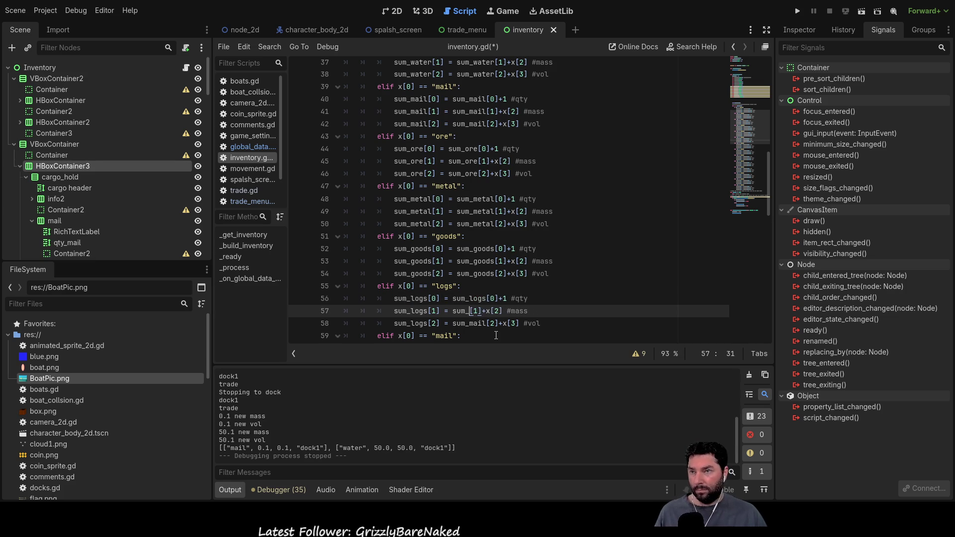
text(logs)
key(Down)
key(BackSpace)
key(BackSpace)
key(BackSpace)
key(BackSpace)
text(logs)
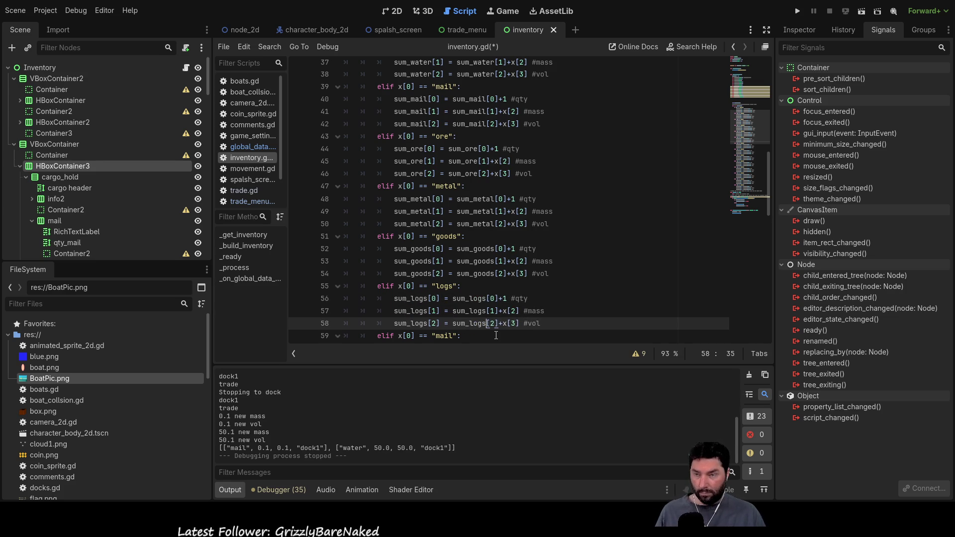
key(Down)
key(Left)
key(Left)
key(BackSpace)
key(BackSpace)
key(BackSpace)
Set the condition to "planks" and the quantity sum target to sum_planks.
text(planks)
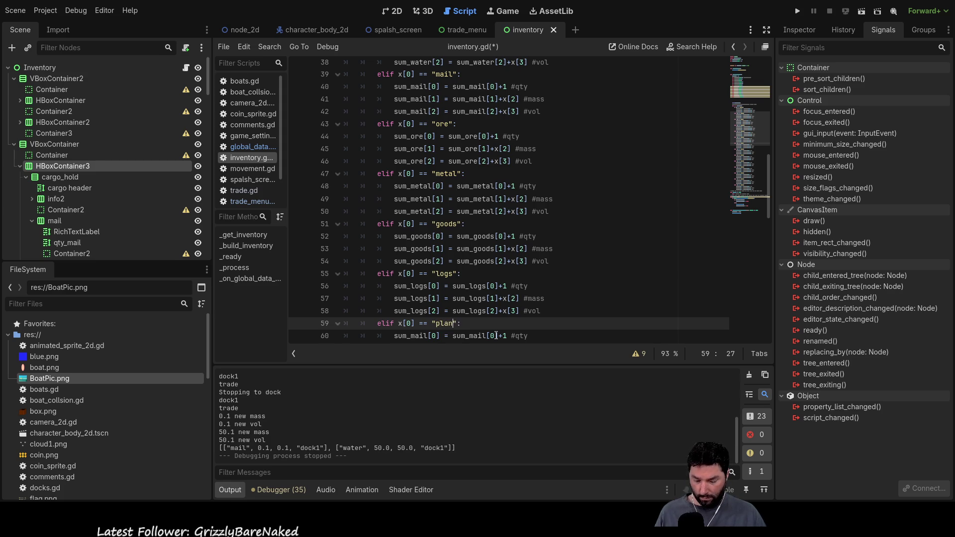
key(Down)
key(Left)
key(Left)
key(Left)
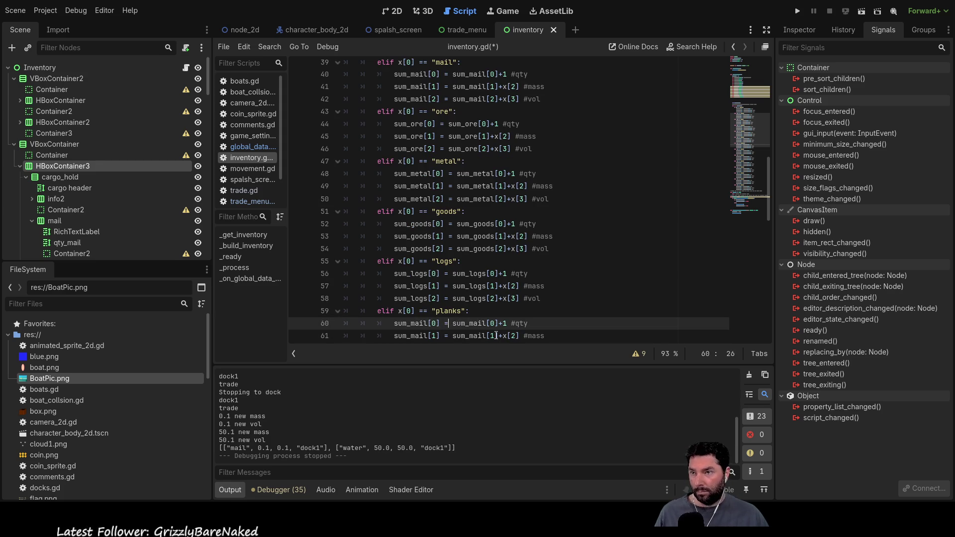
key(Left)
key(Left)
key(BackSpace)
key(BackSpace)
key(BackSpace)
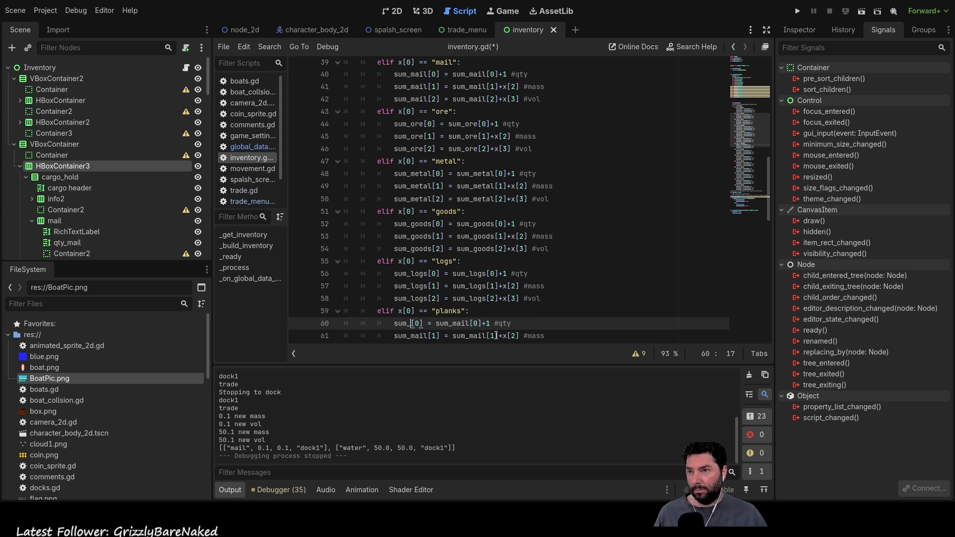
text(planks)
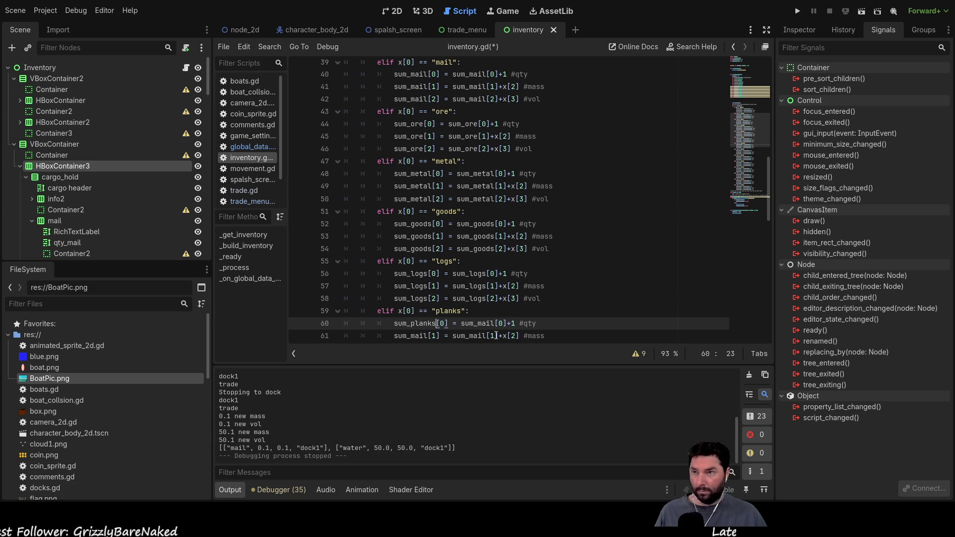
key(Down)
key(BackSpace)
key(BackSpace)
key(BackSpace)
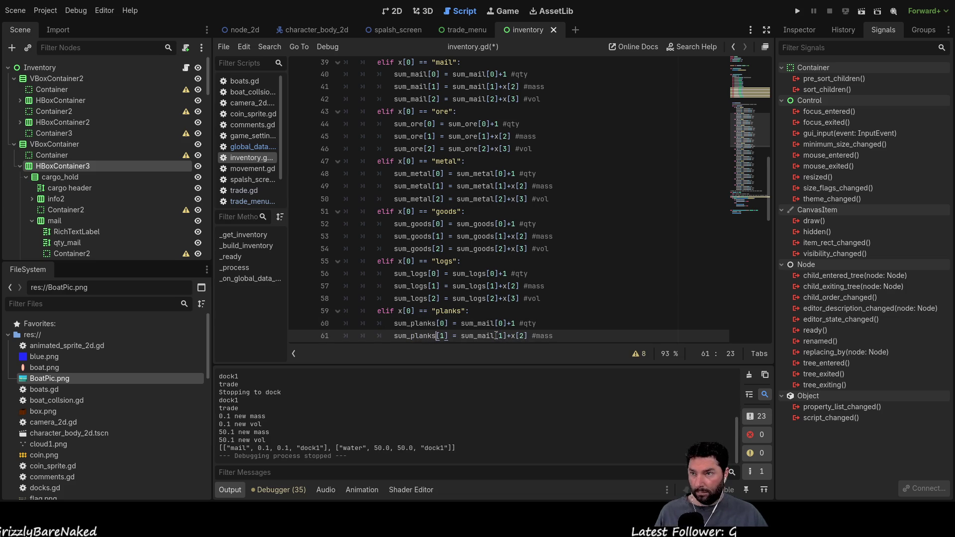
Make the mass line's right-hand sum sum_planks, correcting the sum_lanks typo.
key(Down)
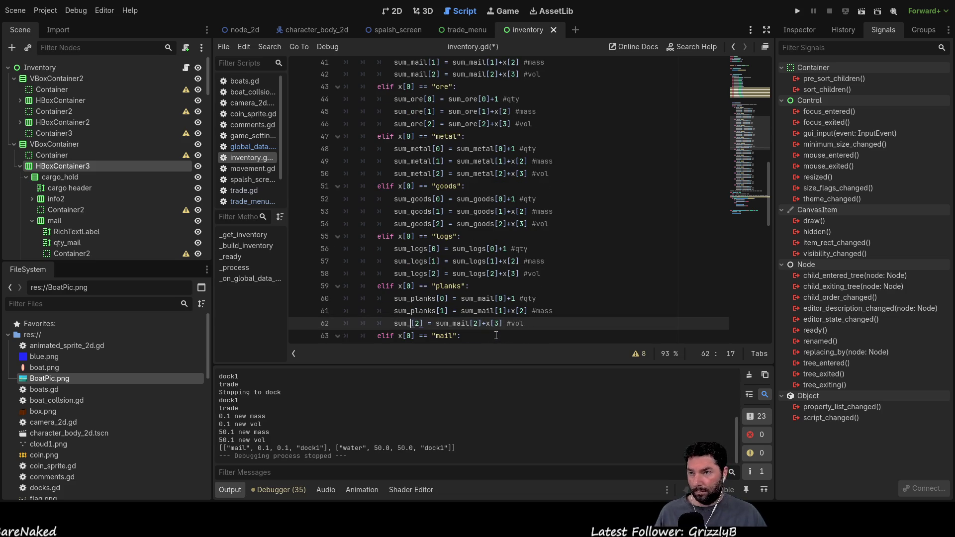
key(Up)
key(Up)
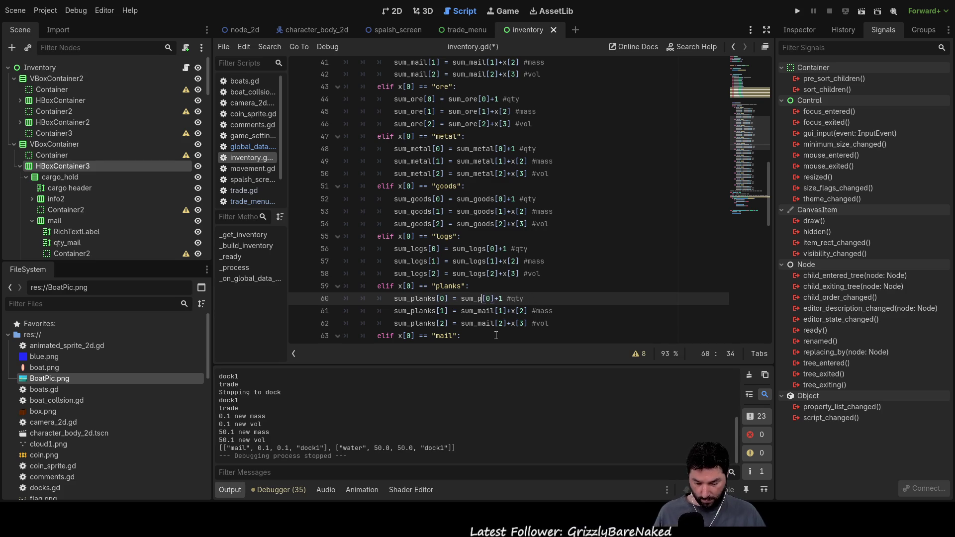
key(Down)
key(BackSpace)
key(BackSpace)
key(BackSpace)
text(lanks)
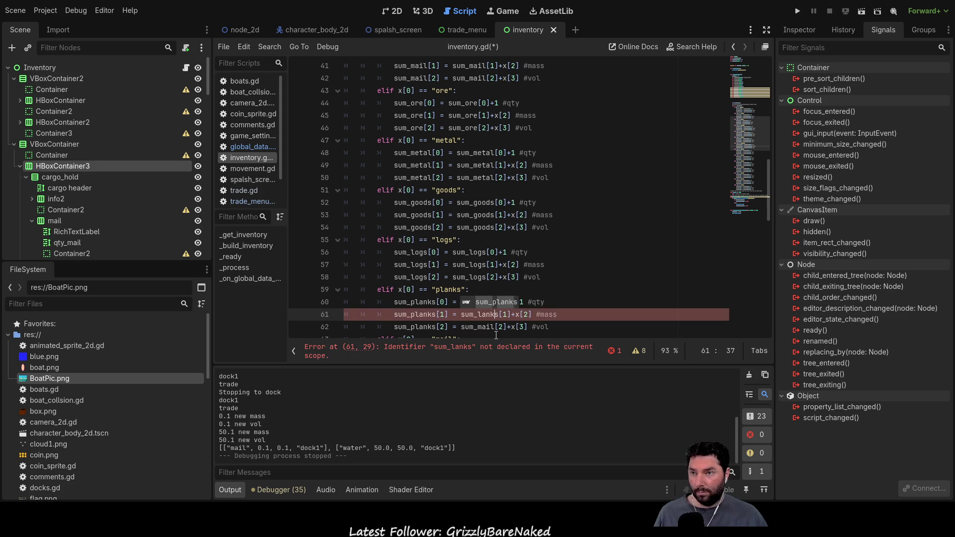
key(Left)
key(Left)
key(Left)
text(p)
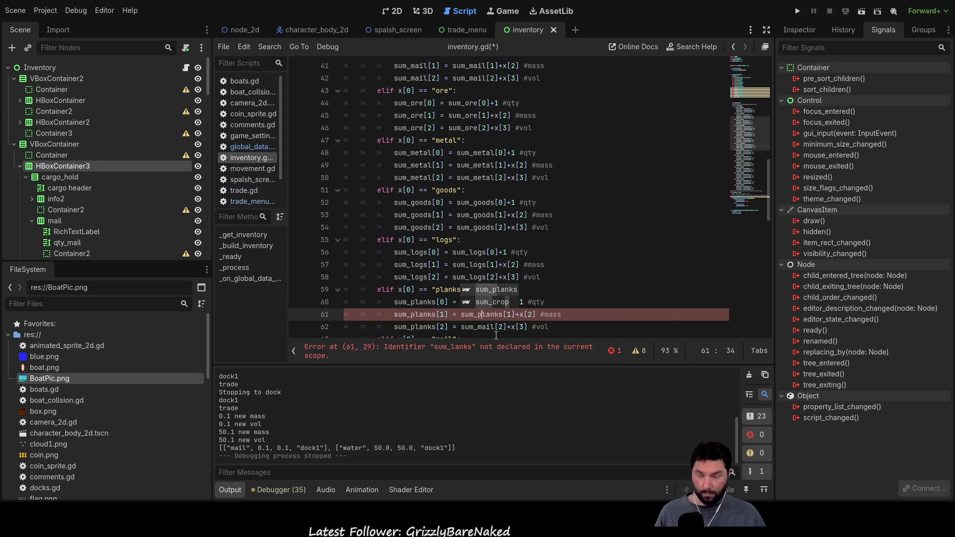
key(Right)
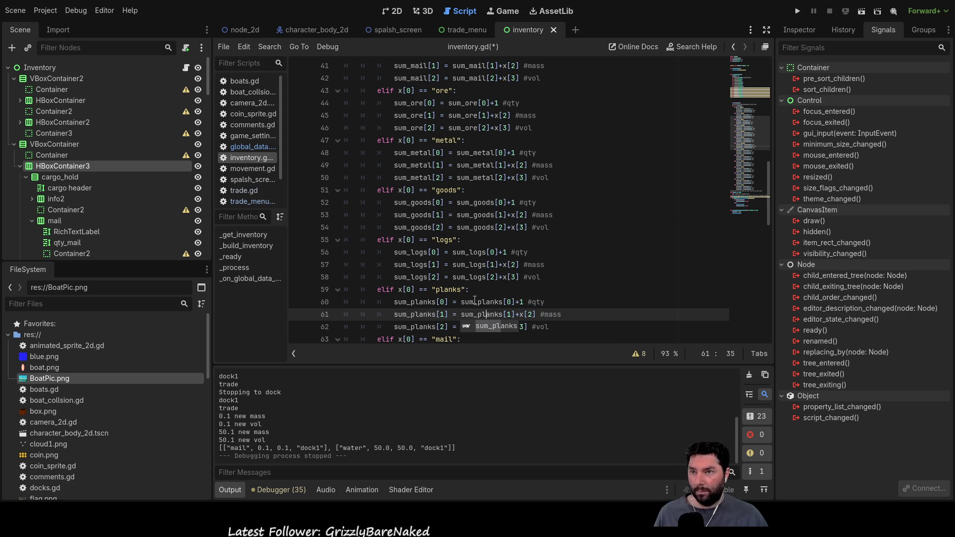
Change the volume line's right-hand sum to sum_planks.
click(605, 323)
scroll(605, 323, down, 3)
click(495, 215)
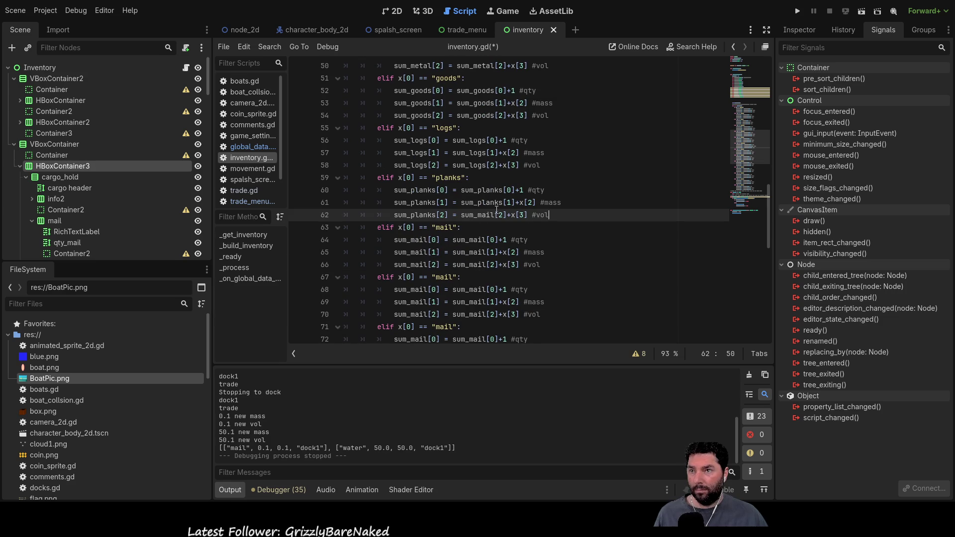
key(BackSpace)
key(BackSpace)
key(BackSpace)
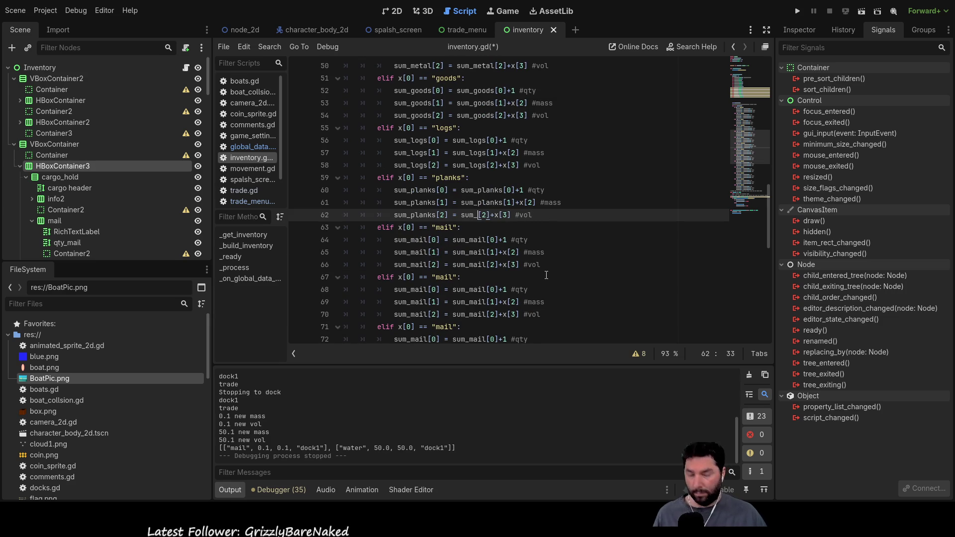
text(planks)
key(Down)
key(Down)
key(Up)
key(Left)
key(Left)
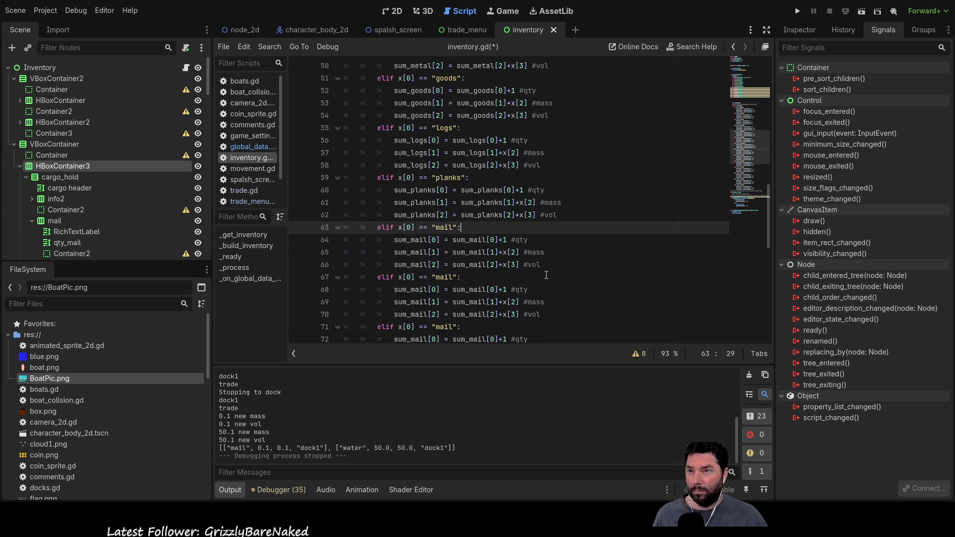
Set the condition to "furn" and the left-hand sums on lines 64–66 to sum_furn.
key(BackSpace)
key(BackSpace)
key(BackSpace)
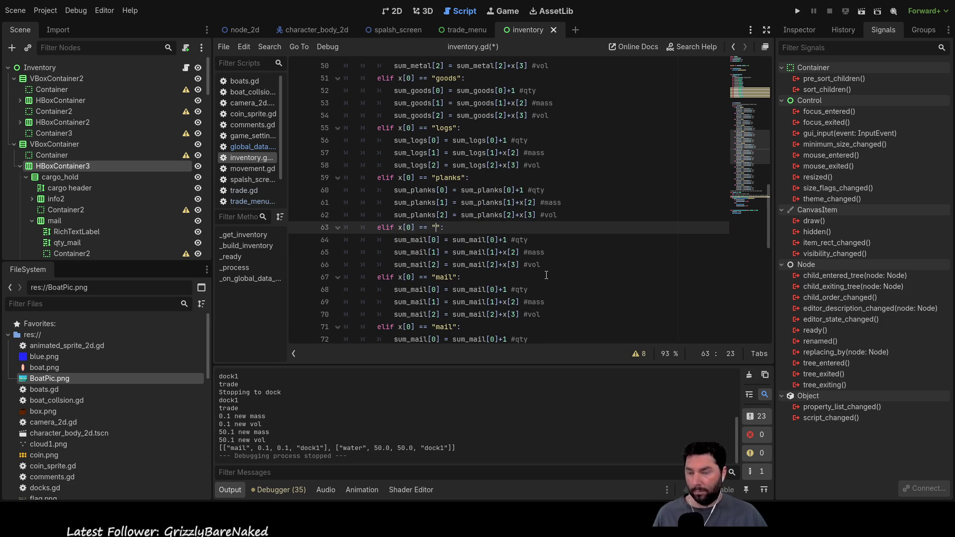
text(furn)
key(Down)
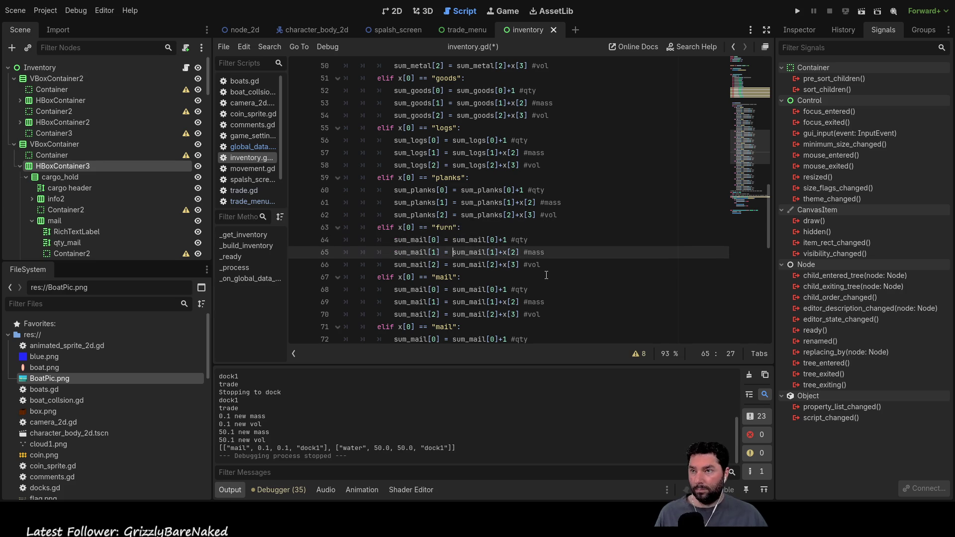
key(Left)
key(Left)
key(Left)
key(Left)
key(BackSpace)
key(BackSpace)
key(BackSpace)
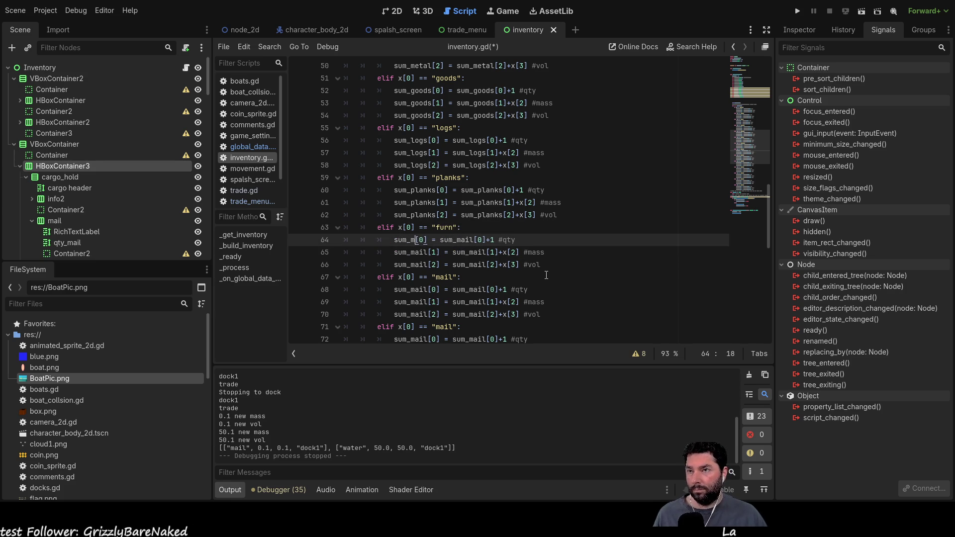
text(furn)
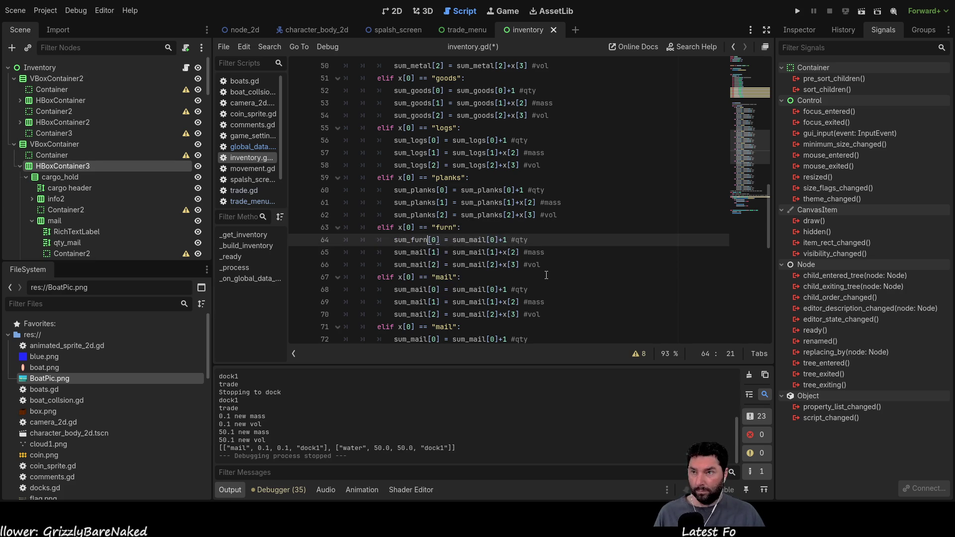
key(Down)
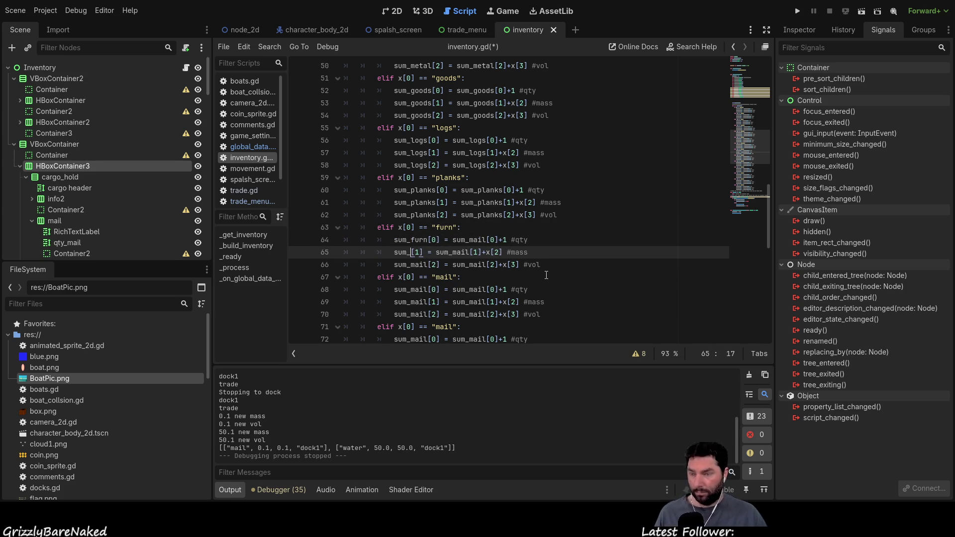
text(furn)
key(Down)
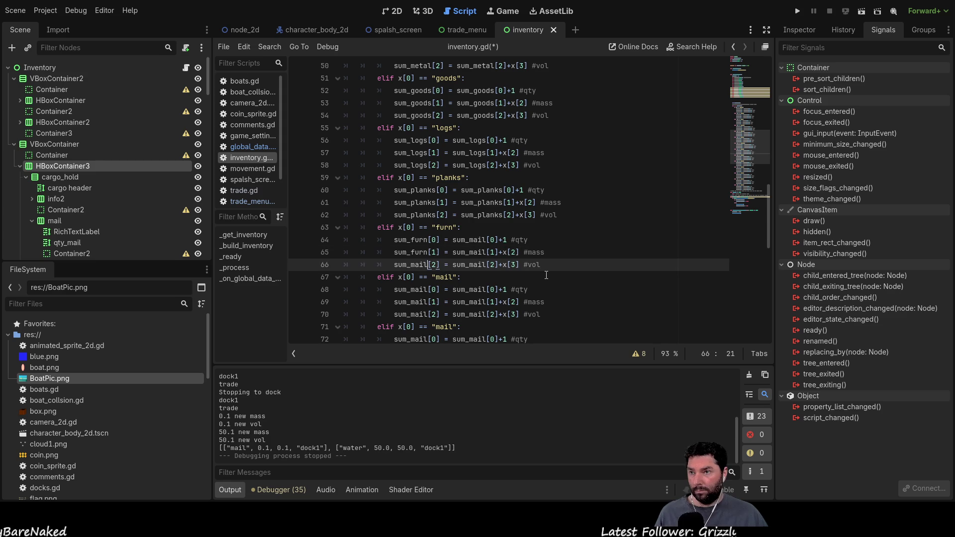
text(urn)
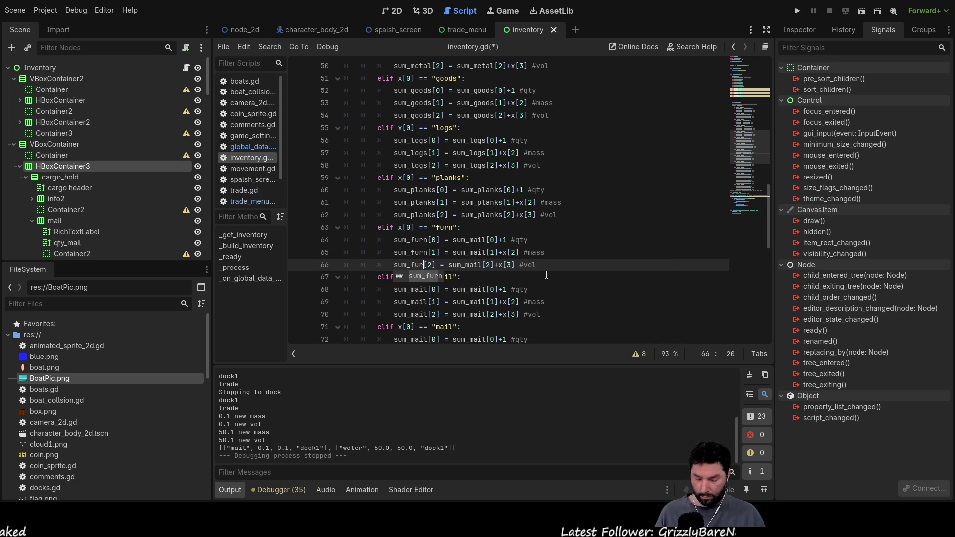
Switch the right-hand sums to sum_furn, then show the inventory's 2D layout.
key(Up)
key(Up)
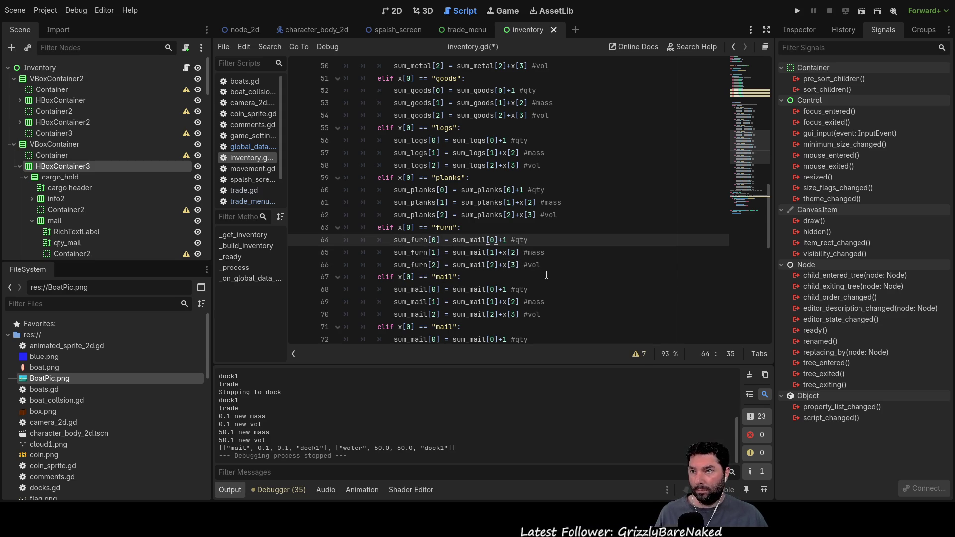
text(furn)
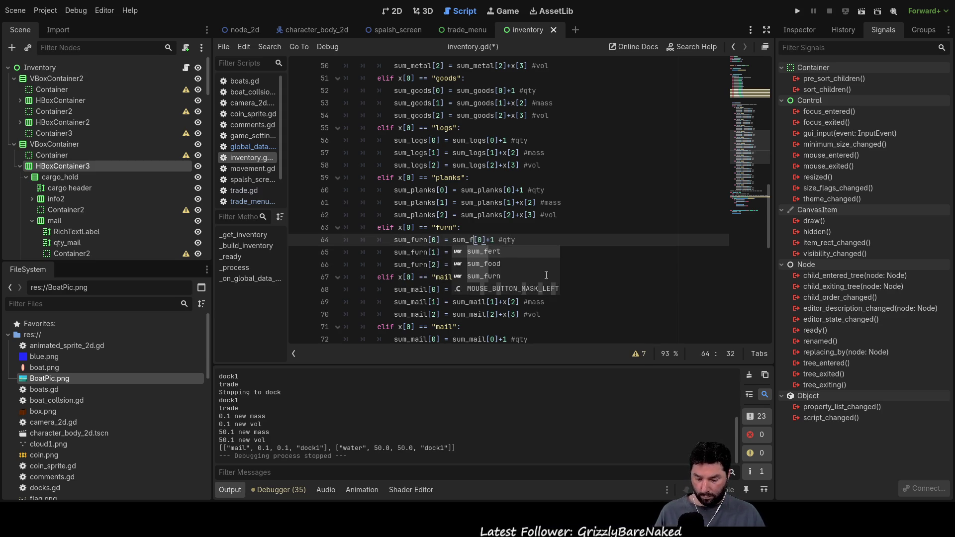
key(Down)
key(BackSpace)
key(BackSpace)
key(BackSpace)
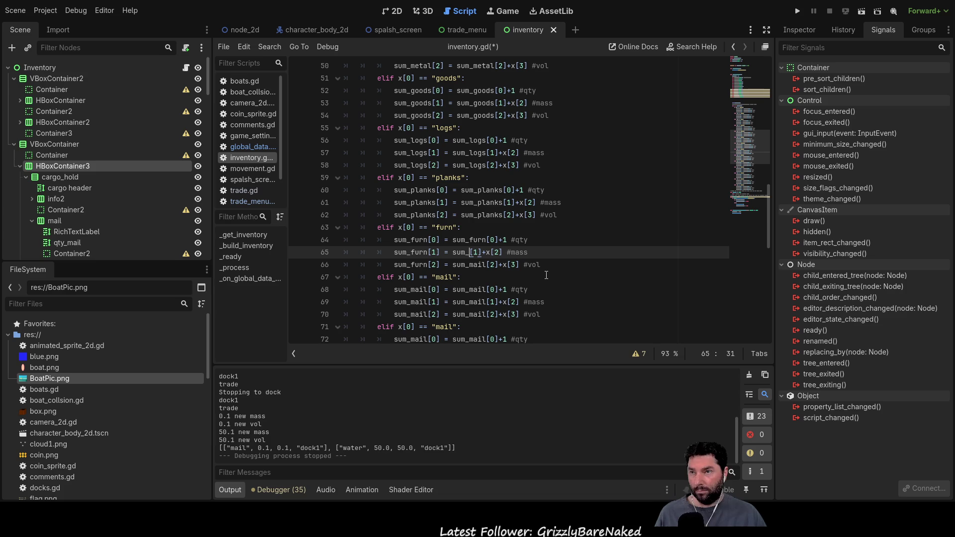
text(furn)
key(Down)
key(BackSpace)
key(BackSpace)
key(BackSpace)
key(BackSpace)
text(furn)
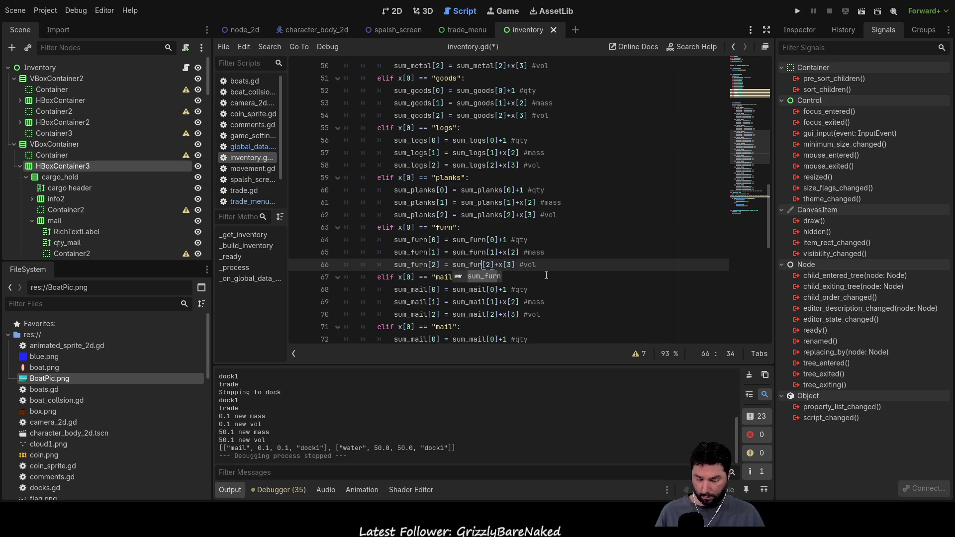
key(Down)
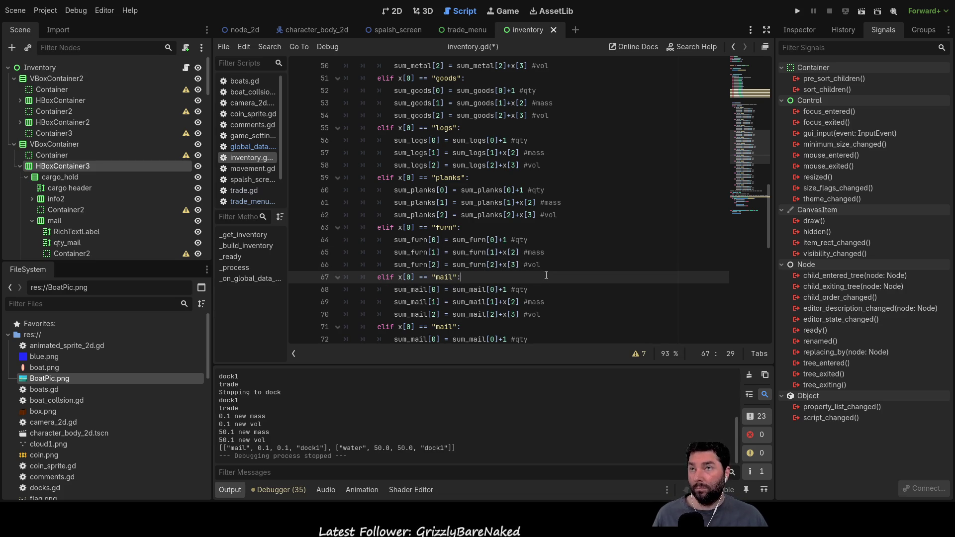
key(ctrl+F1)
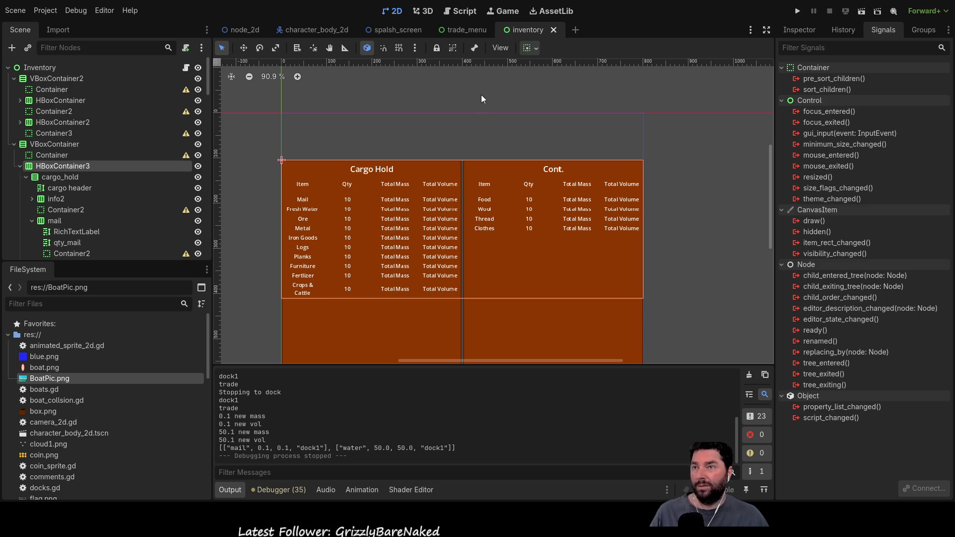
Back in inventory.gd, change line 67 to "fert" and the quantity target to sum_fert.
click(460, 11)
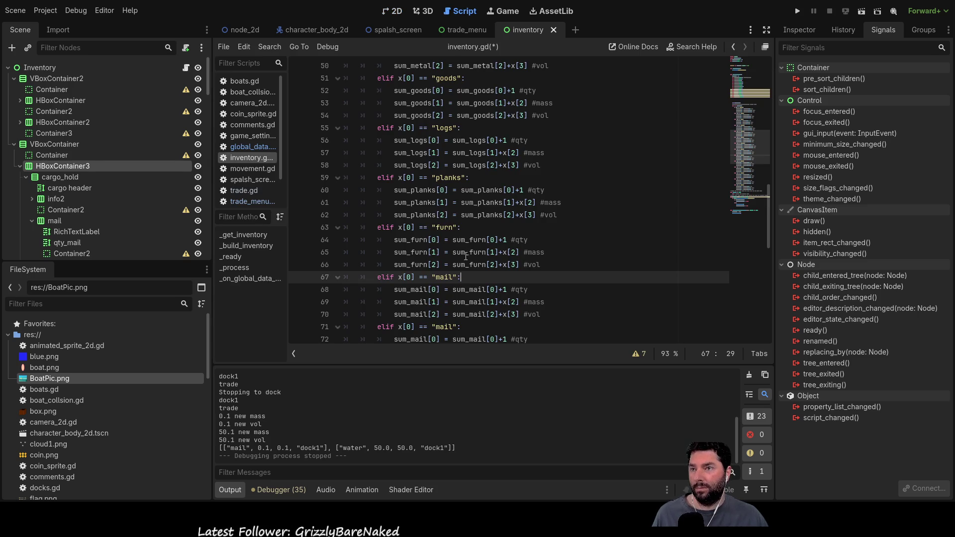
double_click(444, 277)
text(fert)
key(Down)
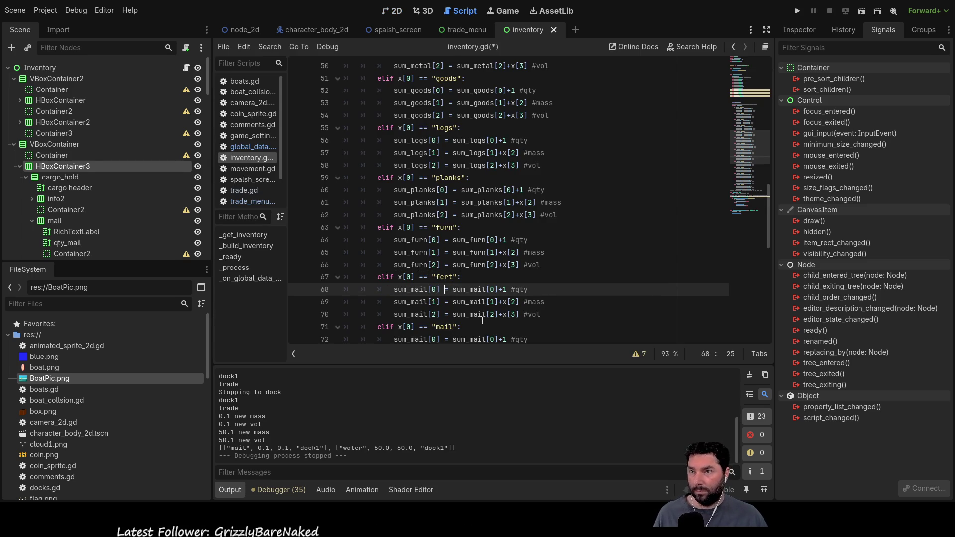
key(Left)
key(Left)
key(Left)
key(BackSpace)
key(BackSpace)
key(BackSpace)
text(fe)
Make the fert mass and volume lines and right-hand sums use sum_fert.
key(Down)
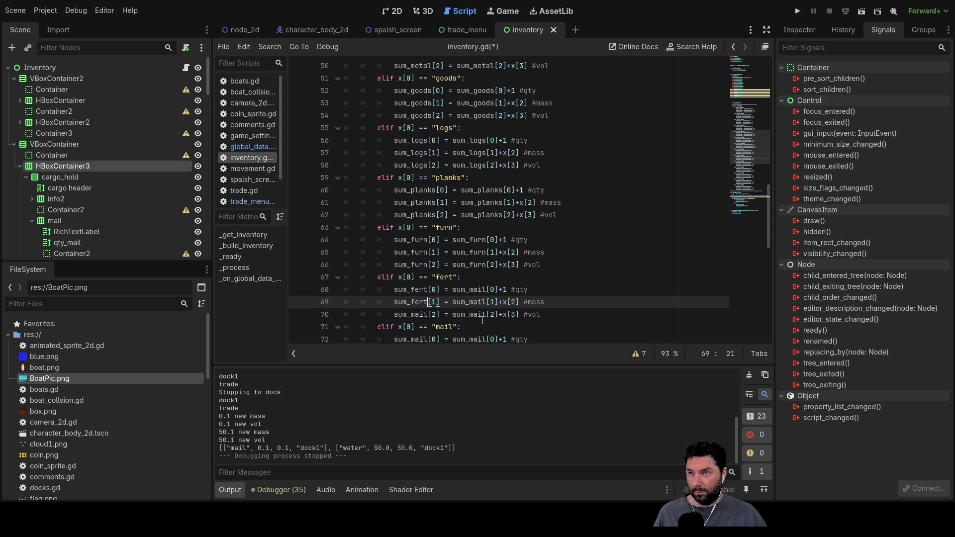
key(Down)
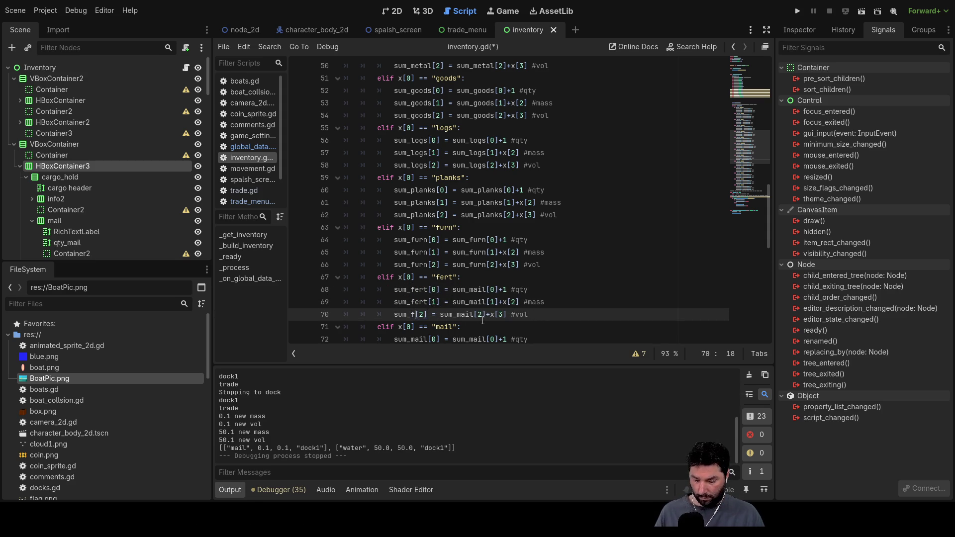
key(Up)
key(Up)
key(Right)
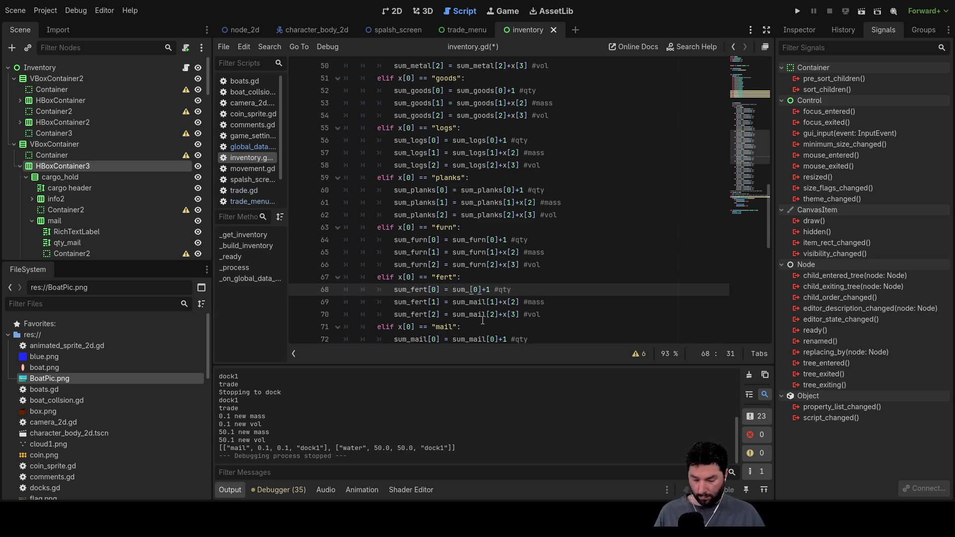
key(Down)
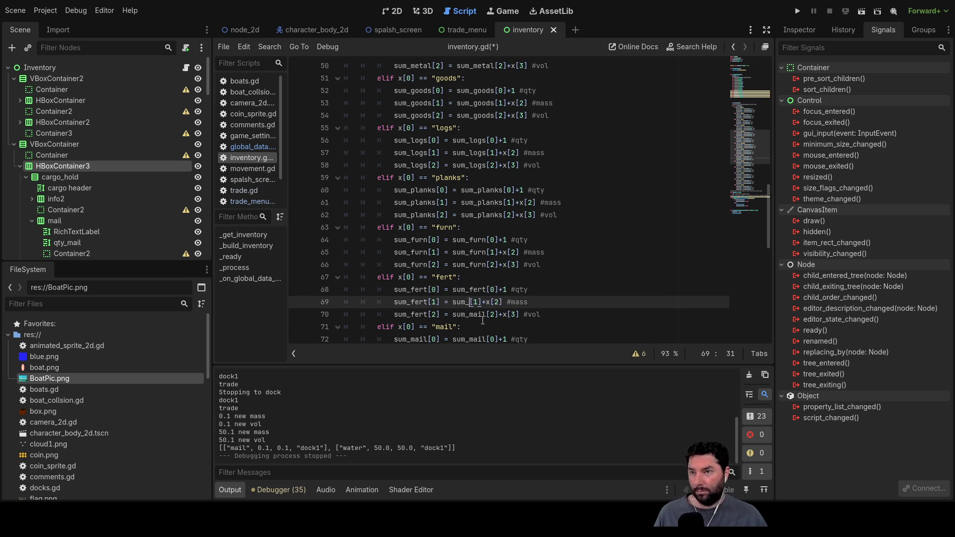
key(Down)
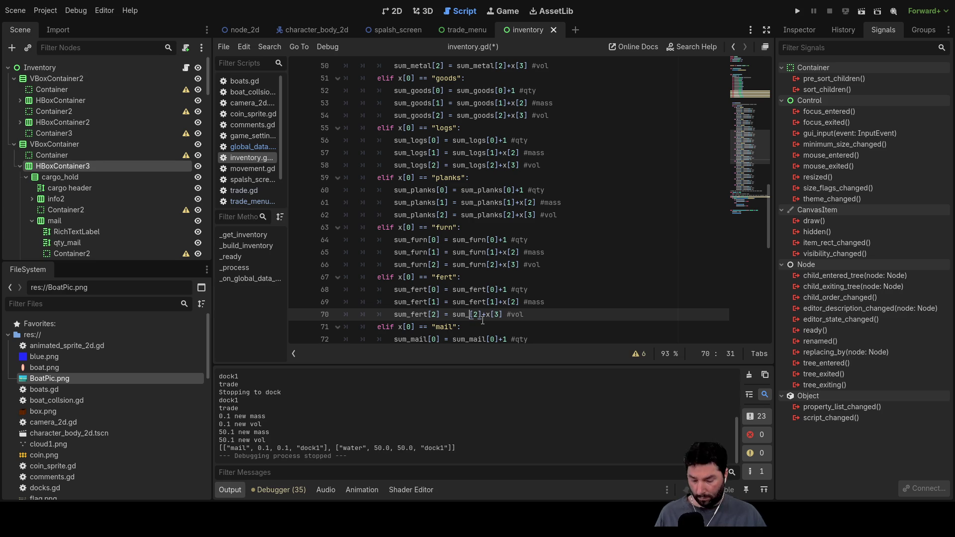
key(Down)
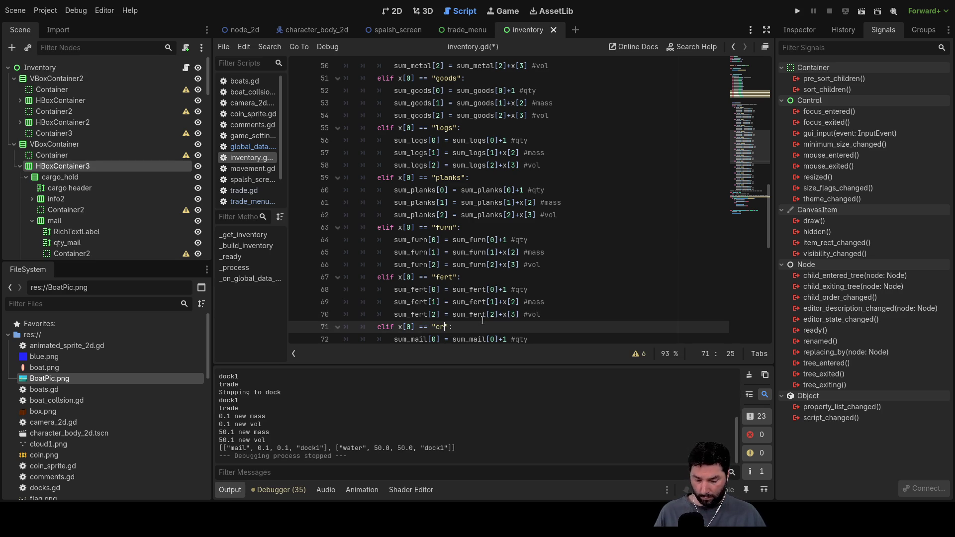
Rename the left-hand sum_mail on the qty, mass and volume lines to sum_crops.
key(Down)
key(Down)
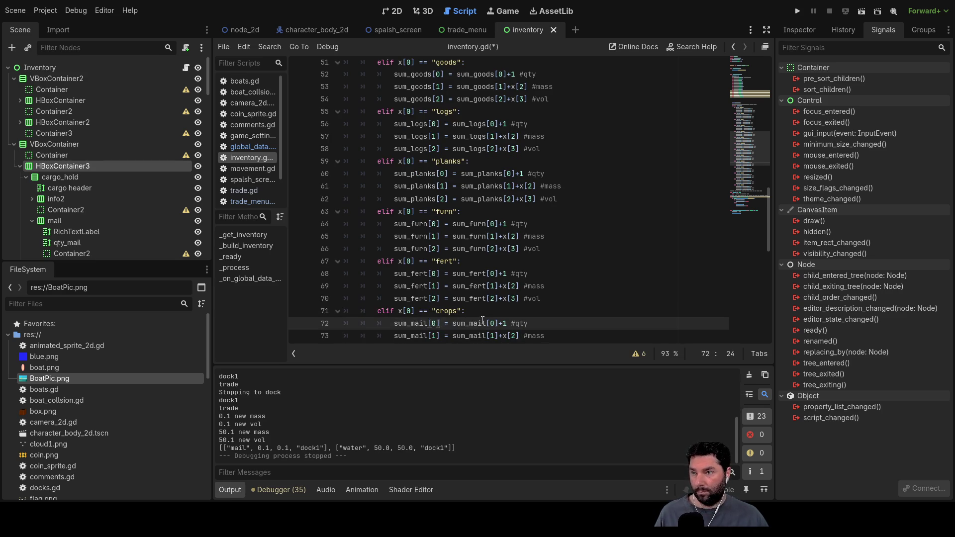
key(BackSpace)
key(BackSpace)
key(BackSpace)
text(crops)
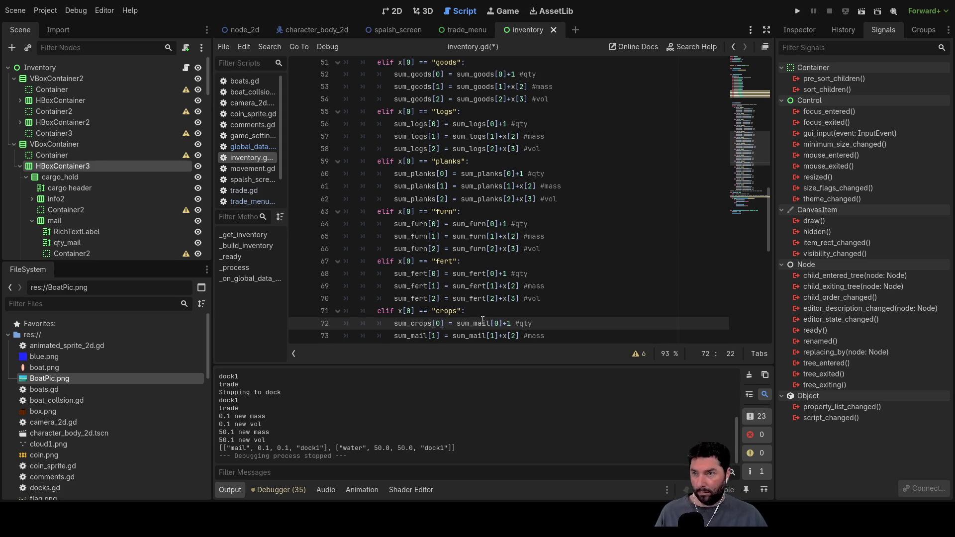
key(Down)
key(BackSpace)
key(BackSpace)
key(BackSpace)
text(crops)
key(Down)
key(Down)
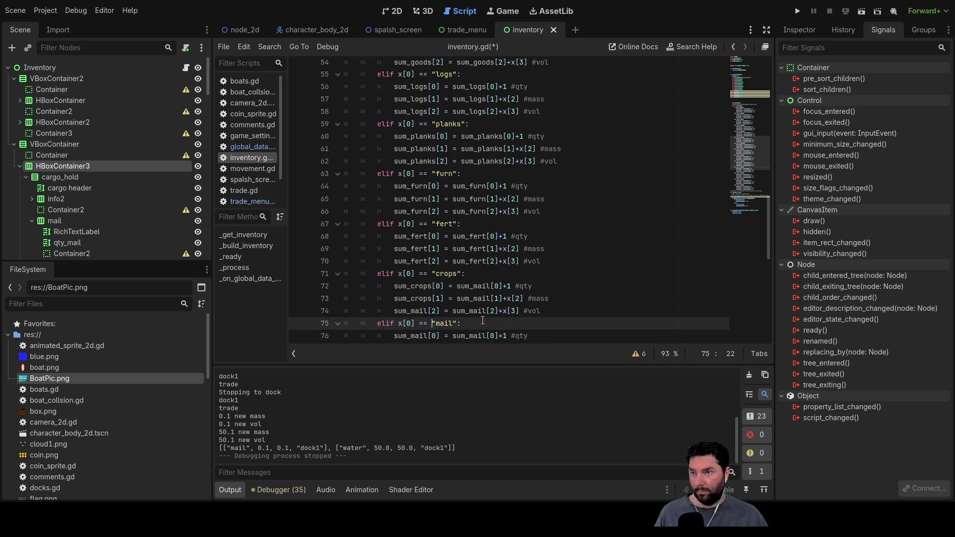
key(Up)
key(Left)
key(BackSpace)
key(BackSpace)
key(BackSpace)
text(crops)
Fix the undeclared sum_crops error by shortening it to sum_crop on lines 72–74.
key(Up)
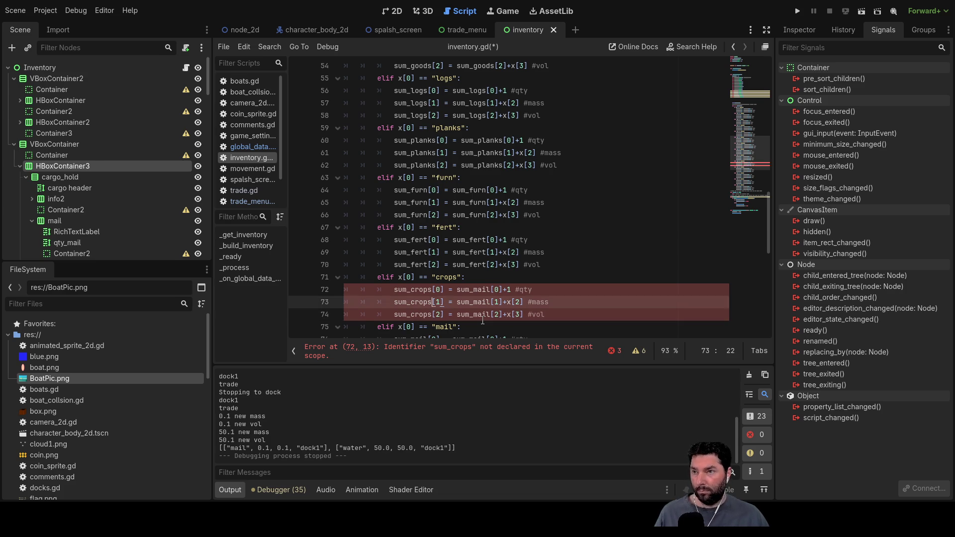
key(Up)
key(BackSpace)
key(Down)
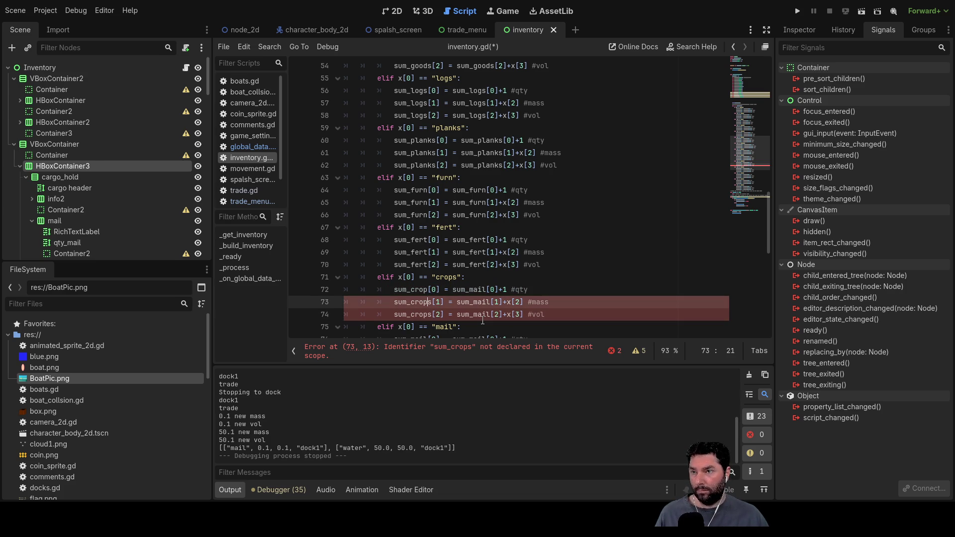
key(BackSpace)
key(Down)
key(BackSpace)
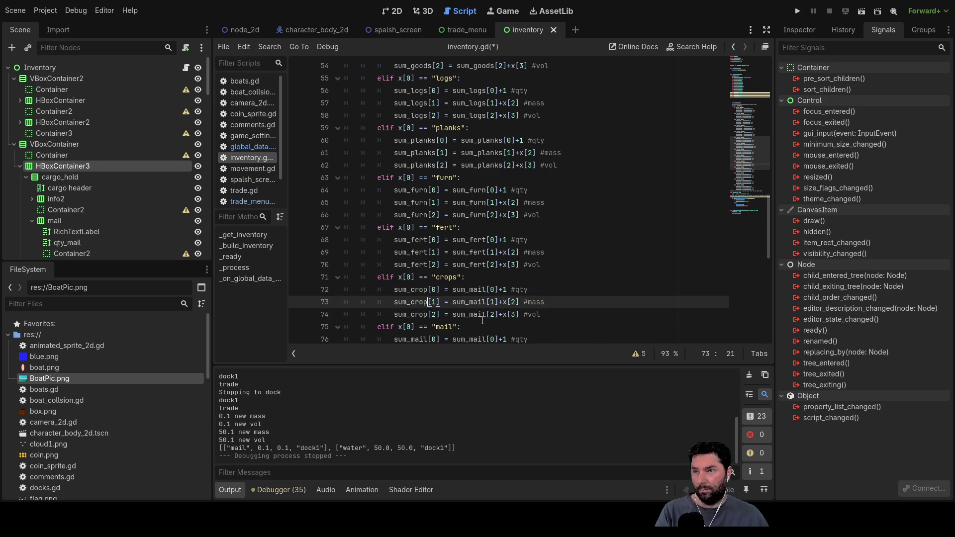
key(Up)
key(Up)
key(Up)
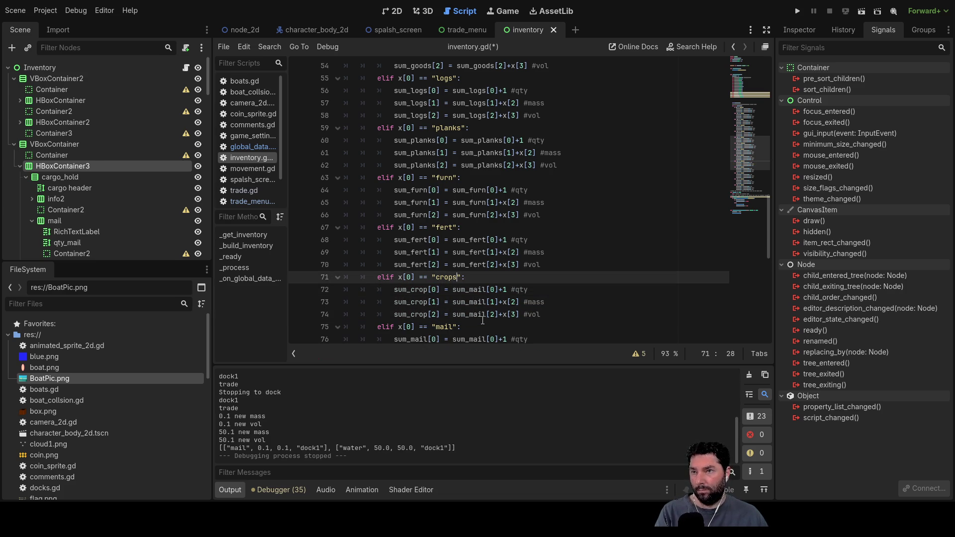
key(BackSpace)
Change the right-hand sum_mail on the mass and volume lines to sum_crop.
key(Down)
key(Down)
key(Up)
key(Right)
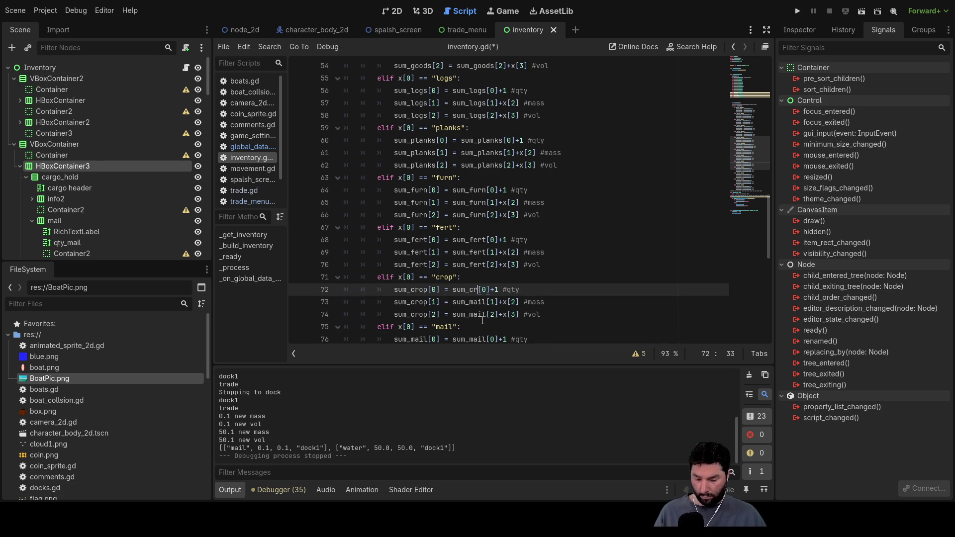
key(Down)
key(BackSpace)
key(BackSpace)
key(BackSpace)
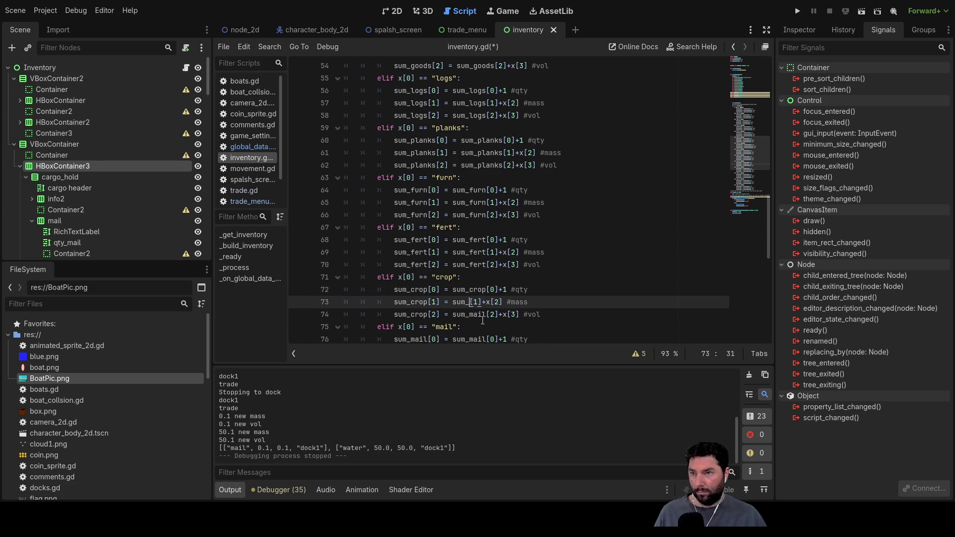
text(crop)
key(Down)
key(BackSpace)
key(BackSpace)
key(BackSpace)
key(BackSpace)
text(crop)
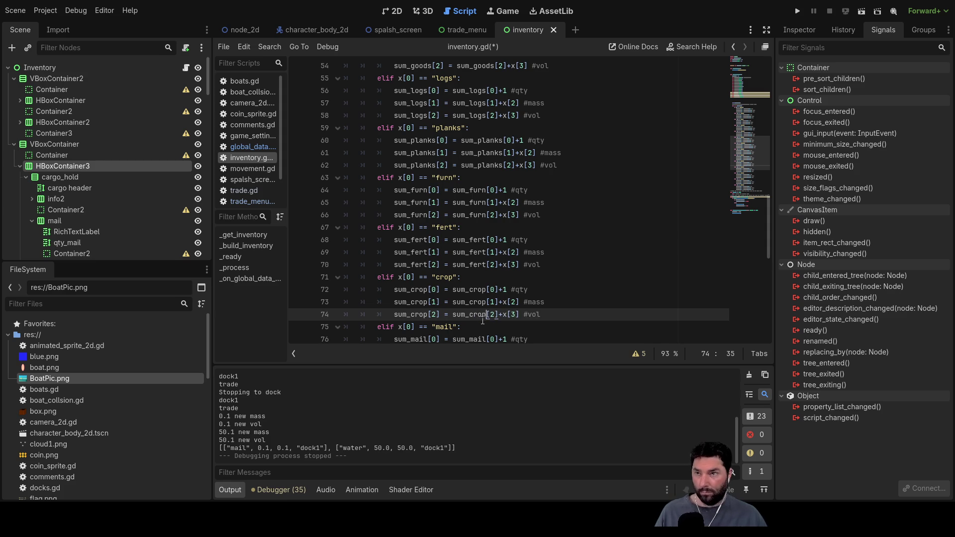
key(Down)
scroll(483, 321, down, 2)
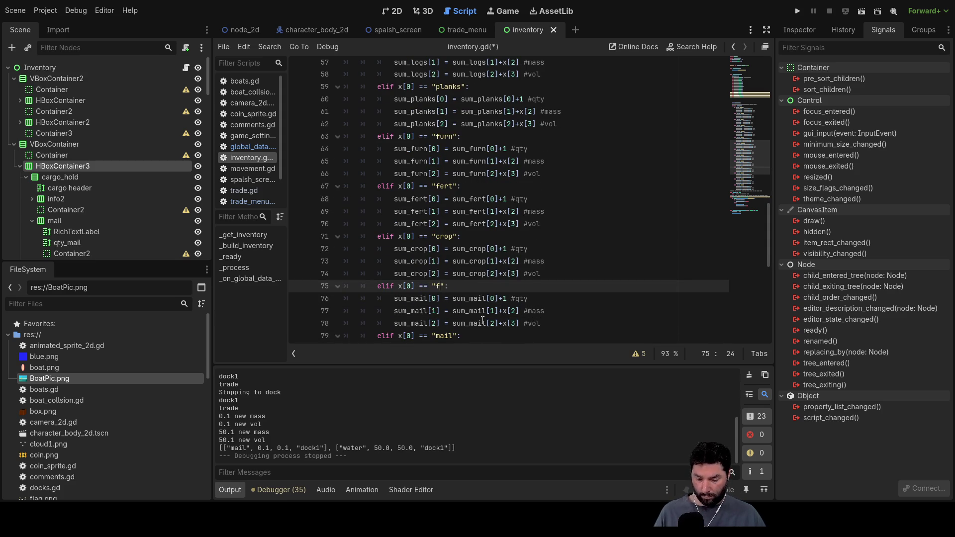
Rename the left-hand qty, mass and volume sums on lines 76–78 to sum_food.
text(d)
key(Down)
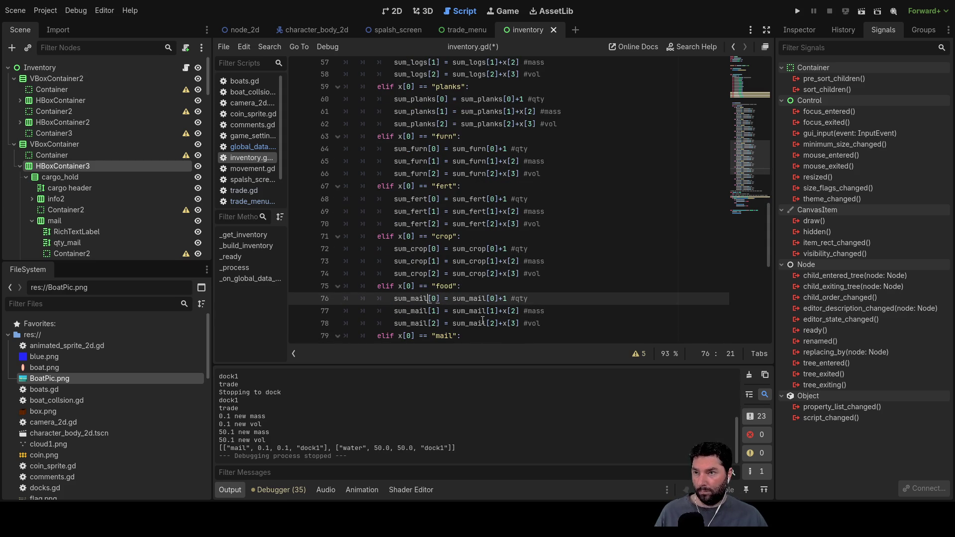
key(BackSpace)
key(BackSpace)
key(BackSpace)
text(food)
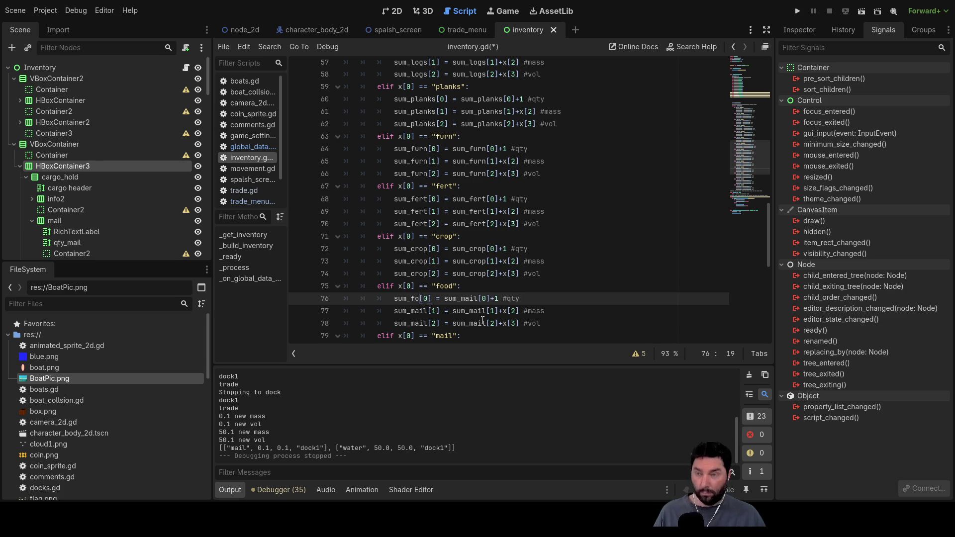
key(Down)
key(BackSpace)
key(BackSpace)
key(BackSpace)
text(food)
key(Down)
key(BackSpace)
key(BackSpace)
key(BackSpace)
key(BackSpace)
text(food)
key(Up)
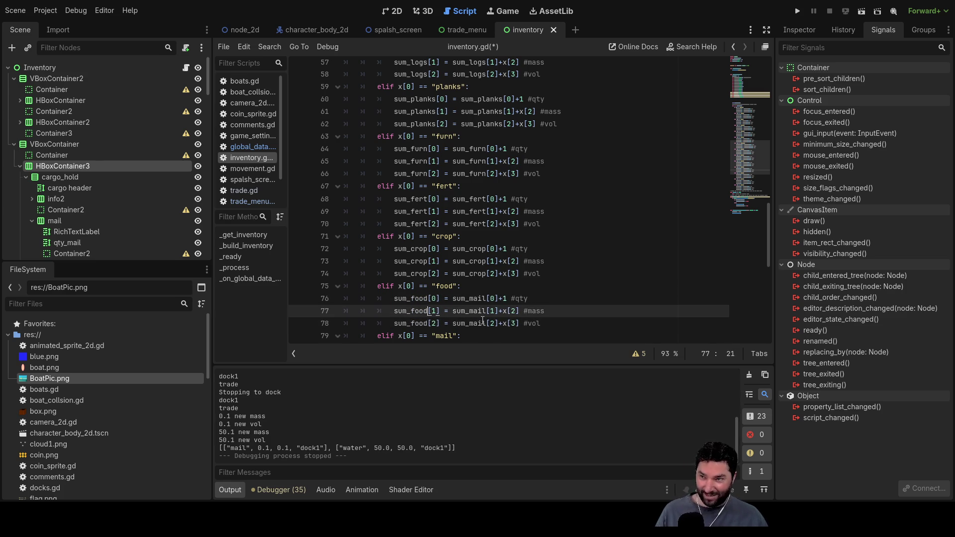
key(Up)
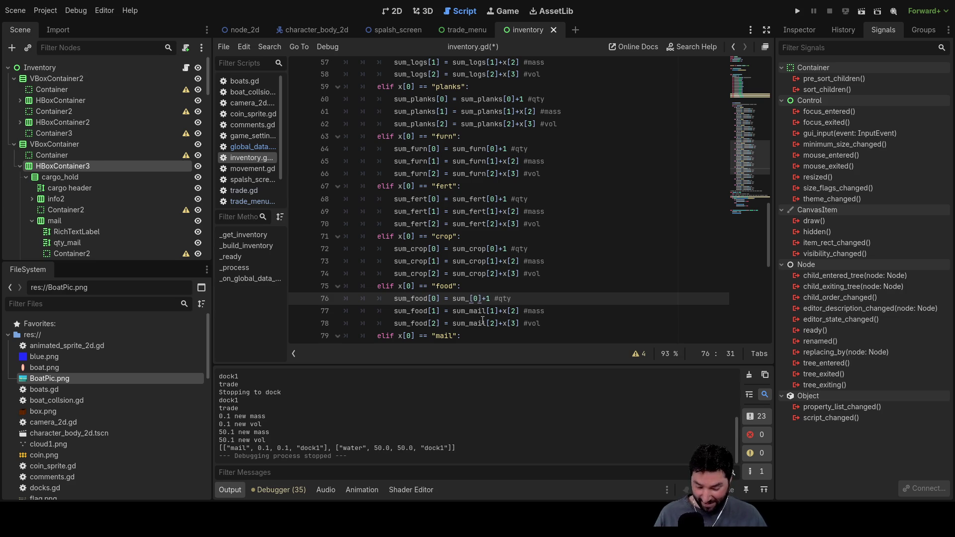
Change the right-hand sum_mail on the food mass and volume lines to sum_food.
key(Down)
key(BackSpace)
key(BackSpace)
key(BackSpace)
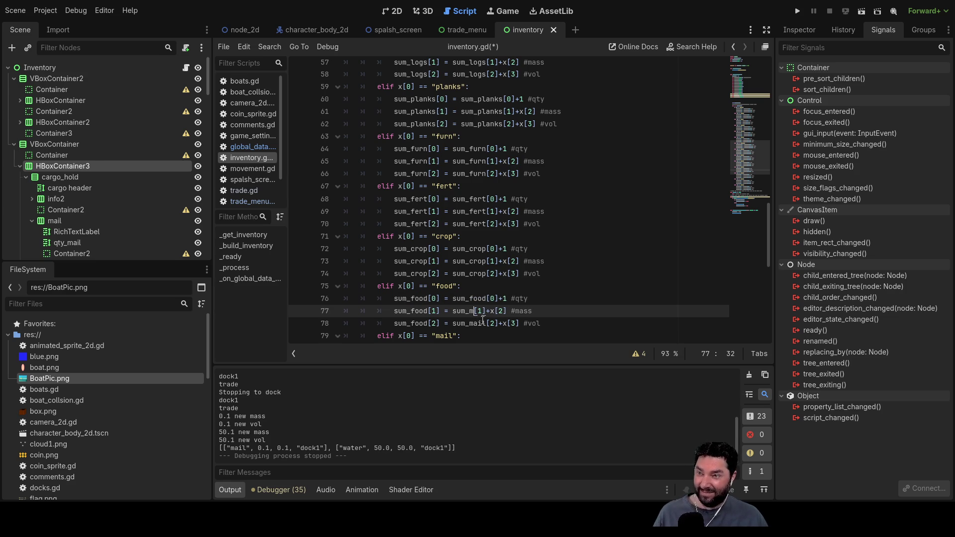
text(ood)
key(Down)
key(Down)
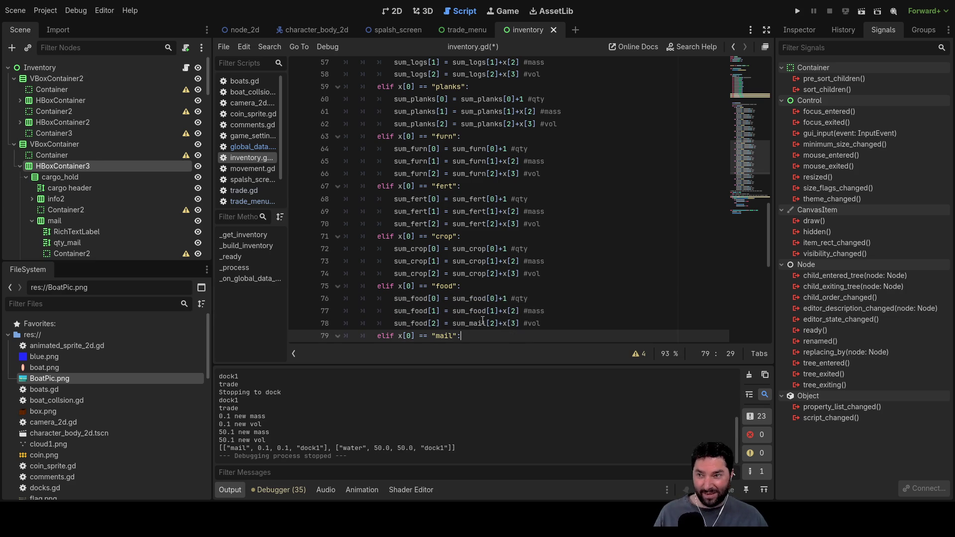
click(482, 321)
key(BackSpace)
key(BackSpace)
key(BackSpace)
text(food)
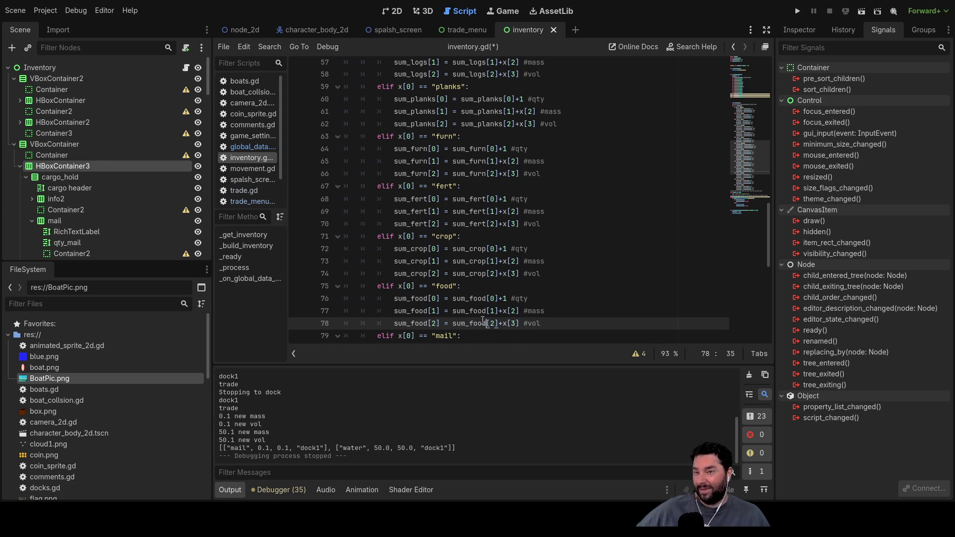
key(Down)
key(Down)
key(Down)
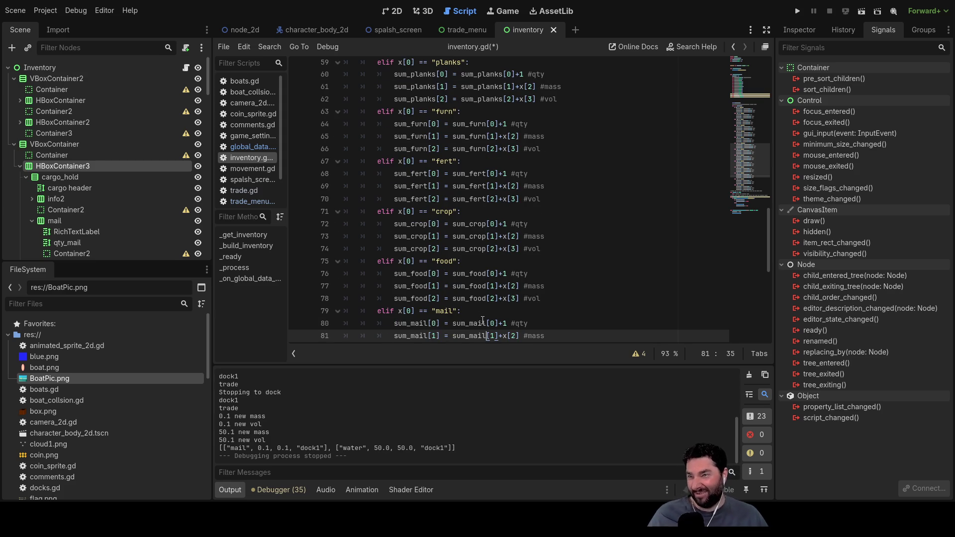
key(Down)
key(Up)
key(Up)
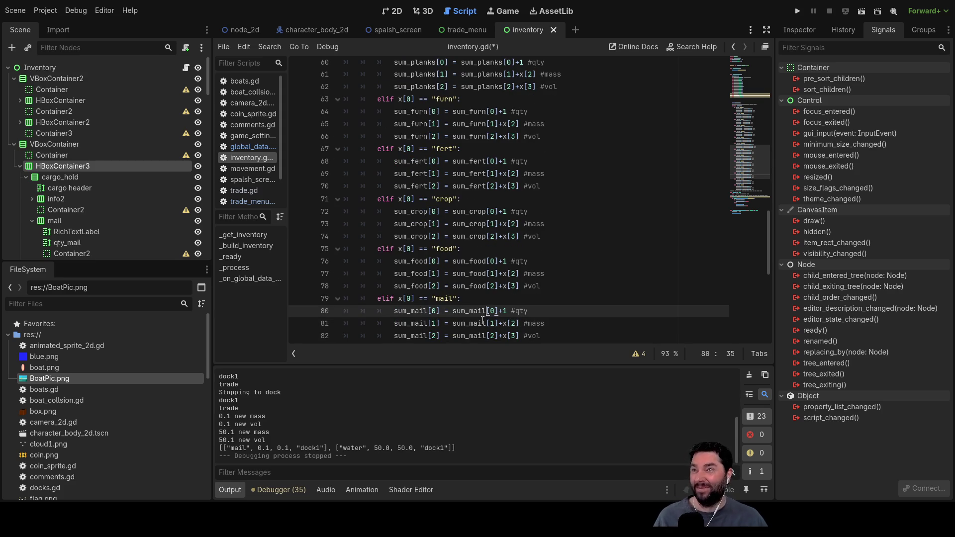
click(514, 14)
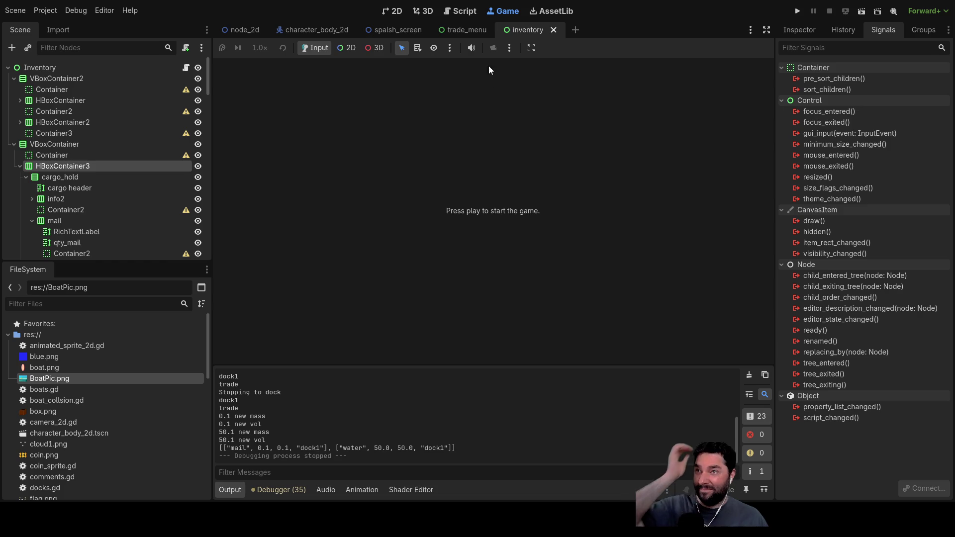
click(461, 11)
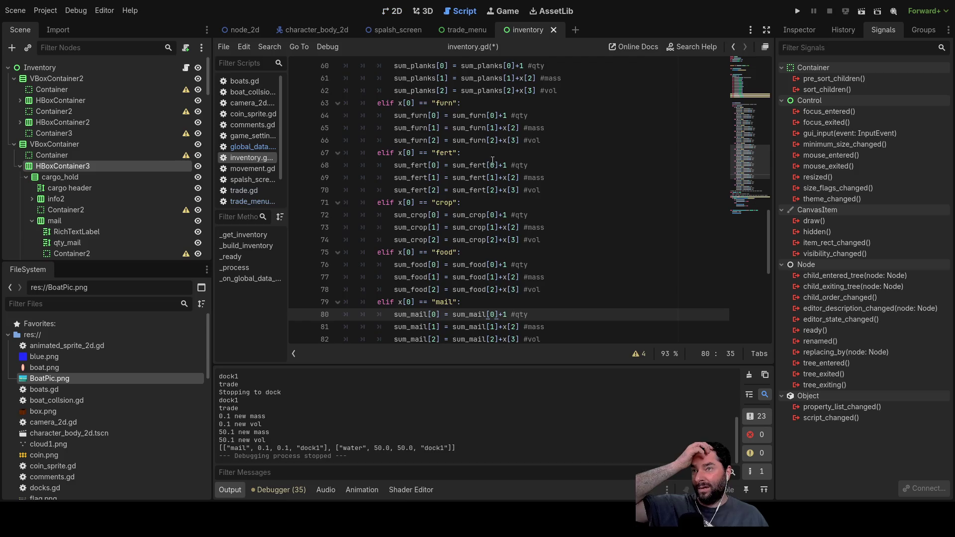
Make line 79's condition 'wool' and rename the left-hand sums on lines 80–82 to sum_wool.
double_click(443, 303)
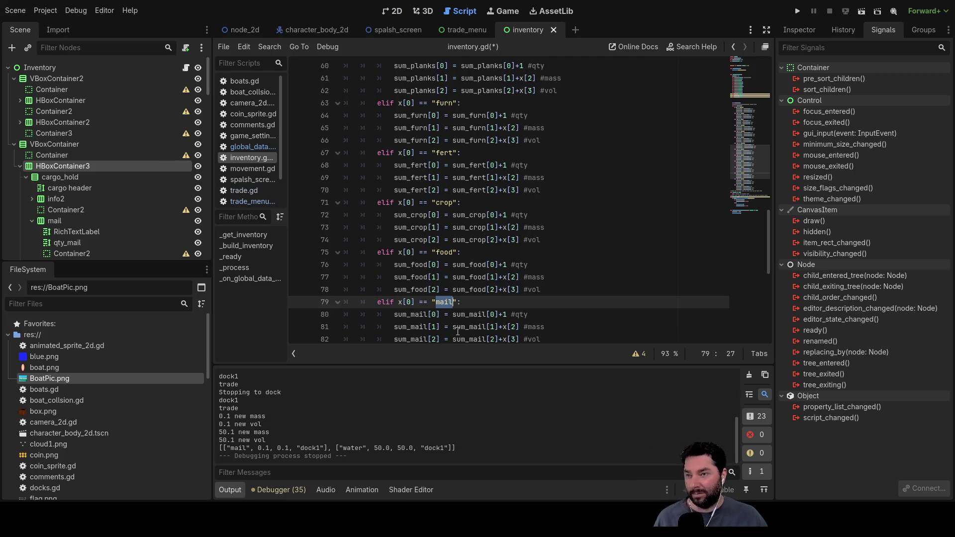
text(woo)
key(Down)
key(Left)
key(Left)
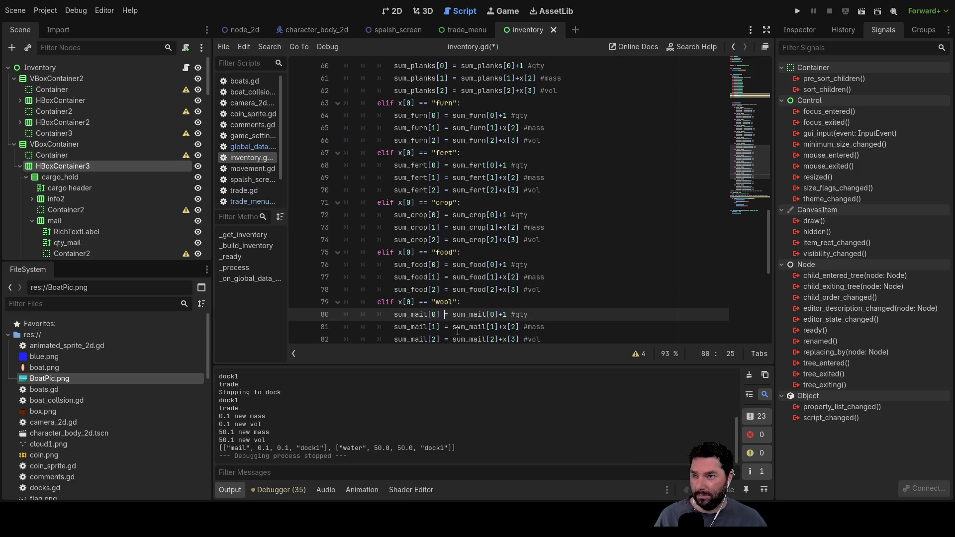
key(BackSpace)
key(BackSpace)
key(BackSpace)
text(wool)
key(Down)
key(BackSpace)
key(BackSpace)
key(BackSpace)
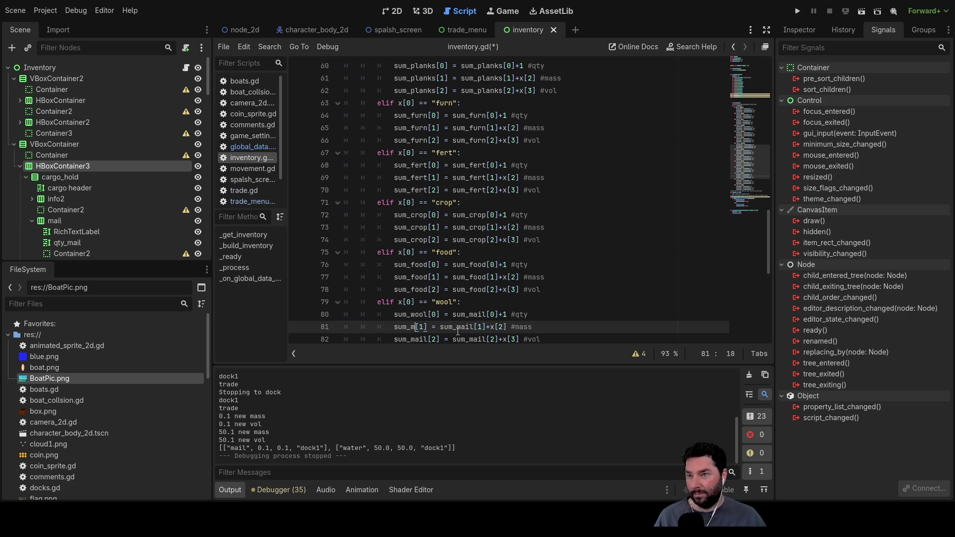
key(BackSpace)
text(wool)
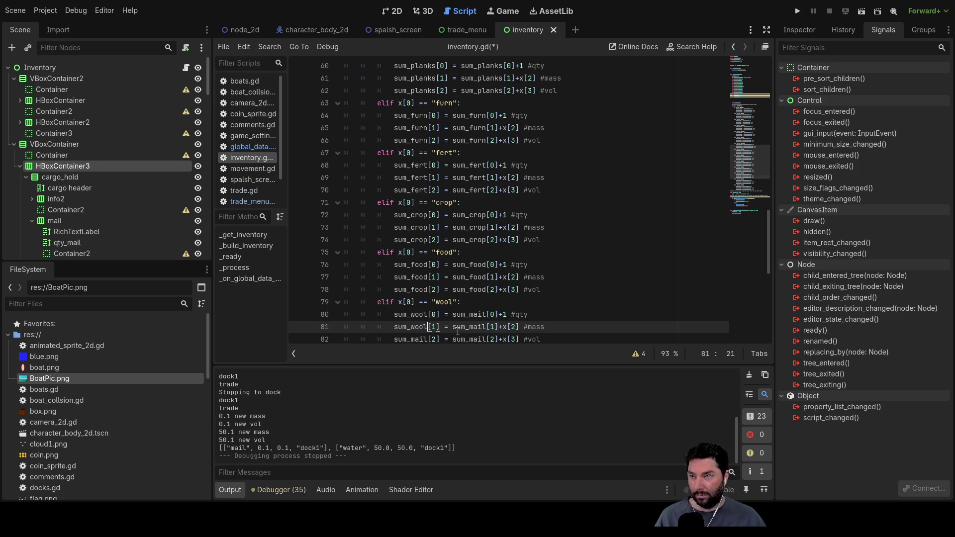
key(Down)
key(BackSpace)
key(BackSpace)
key(BackSpace)
text(wool)
key(Up)
key(Up)
key(Up)
Replace the right-hand sum_mail names on lines 80–82 with sum_wool, accepting autocomplete.
key(Down)
key(Right)
key(Right)
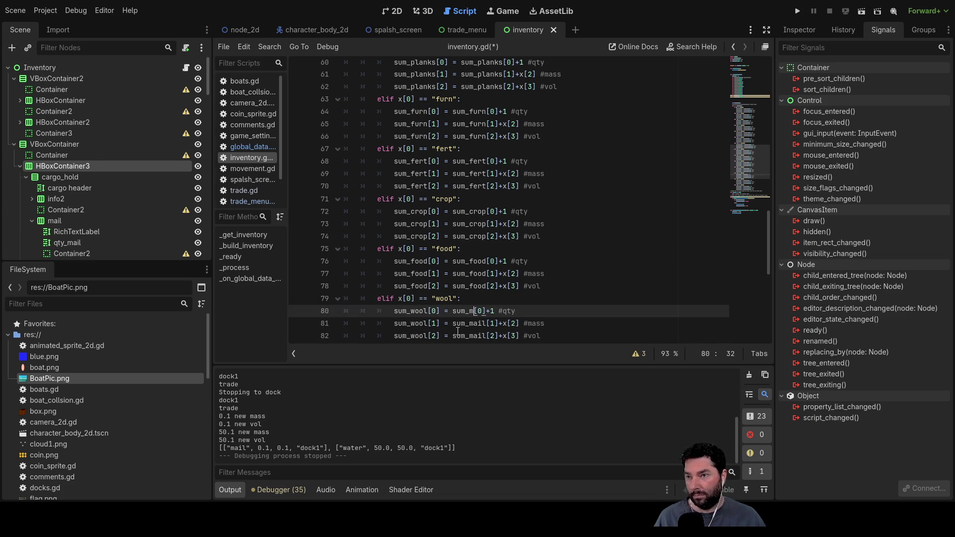
key(Down)
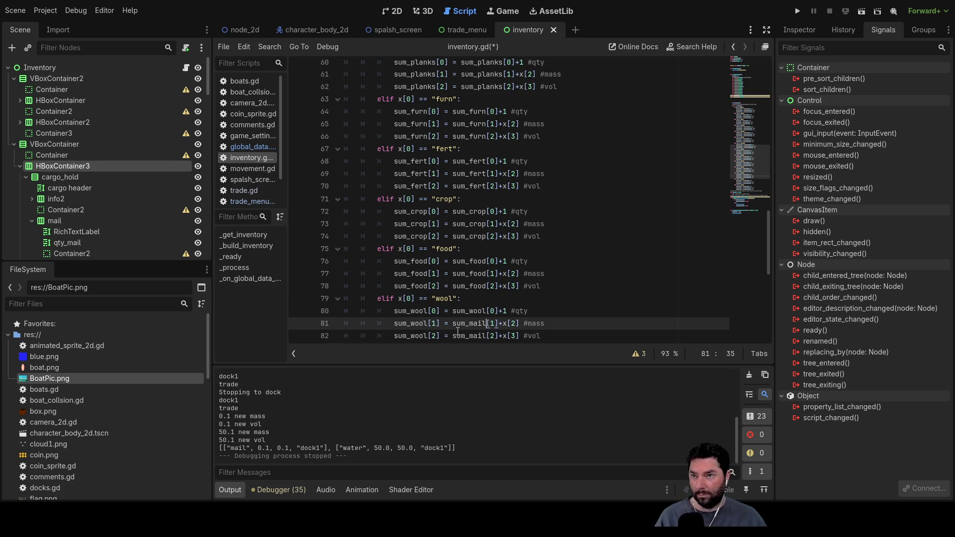
text(ool)
key(Down)
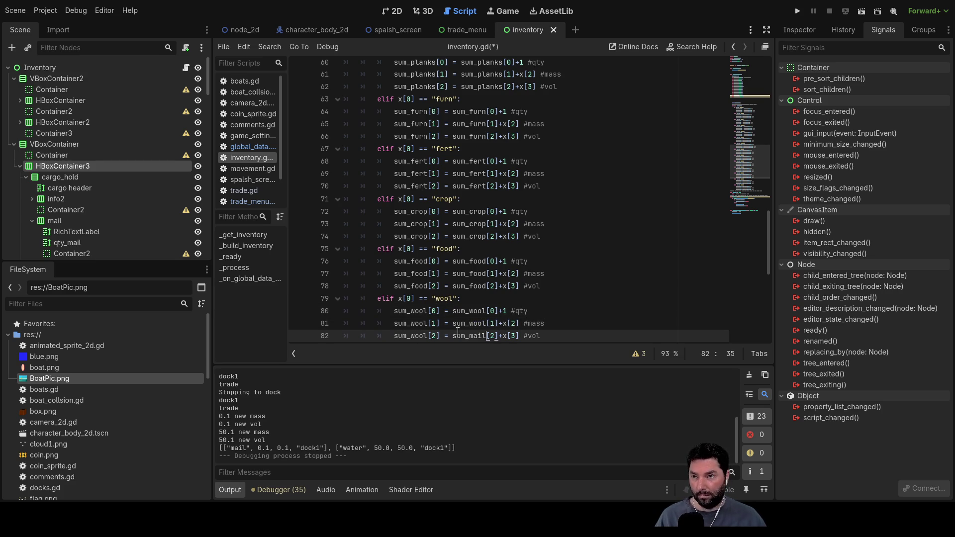
key(BackSpace)
key(BackSpace)
text(woo)
key(Return)
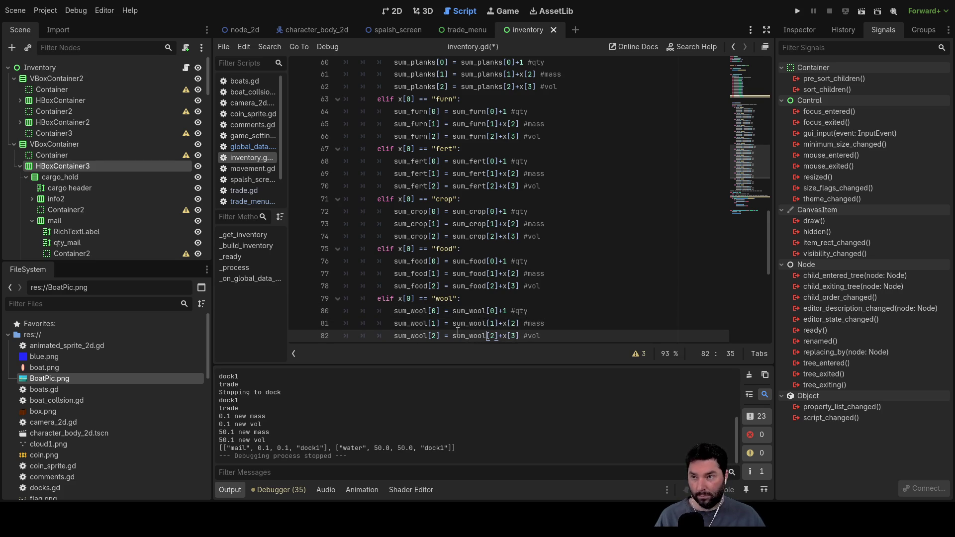
key(Down)
key(Down)
key(Up)
key(Left)
key(Left)
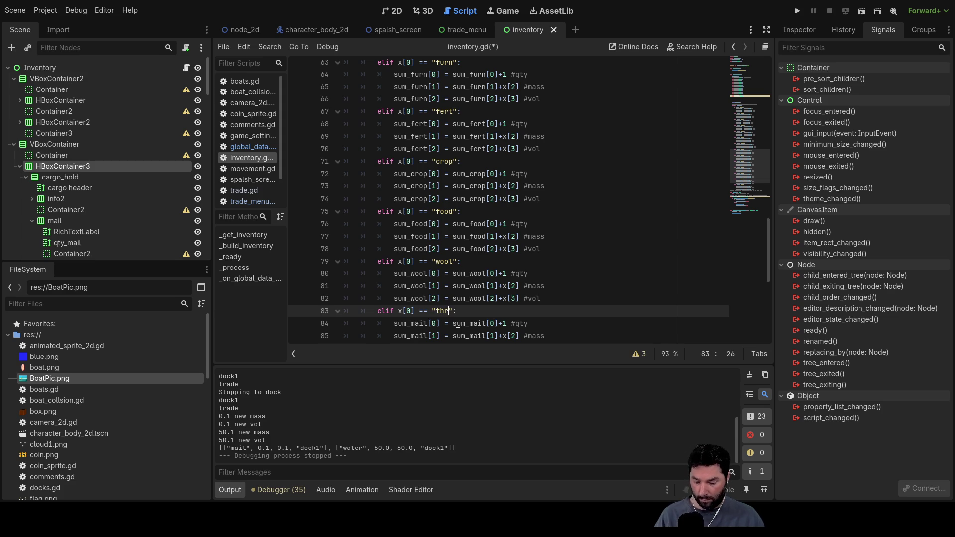
Rename the left-hand qty, mass and volume sums on lines 84–86 to sum_thread.
key(Down)
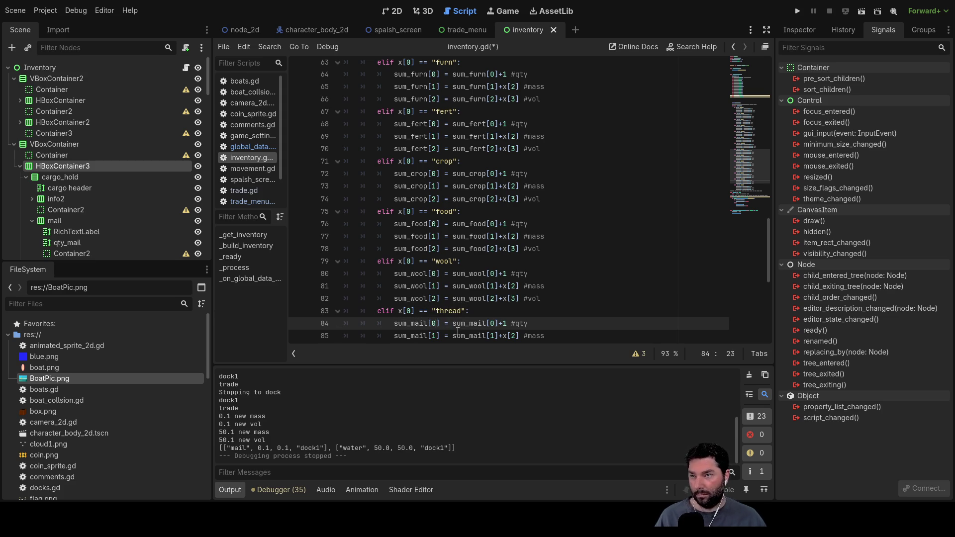
key(BackSpace)
key(BackSpace)
key(BackSpace)
text(thr)
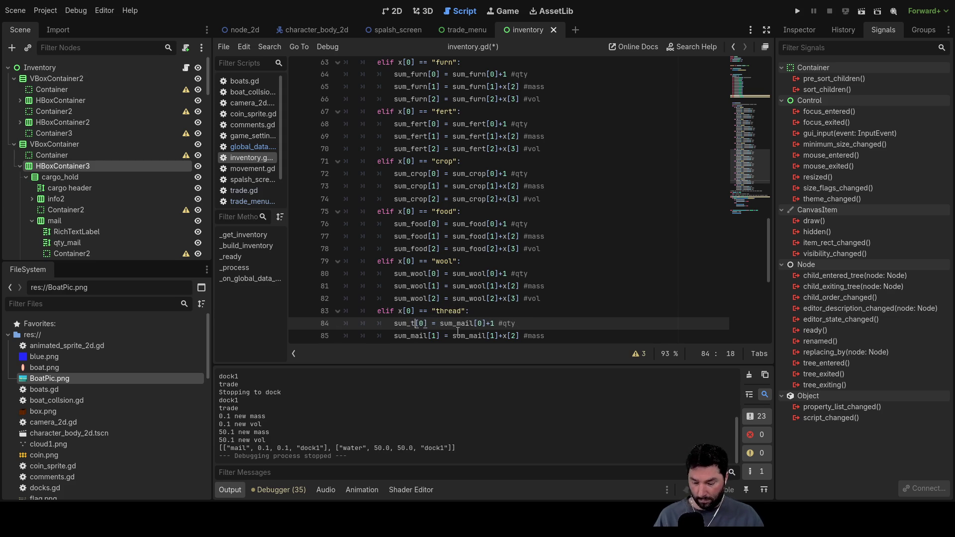
text(ad)
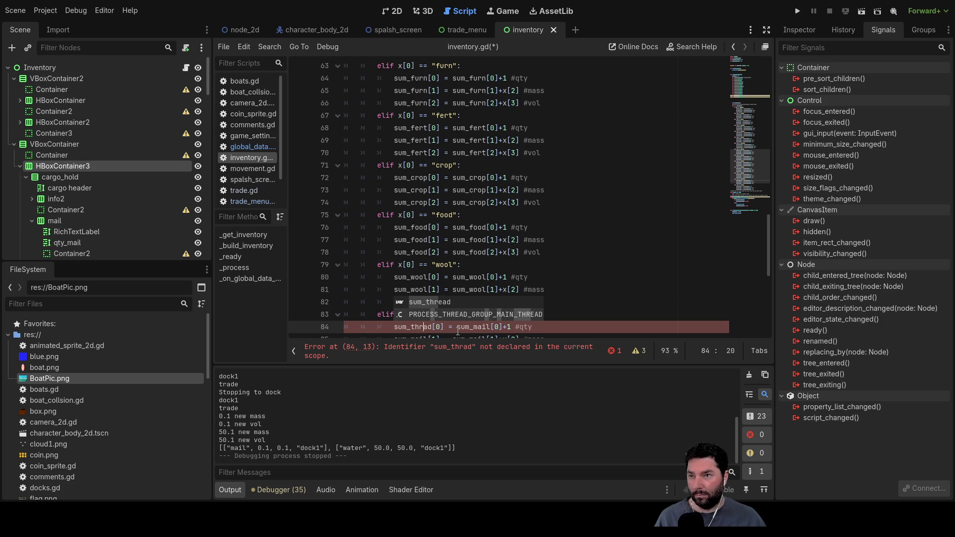
text(e)
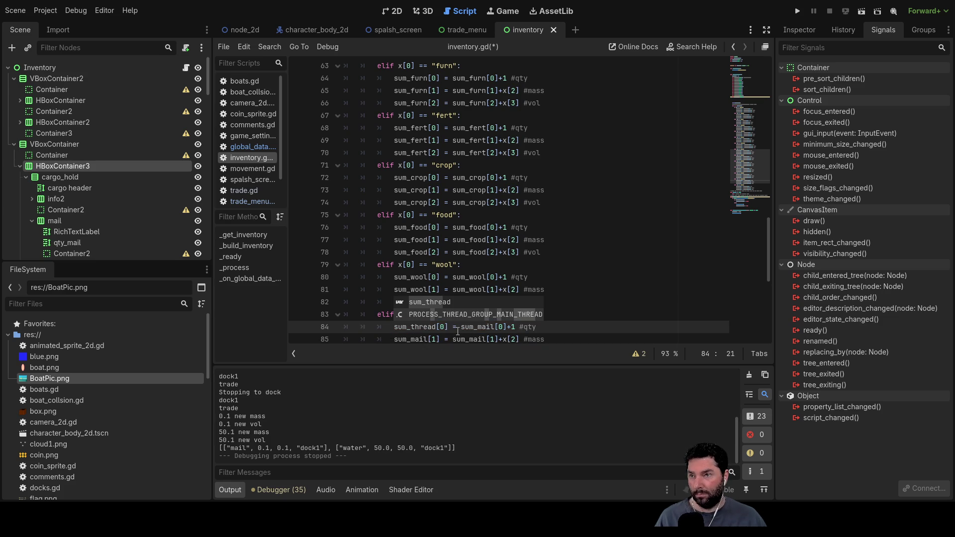
click(632, 277)
scroll(431, 189, down, 5)
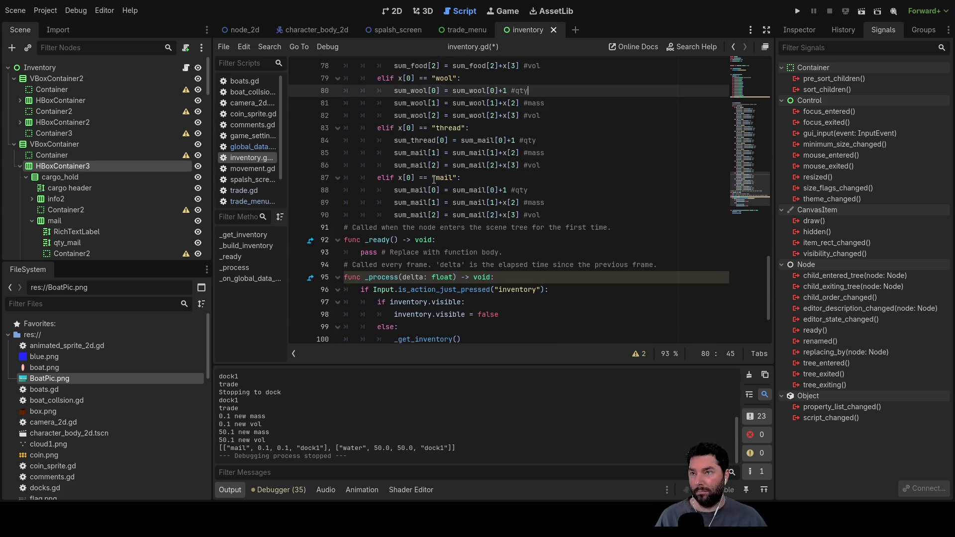
click(429, 153)
key(BackSpace)
key(BackSpace)
key(BackSpace)
text(thread)
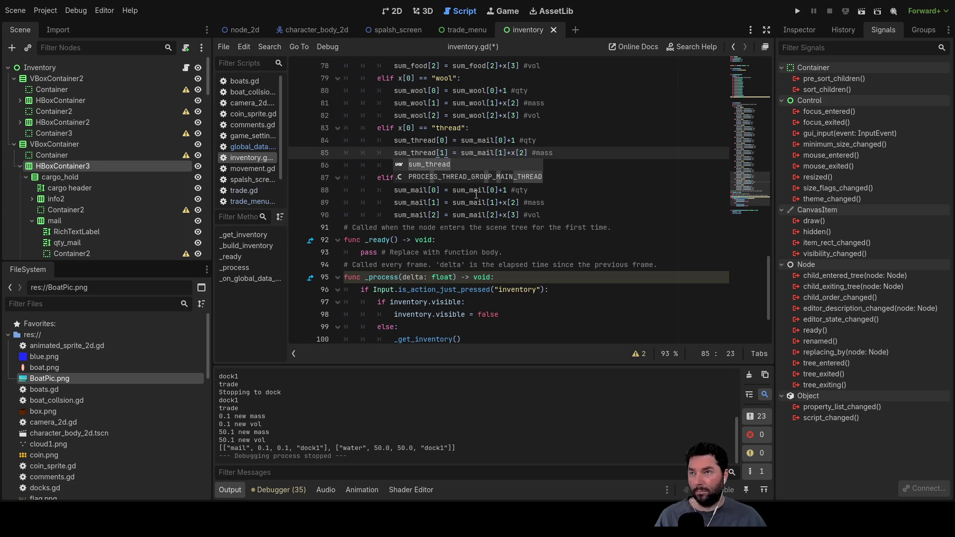
click(641, 142)
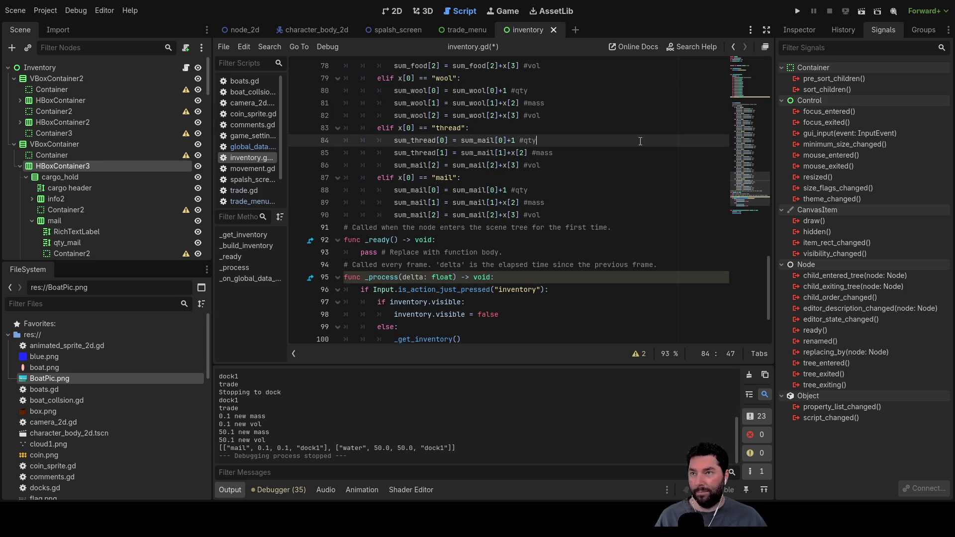
click(432, 165)
key(BackSpace)
key(BackSpace)
key(BackSpace)
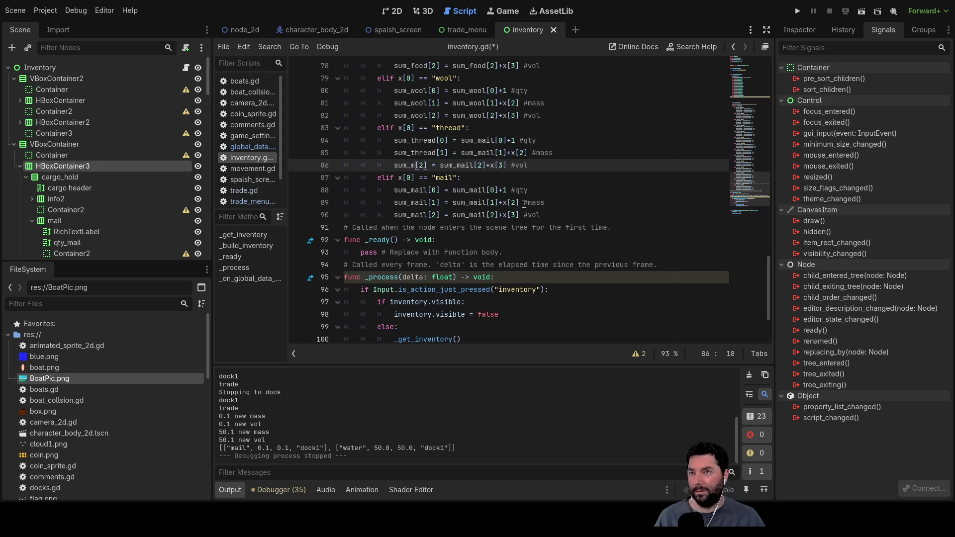
text(thread)
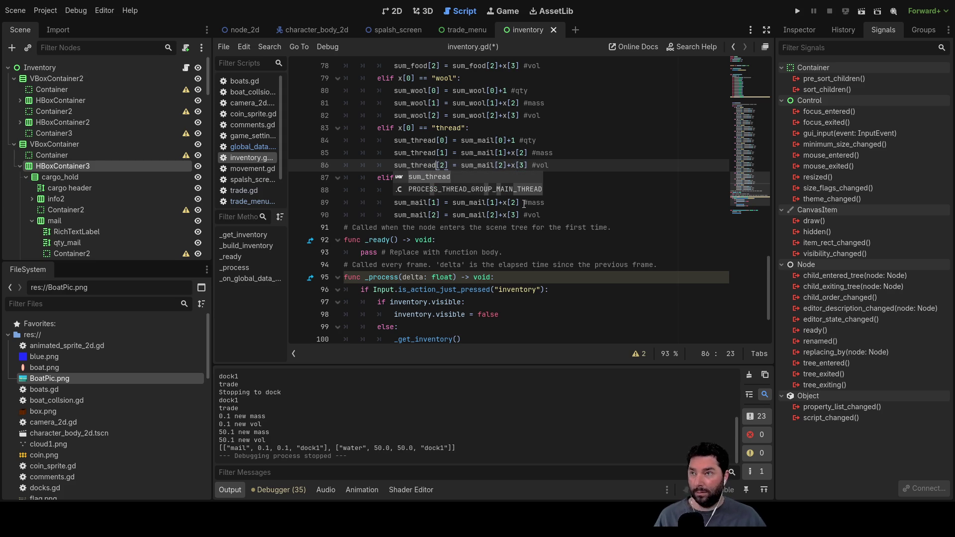
click(748, 164)
Change the right-hand sum_mail array names on lines 84–86 to sum_thread.
click(702, 156)
scroll(572, 199, down, 6)
click(480, 175)
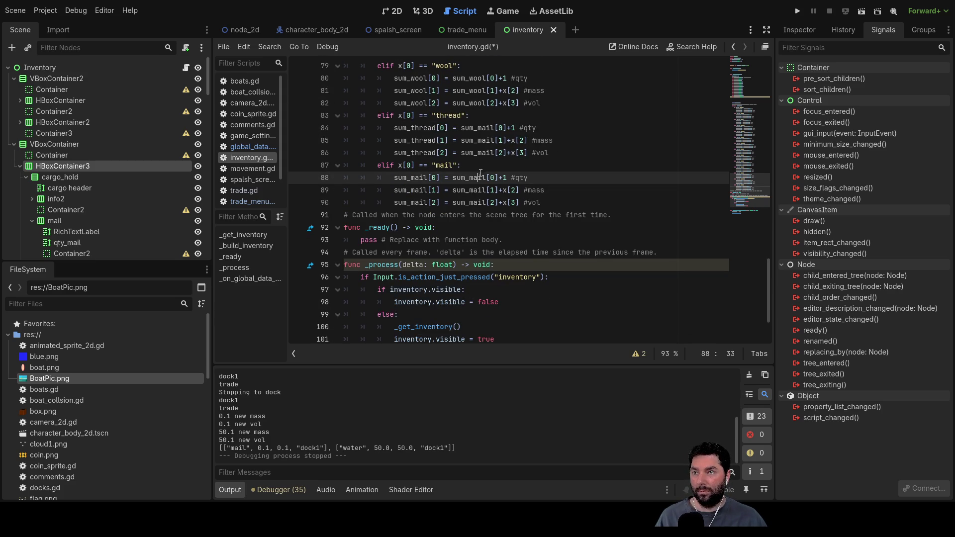
key(Up)
key(Up)
key(Up)
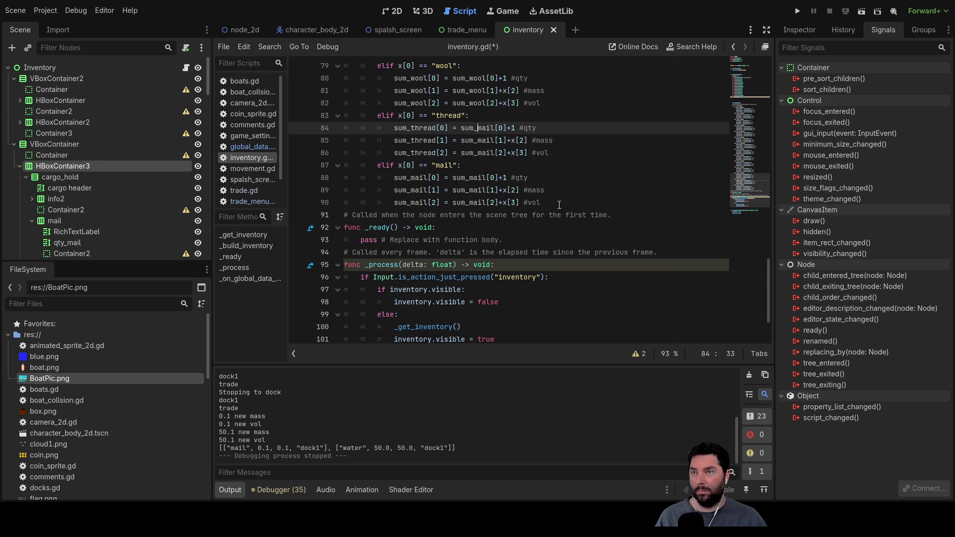
key(BackSpace)
key(BackSpace)
key(BackSpace)
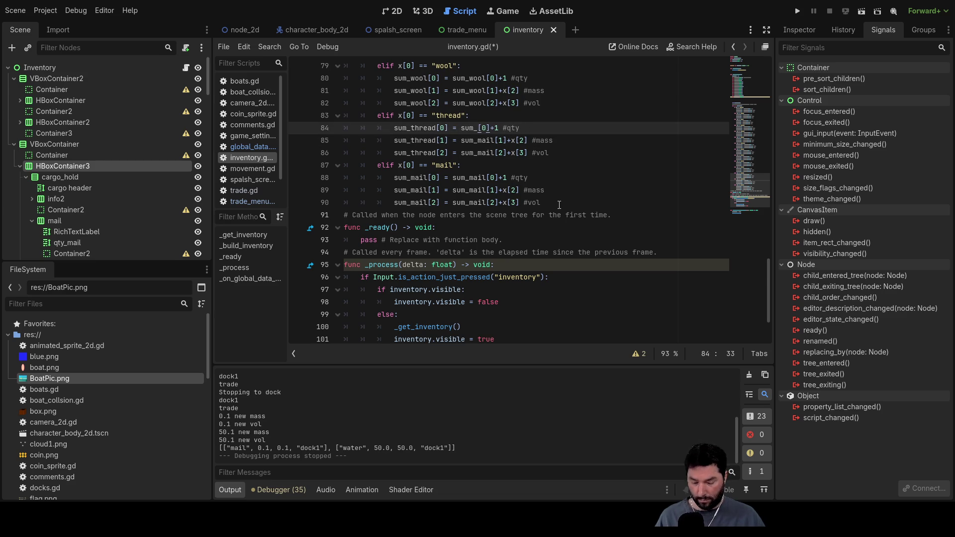
text(thread)
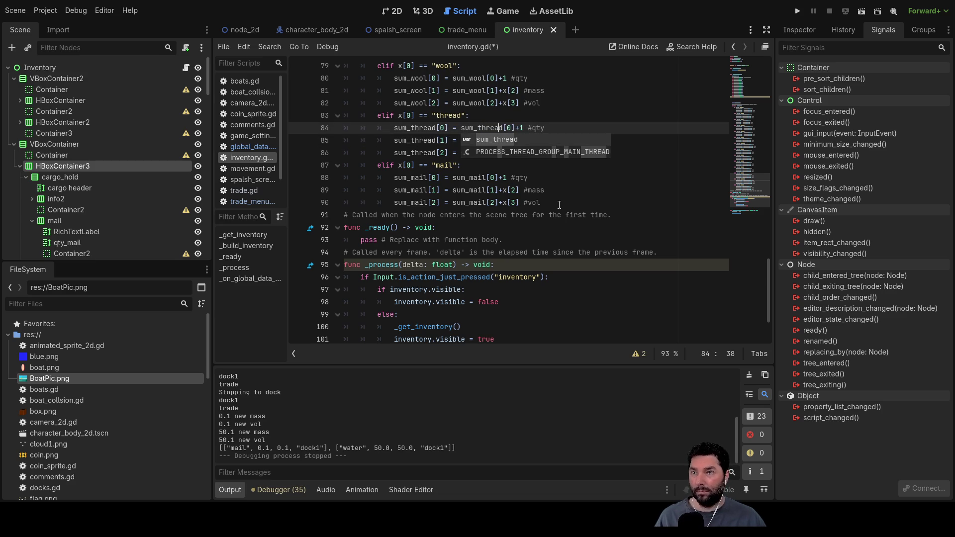
click(647, 196)
click(495, 141)
key(BackSpace)
key(BackSpace)
key(BackSpace)
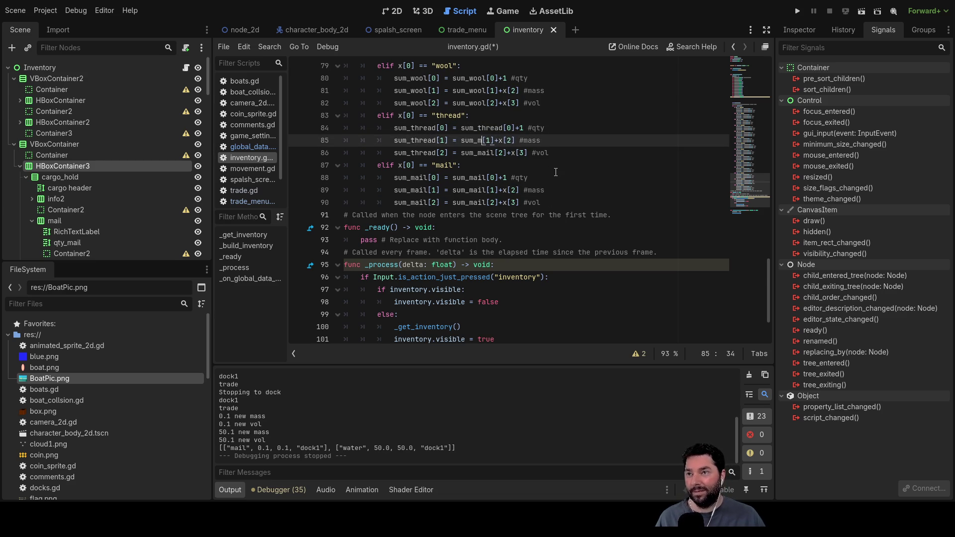
text(thread)
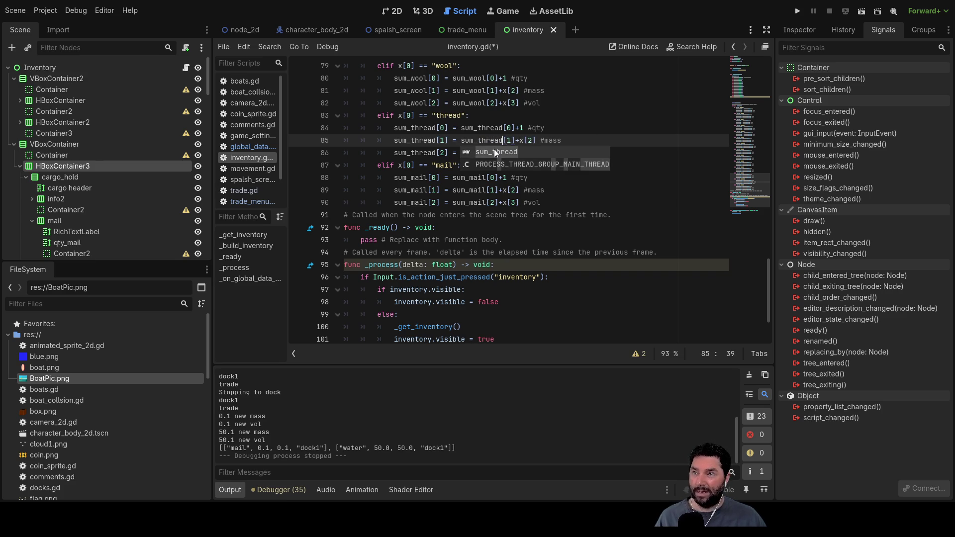
key(Escape)
click(492, 151)
key(BackSpace)
key(BackSpace)
key(BackSpace)
text(thread)
key(Escape)
Select the 'mail' condition word of the next copied branch for replacement.
key(Up)
key(Up)
key(Up)
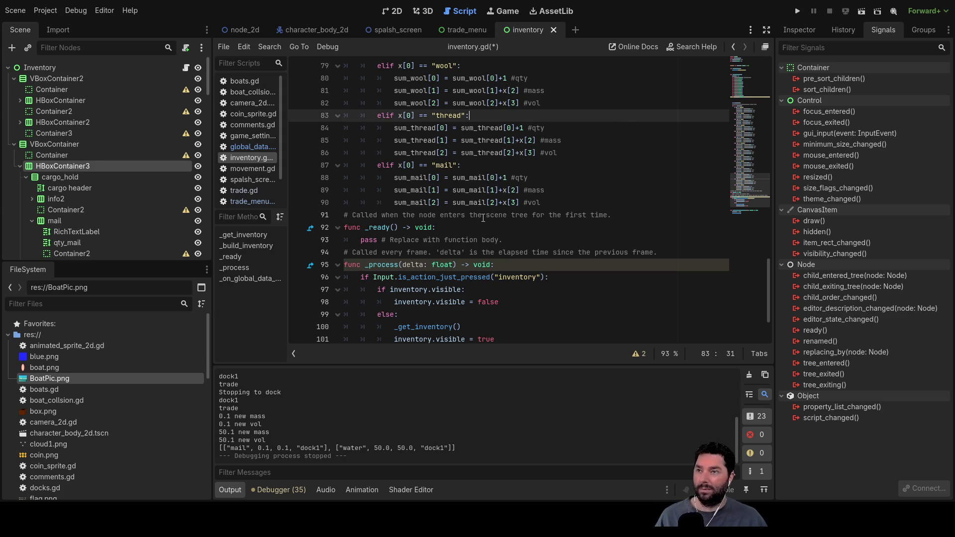
click(416, 177)
double_click(442, 165)
text(clothes)
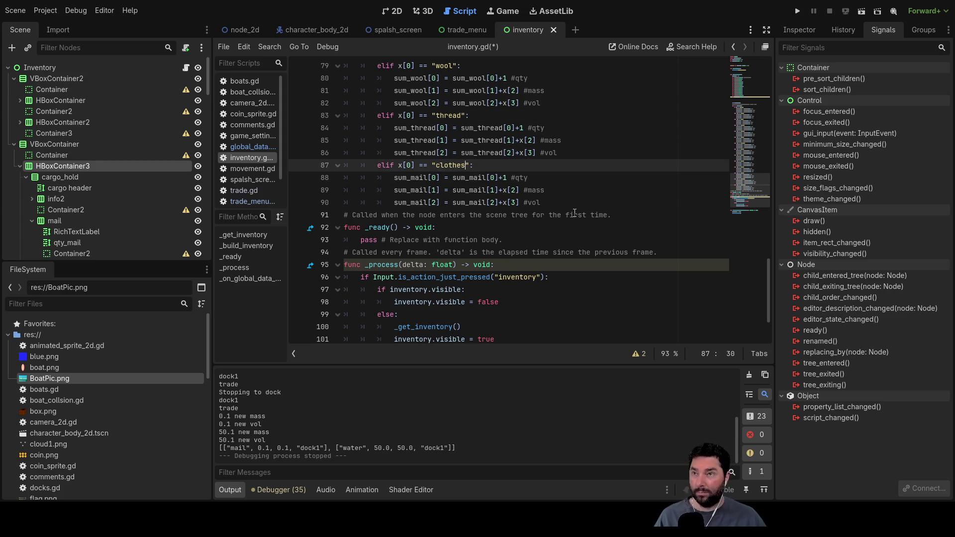
Change 'mail' to 'clothes' and rename the quantity, mass and volume arrays to sum_clothes.
key(shift+Left)
key(ctrl+c)
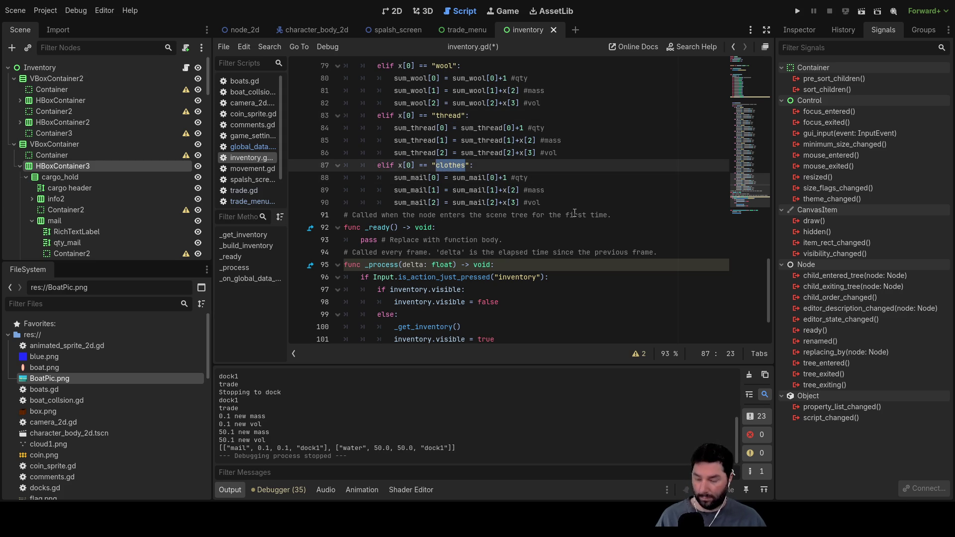
key(Down)
key(BackSpace)
key(BackSpace)
key(BackSpace)
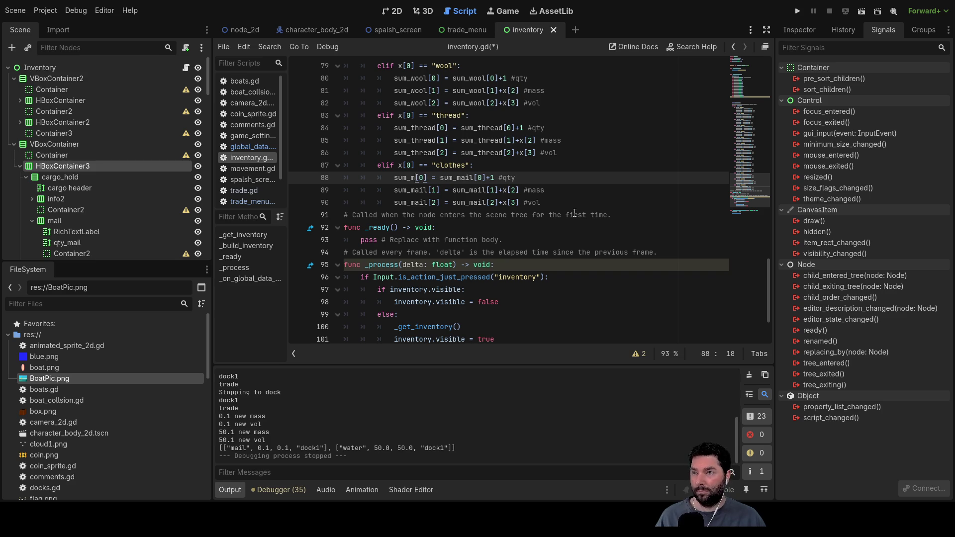
key(ctrl+v)
key(Down)
key(BackSpace)
key(BackSpace)
key(BackSpace)
key(ctrl+v)
key(Down)
key(Left)
key(BackSpace)
key(BackSpace)
key(BackSpace)
key(ctrl+v)
key(Up)
key(Up)
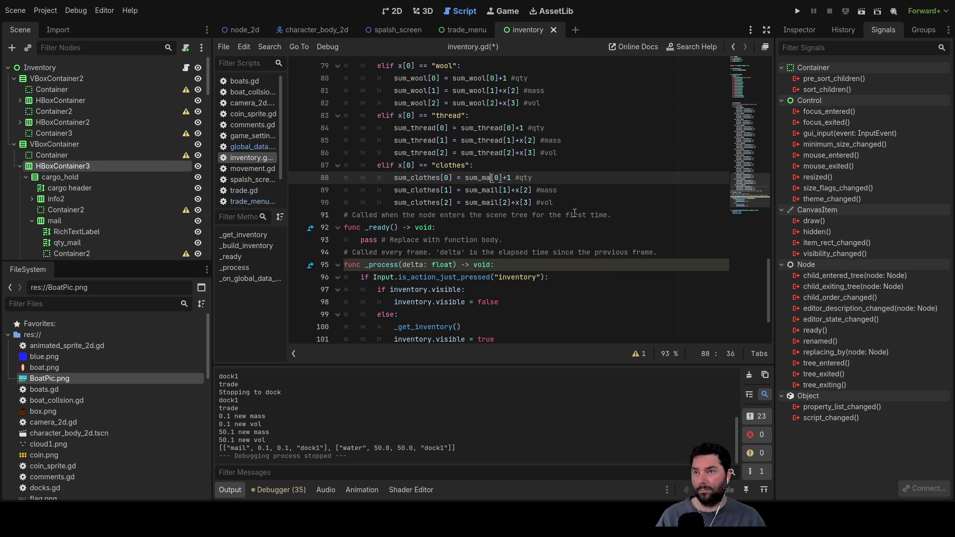
Replace the remaining sum_mail references on lines 88–90 with sum_clothes.
key(ctrl+v)
key(Down)
key(Left)
key(Left)
key(Left)
key(BackSpace)
key(BackSpace)
key(BackSpace)
key(ctrl+v)
key(Down)
key(Left)
key(Left)
key(Left)
key(BackSpace)
key(BackSpace)
key(BackSpace)
key(BackSpace)
key(ctrl+v)
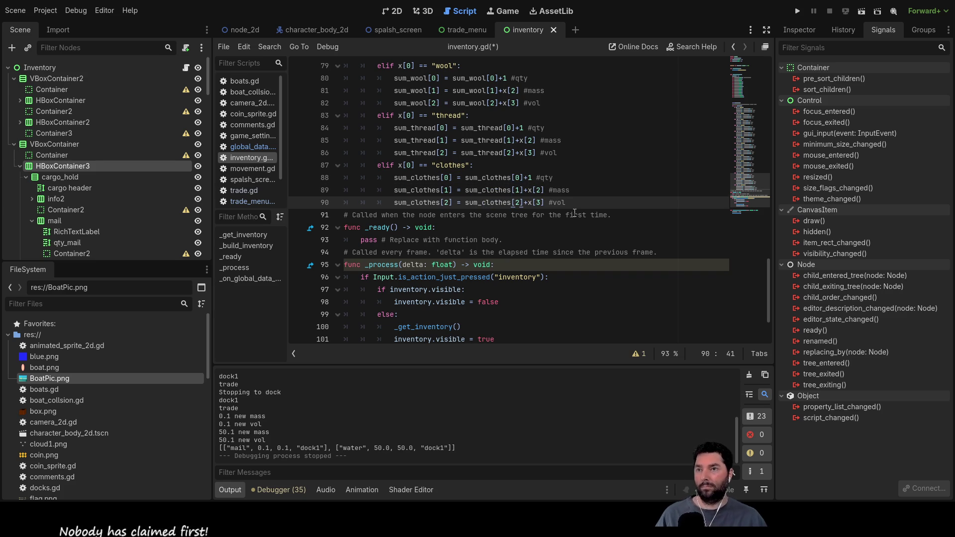
Rework the blank lines after the loop, leaving an unindented line below it.
click(590, 155)
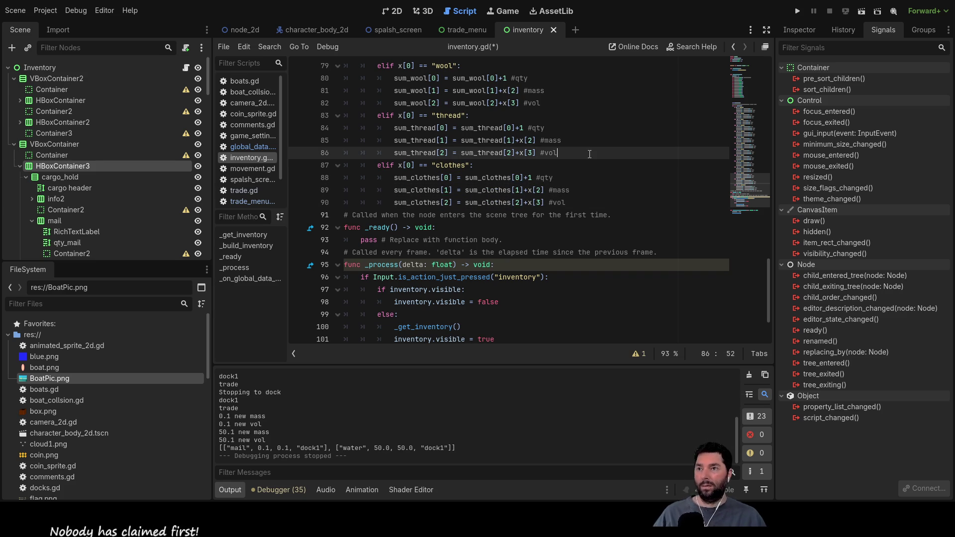
click(623, 207)
key(Return)
key(Return)
key(Return)
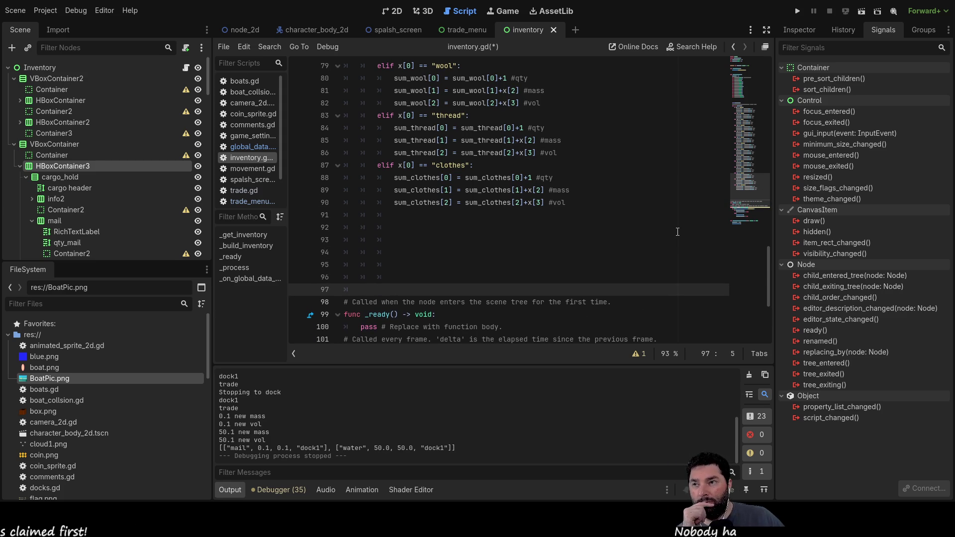
key(Up)
key(Up)
key(Up)
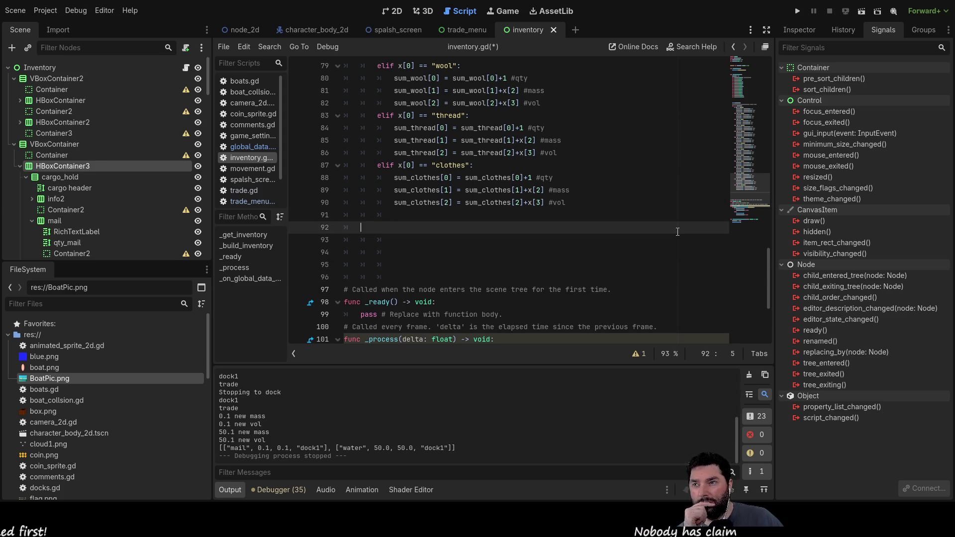
key(ctrl+shift+k)
key(ctrl+shift+k)
key(ctrl+shift+k)
key(ctrl+shift+k)
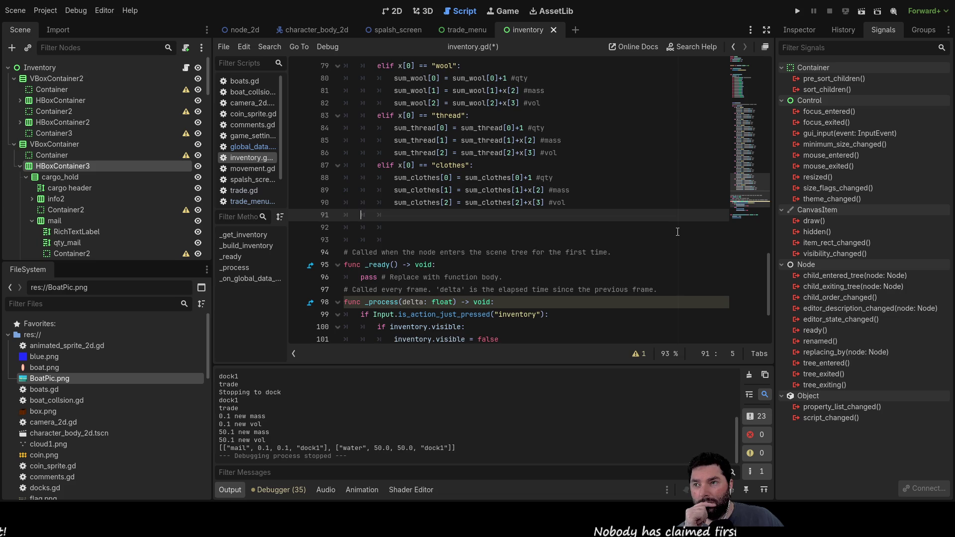
key(Up)
key(End)
key(End)
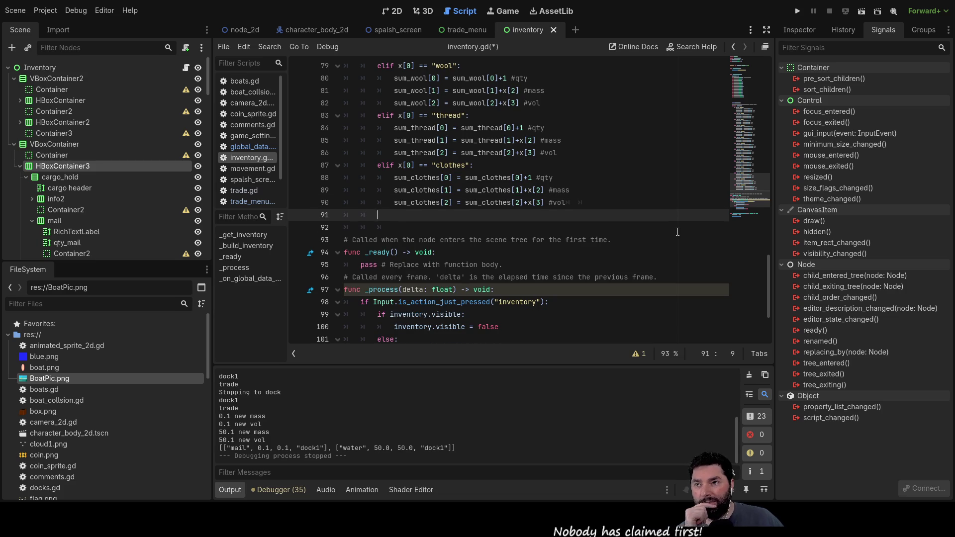
key(Delete)
key(Down)
key(BackSpace)
key(BackSpace)
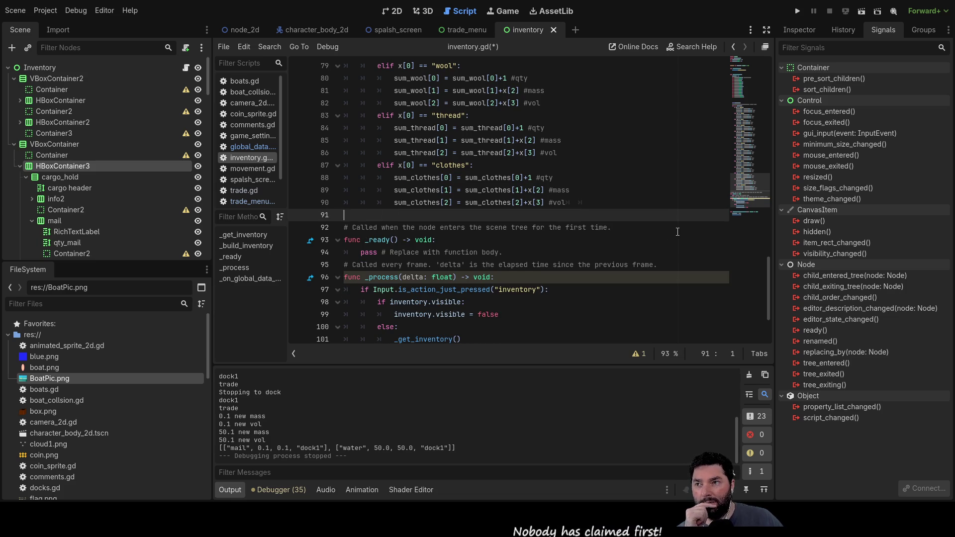
key(Return)
key(Return)
key(Return)
key(Return)
key(Up)
key(Up)
key(Up)
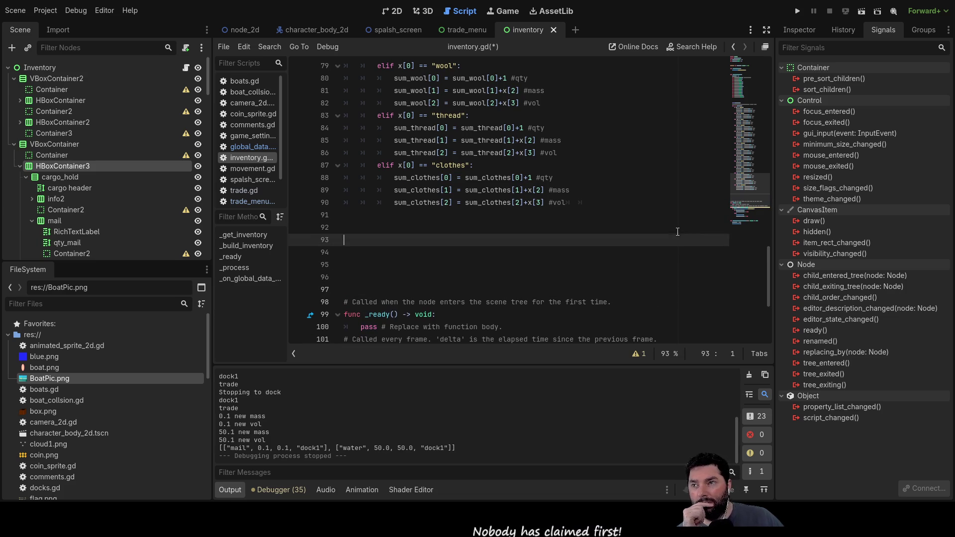
Delete the blank lines above print(cargo_hold) so it follows the sum_clothes declaration.
scroll(622, 224, up, 12)
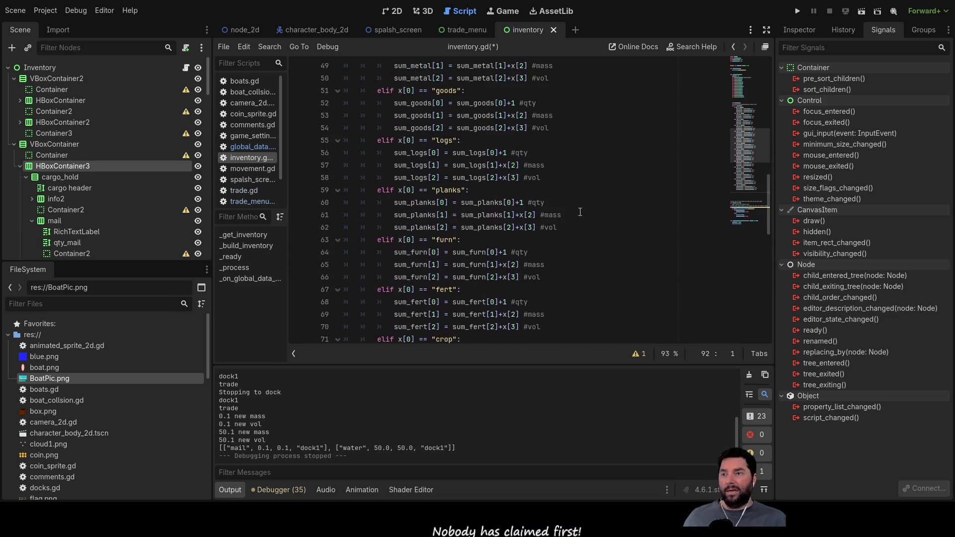
scroll(578, 215, up, 2)
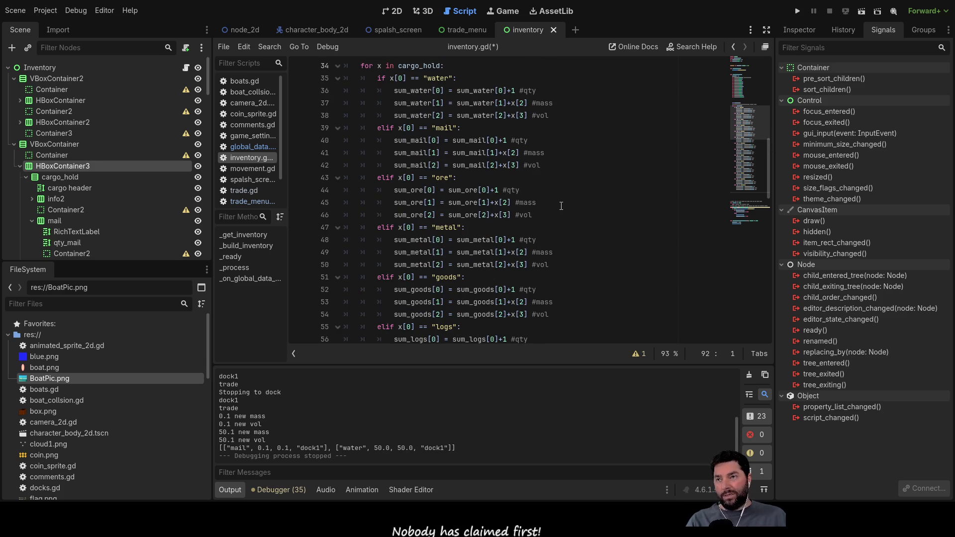
scroll(558, 211, up, 5)
click(571, 240)
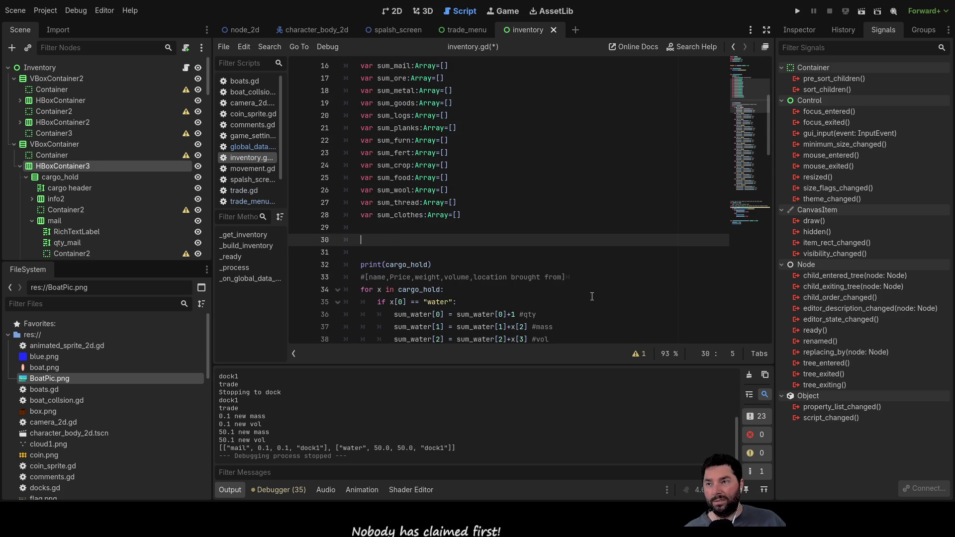
key(BackSpace)
key(BackSpace)
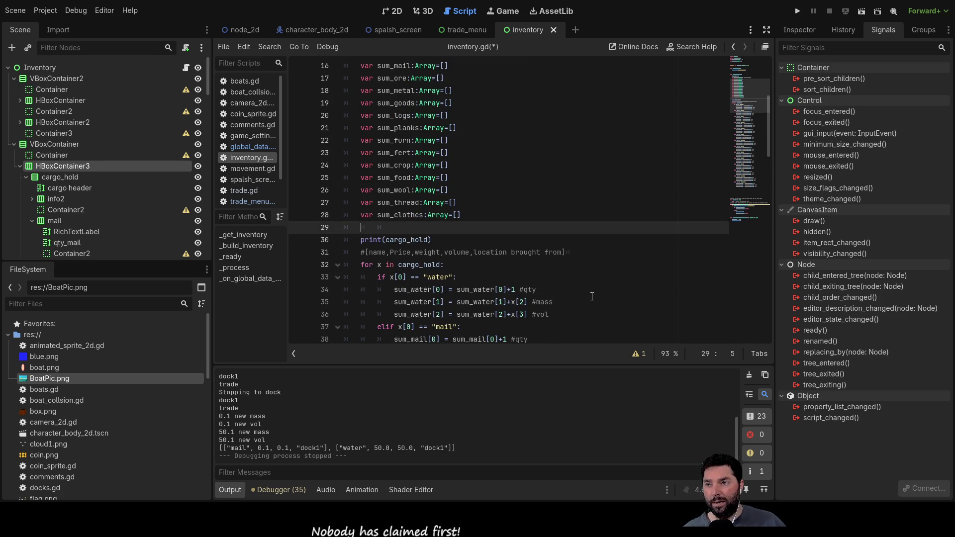
key(BackSpace)
key(BackSpace)
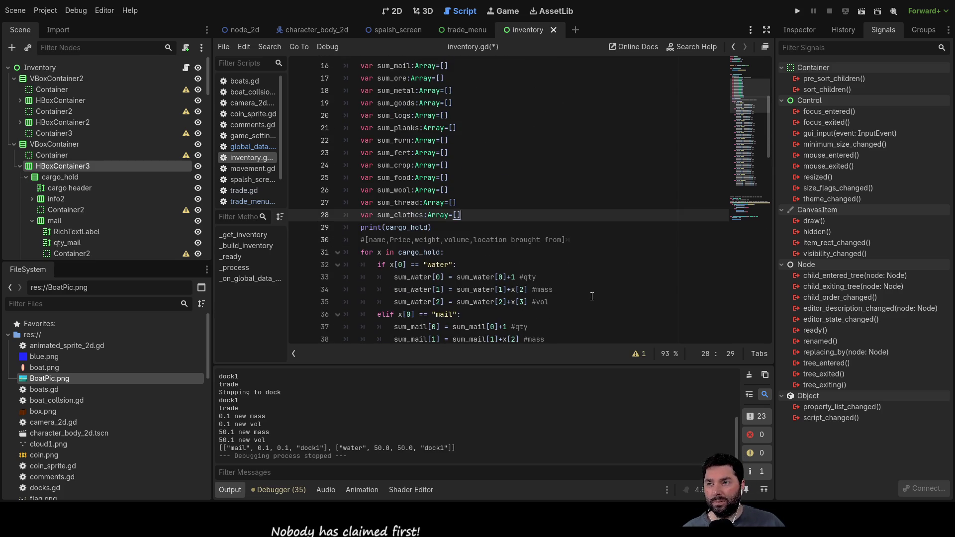
key(Down)
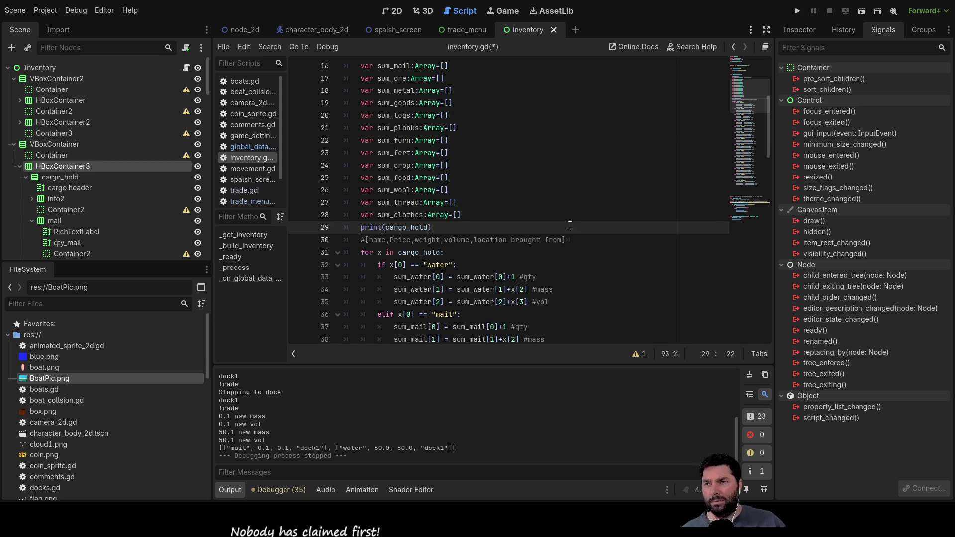
scroll(567, 233, down, 8)
scroll(567, 233, down, 8)
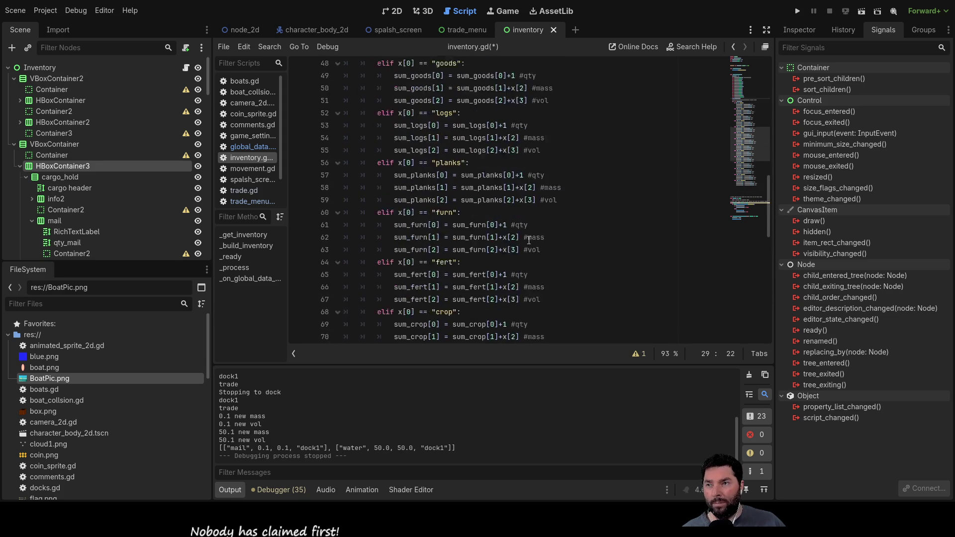
scroll(468, 237, up, 18)
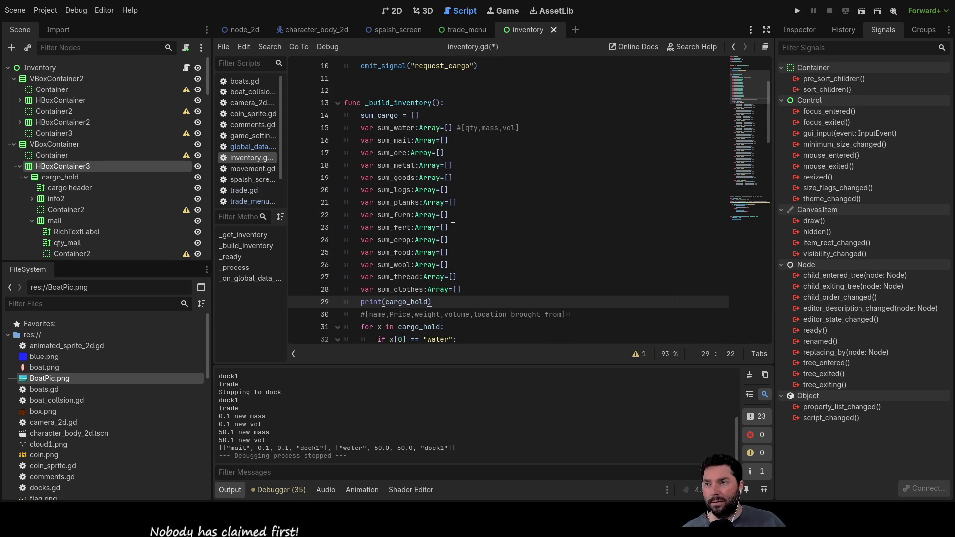
Add an indented sum_cargo = [] line right after the loop, caret inside the brackets.
click(386, 116)
drag(360, 115, 420, 115)
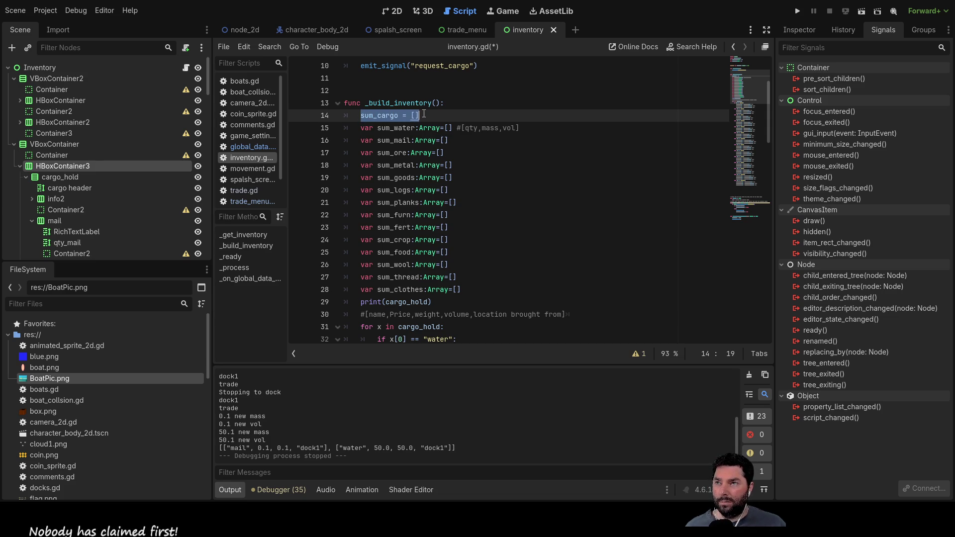
scroll(472, 183, down, 15)
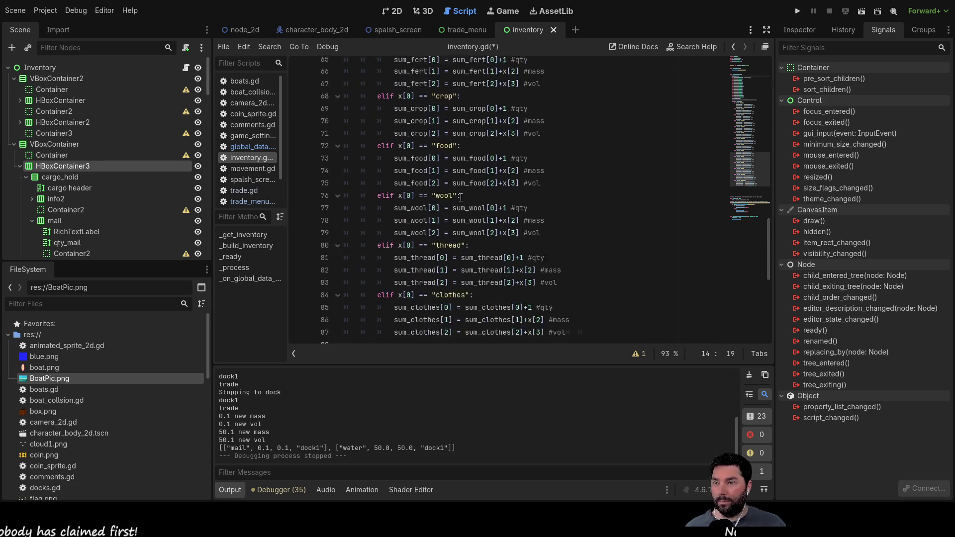
click(465, 184)
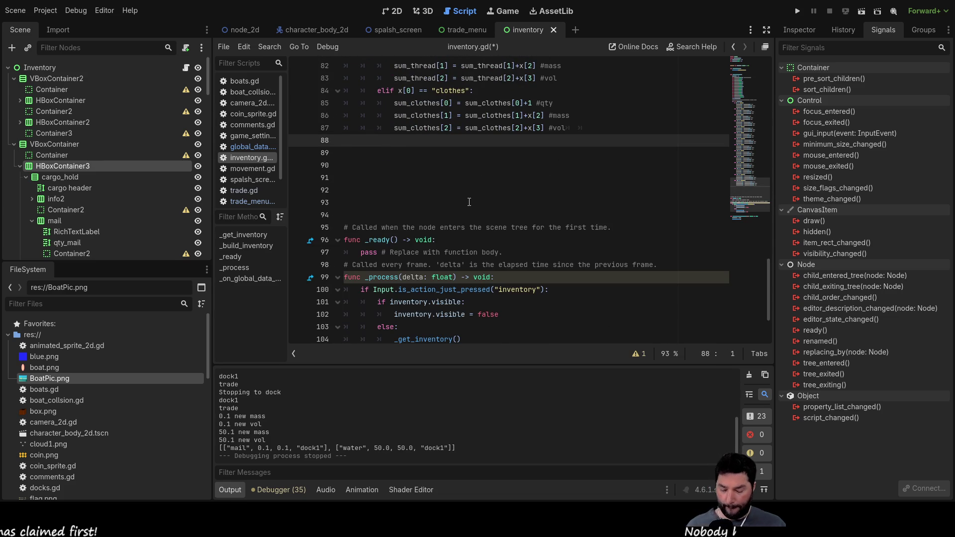
scroll(469, 202, up, 16)
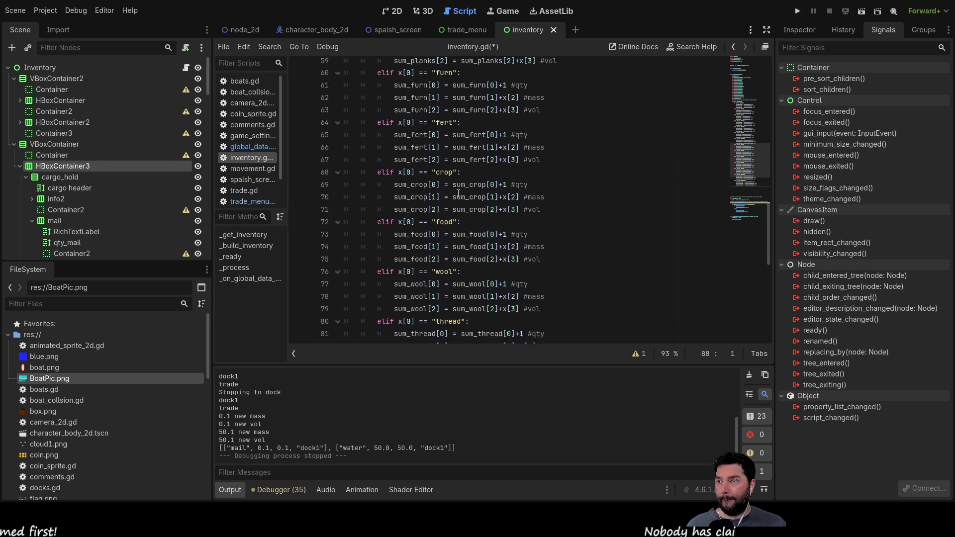
scroll(430, 196, up, 5)
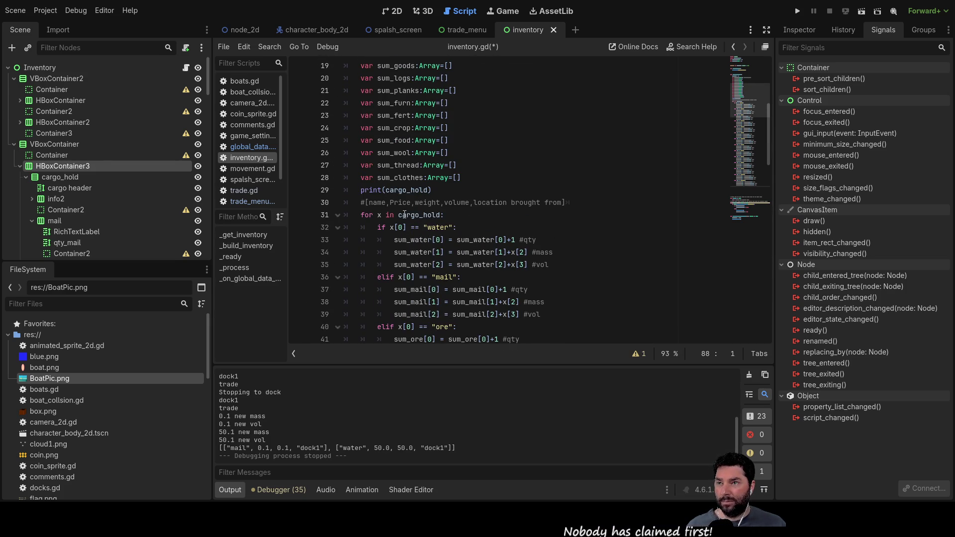
scroll(415, 269, down, 8)
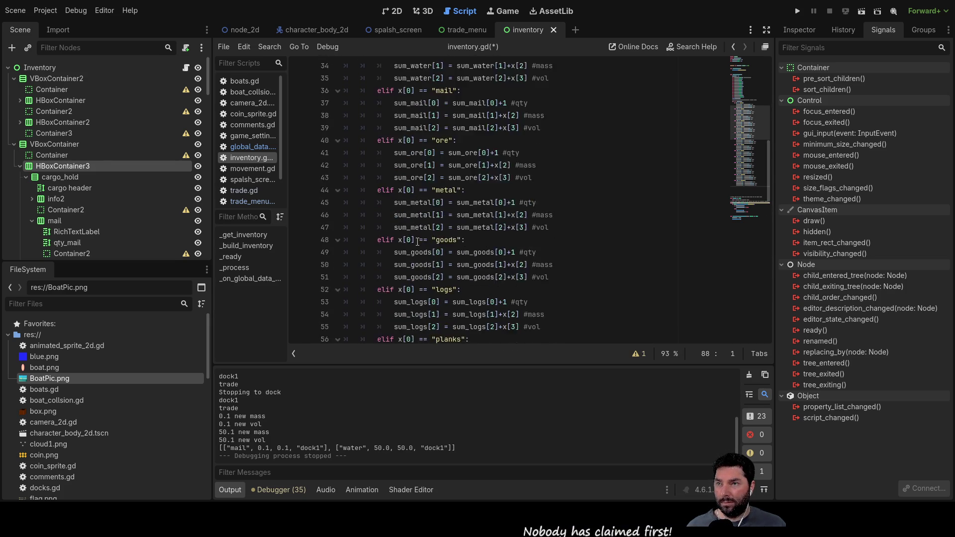
scroll(393, 214, up, 12)
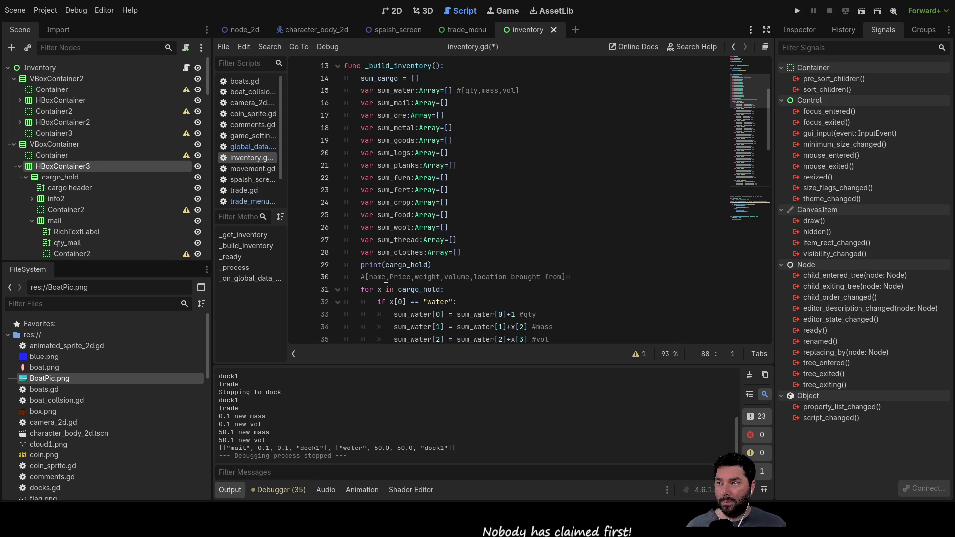
scroll(365, 180, down, 4)
scroll(366, 179, down, 18)
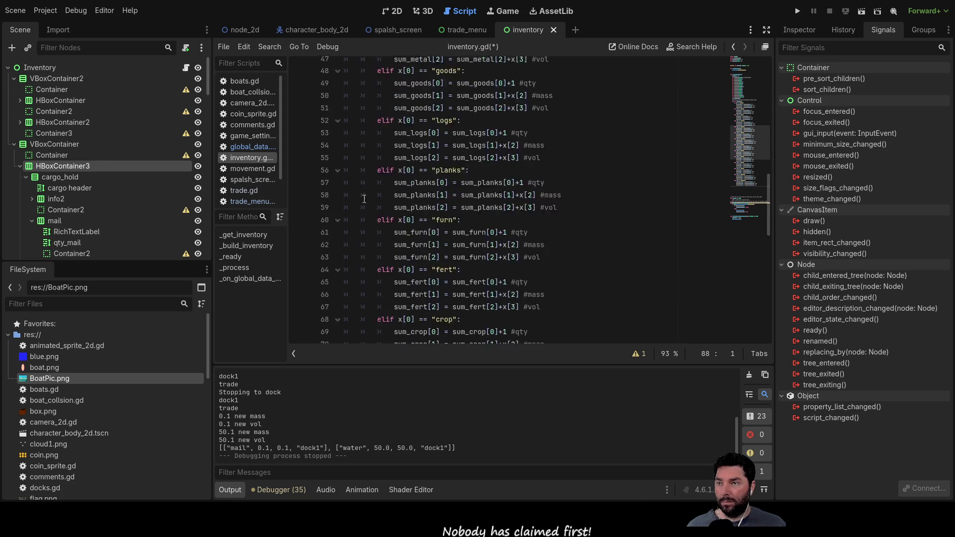
key(Tab)
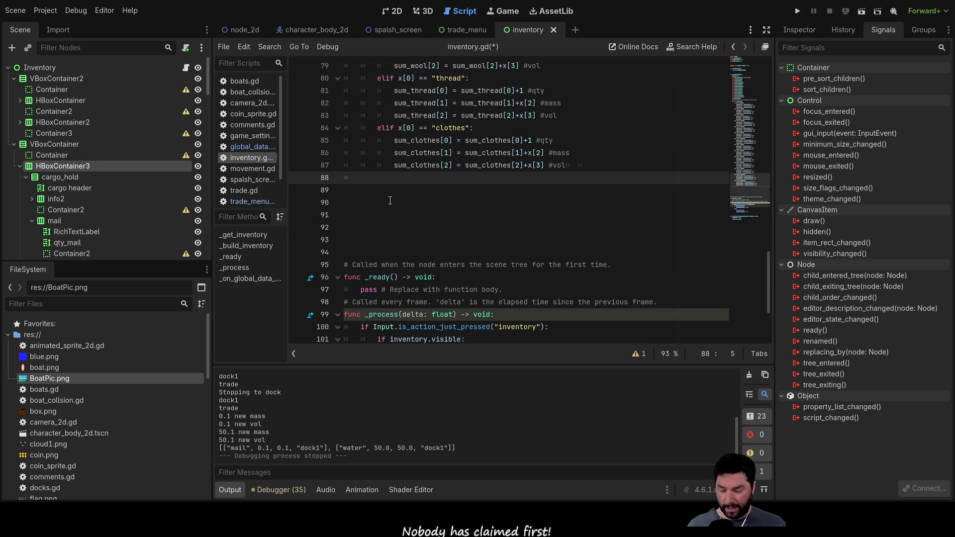
text(sum_cargo = [])
key(Left)
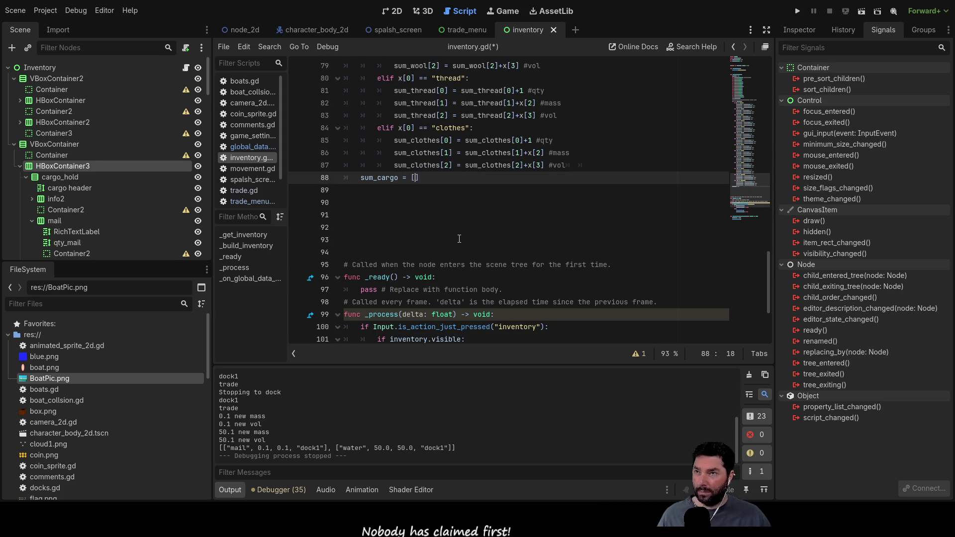
Select the sum_water variable name and return the caret inside sum_cargo's brackets.
key(Up)
key(Up)
key(Up)
key(Down)
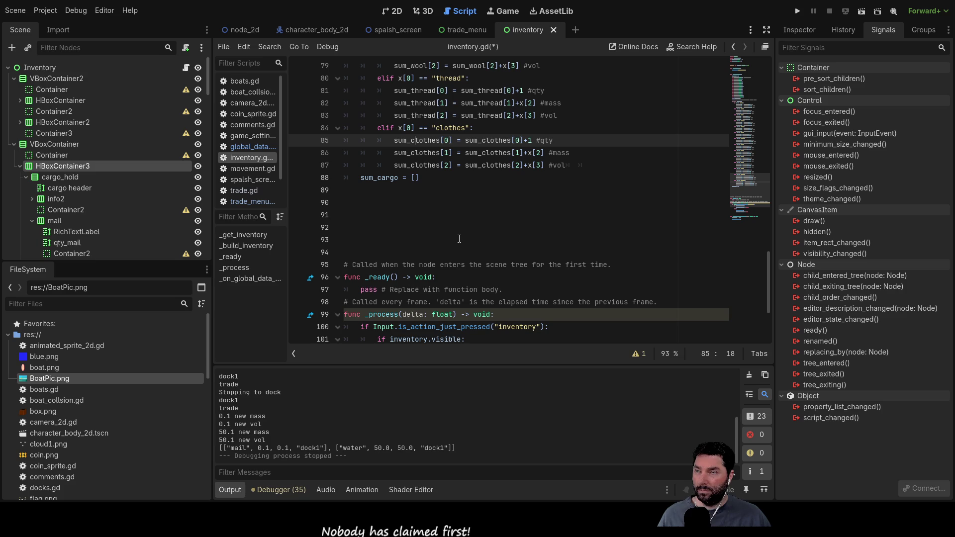
key(Left)
key(Left)
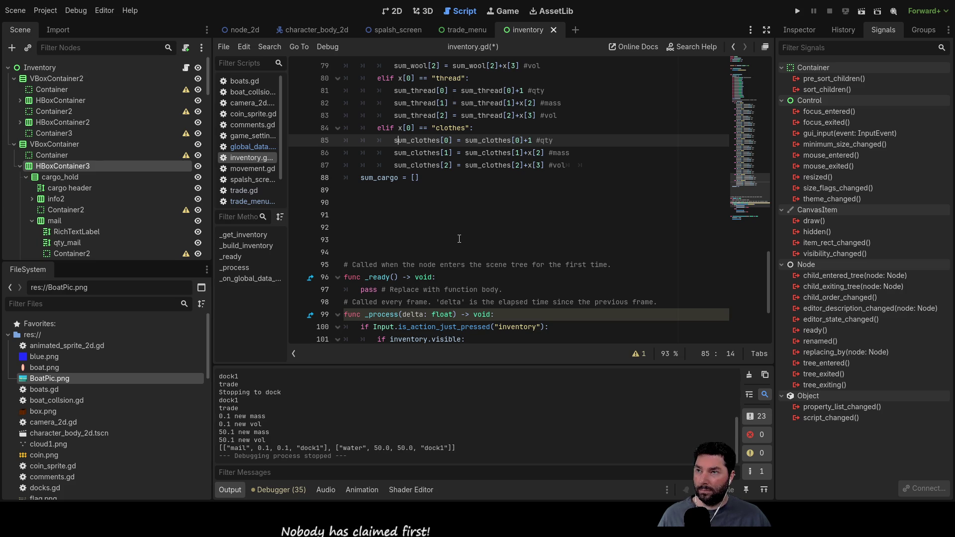
key(shift+Right)
key(shift+Right)
key(shift+Right)
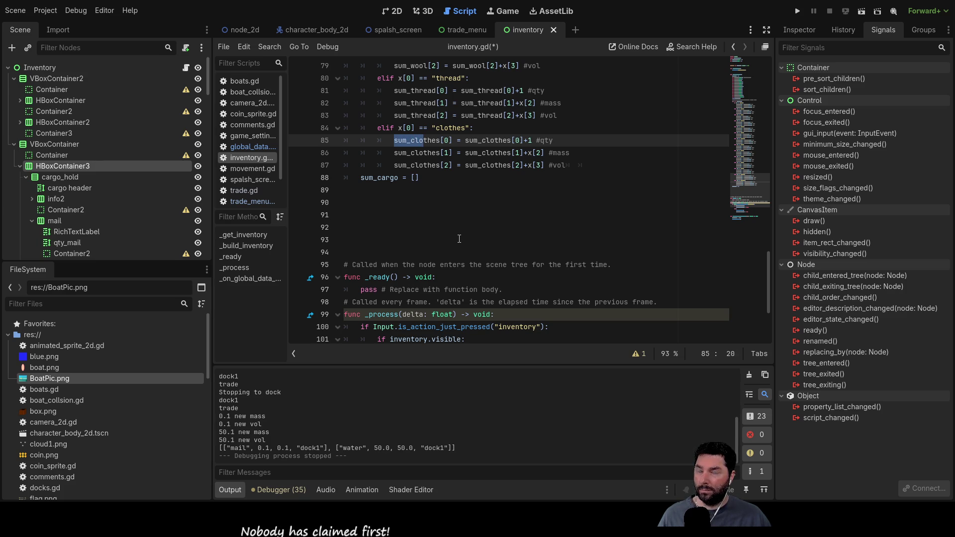
scroll(455, 239, up, 2)
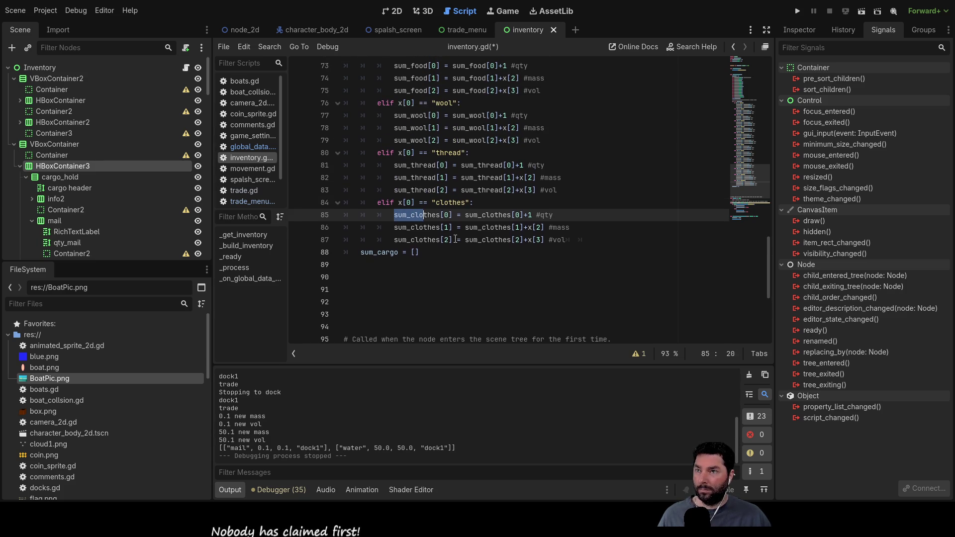
click(424, 253)
scroll(456, 230, up, 12)
scroll(455, 230, up, 11)
scroll(448, 224, down, 7)
click(413, 204)
double_click(413, 204)
key(ctrl+c)
scroll(428, 218, down, 15)
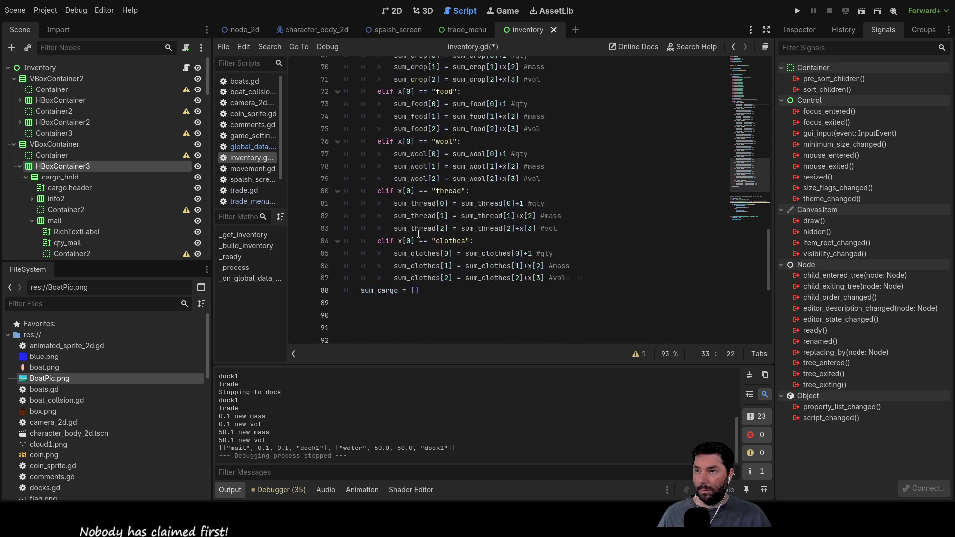
scroll(409, 221, up, 2)
click(415, 240)
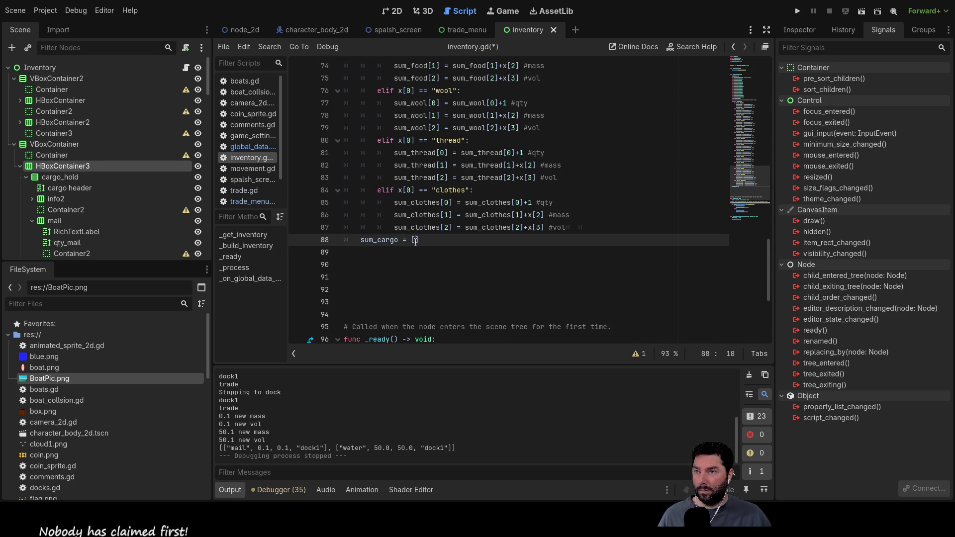
Add sum_water to the sum_cargo array and pick out the sum_mail and sum_ore names.
key(ctrl+v)
text(,)
scroll(421, 200, up, 3)
scroll(421, 201, up, 10)
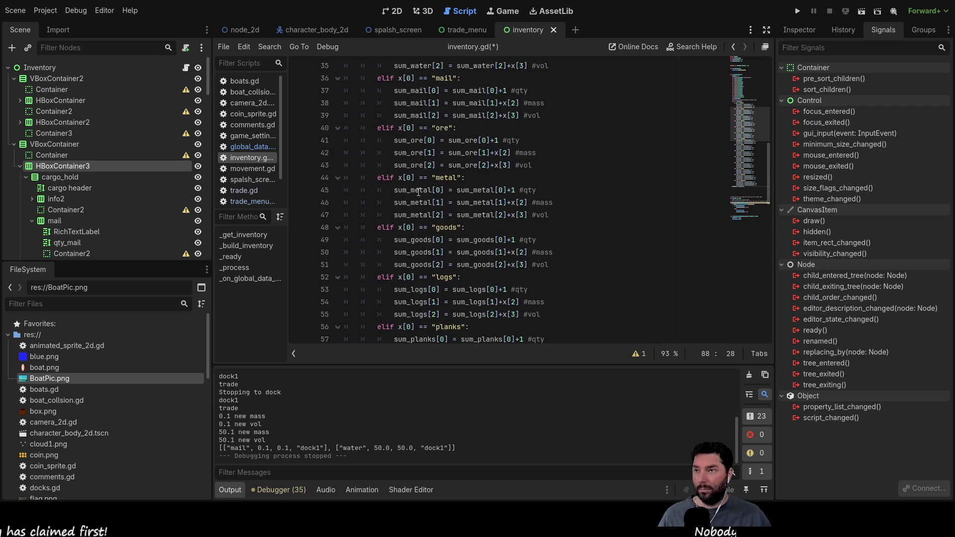
double_click(416, 237)
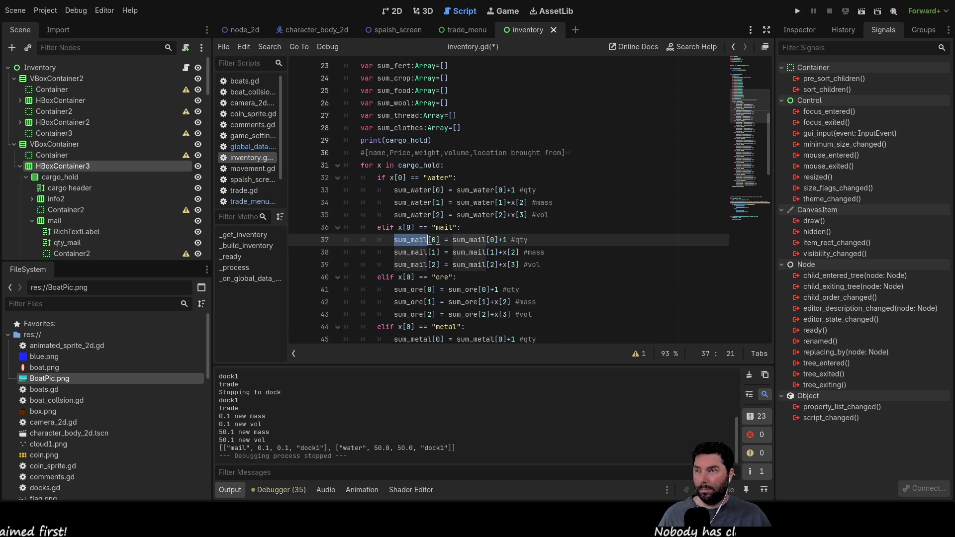
scroll(443, 248, down, 15)
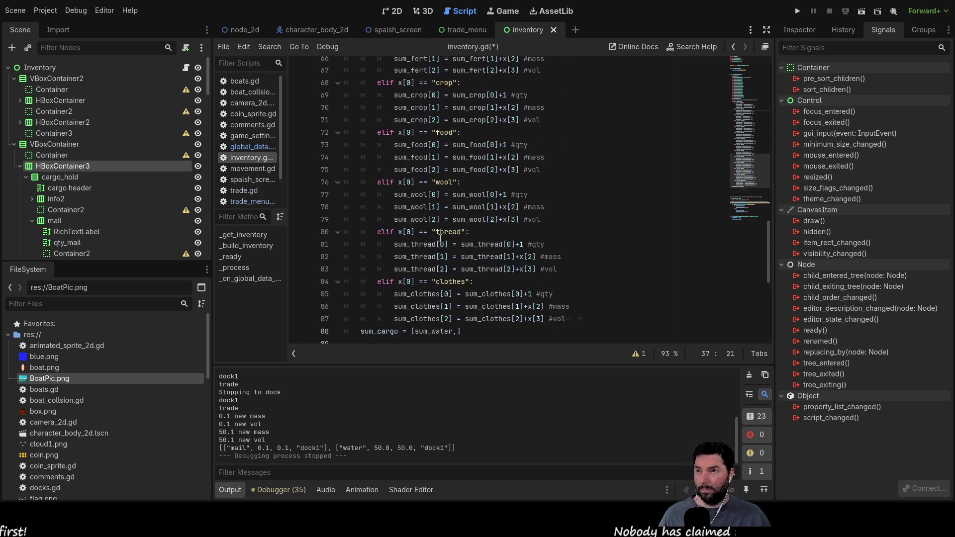
click(459, 128)
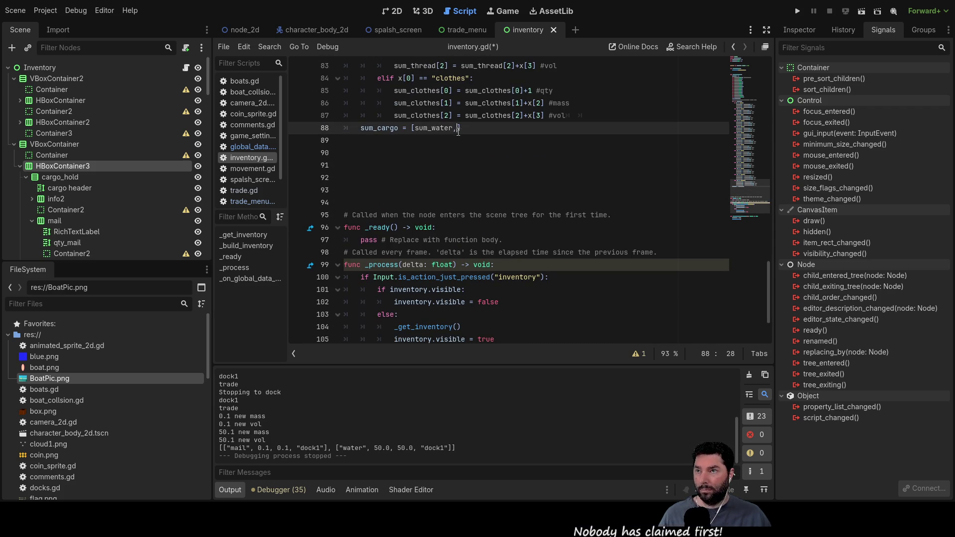
text(sum_mail)
scroll(502, 229, up, 3)
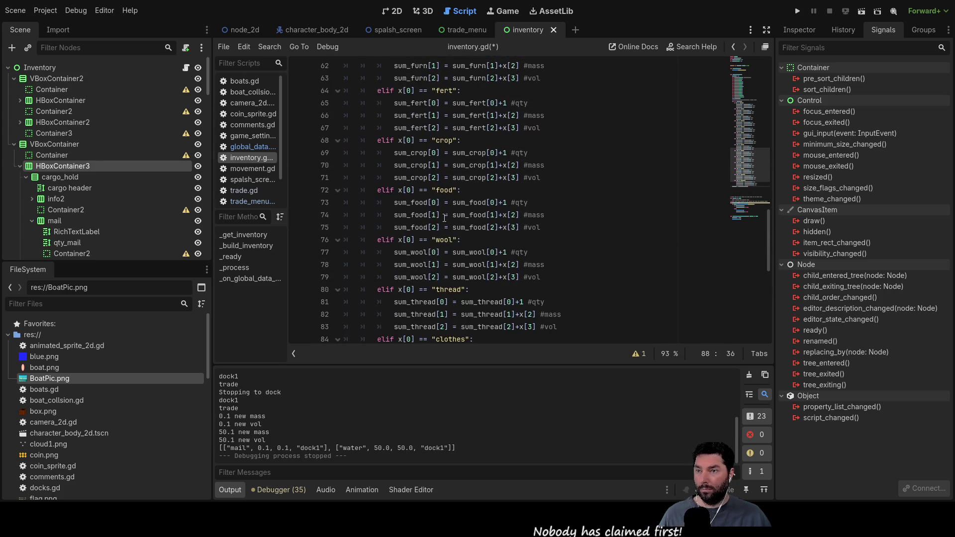
scroll(443, 217, up, 16)
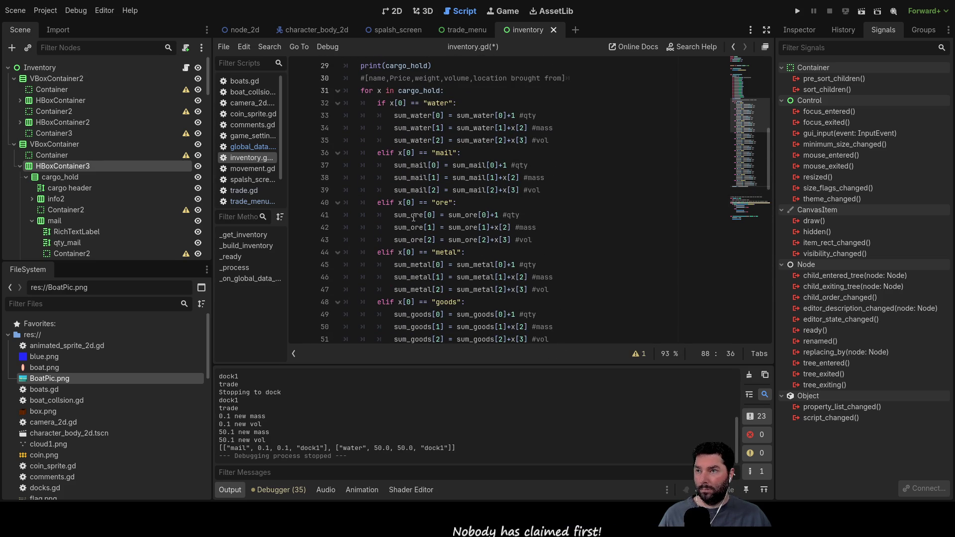
double_click(416, 217)
scroll(475, 251, down, 16)
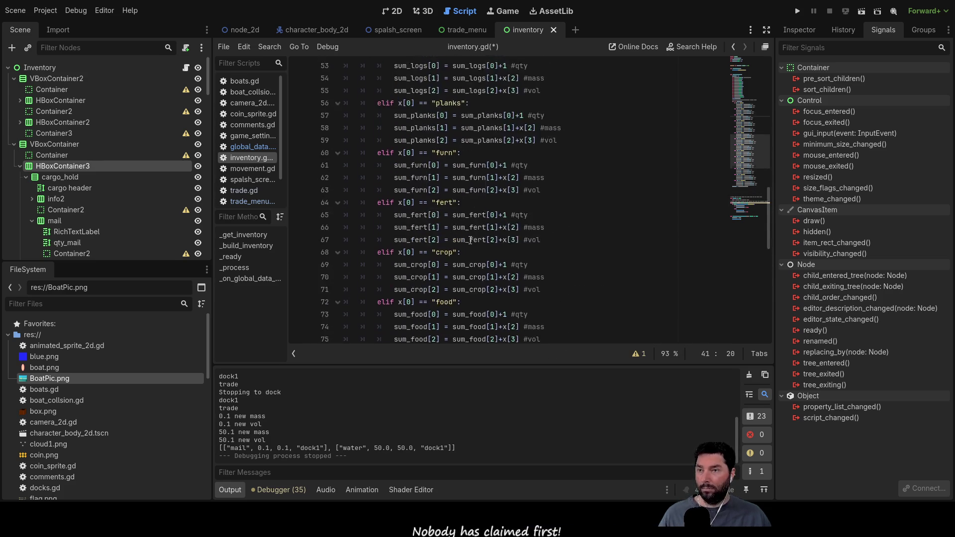
click(495, 204)
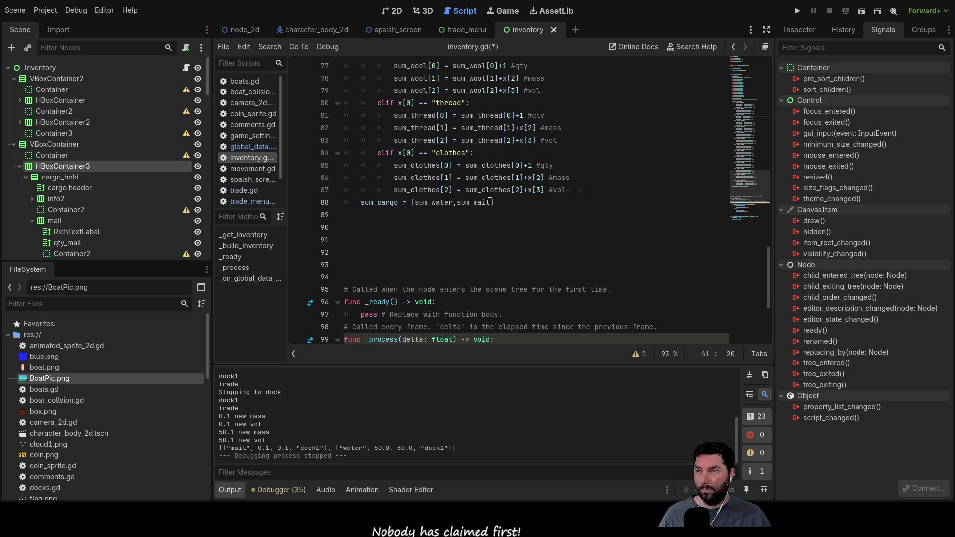
Extend the list with sum_ore, sum_metal and sum_goods via autocomplete, then start sum_logs.
key(BackSpace)
text(,sum_ore)
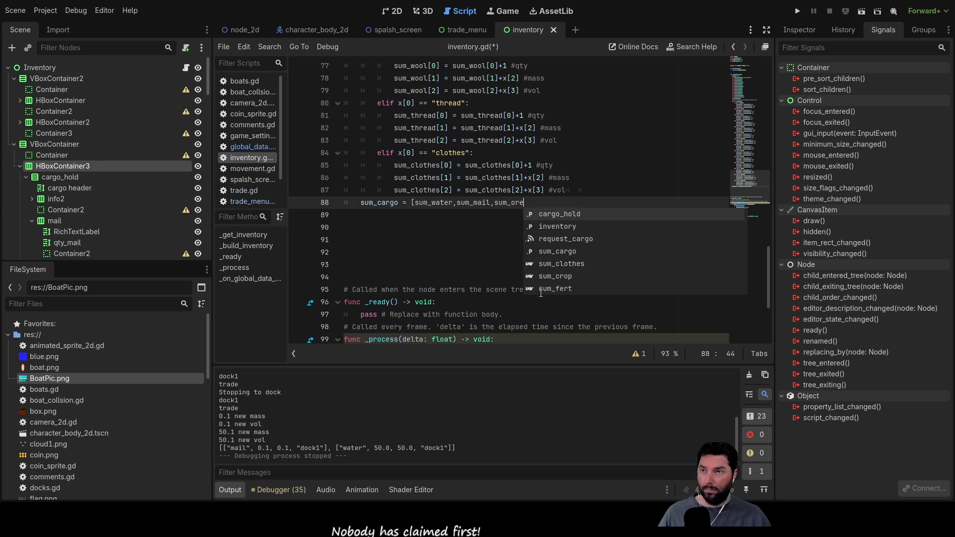
text(,sum_m)
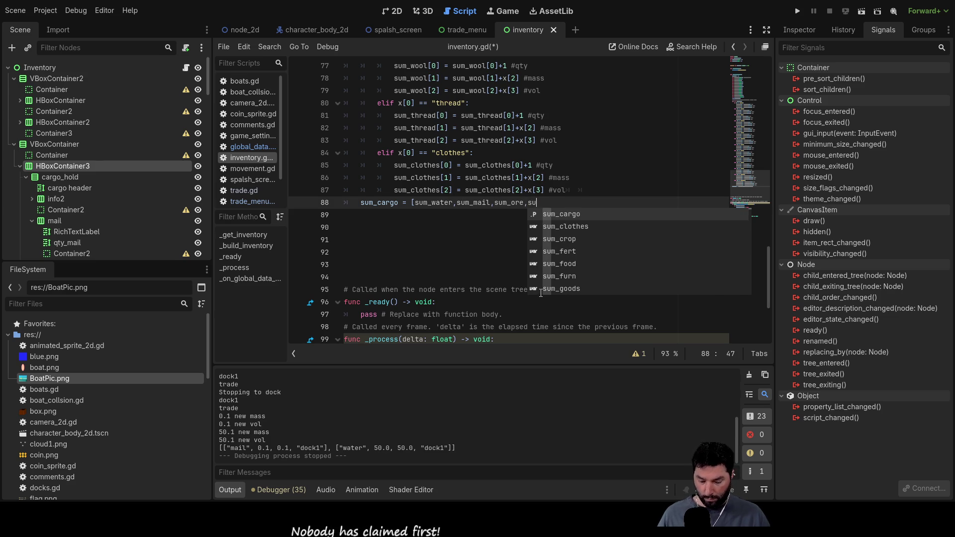
text(e)
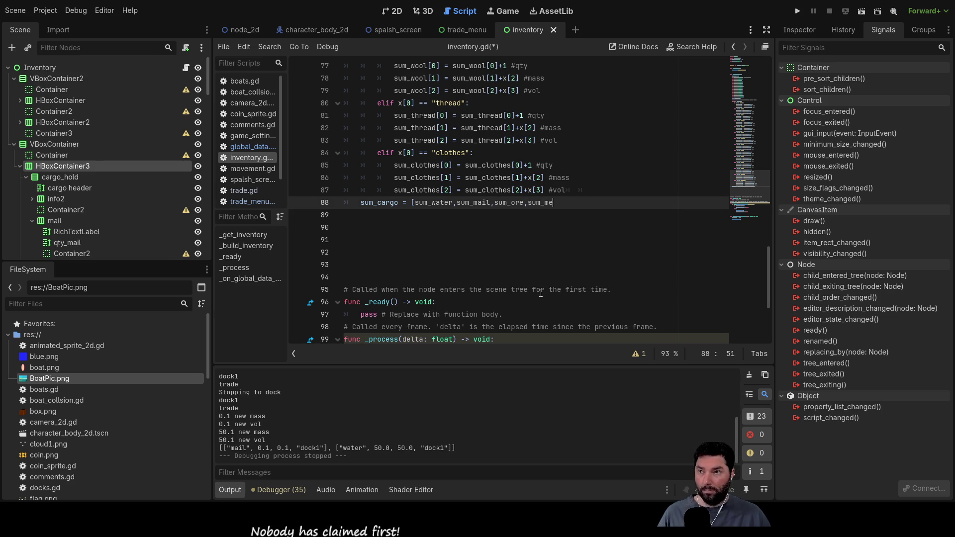
key(Return)
text(,sum_g)
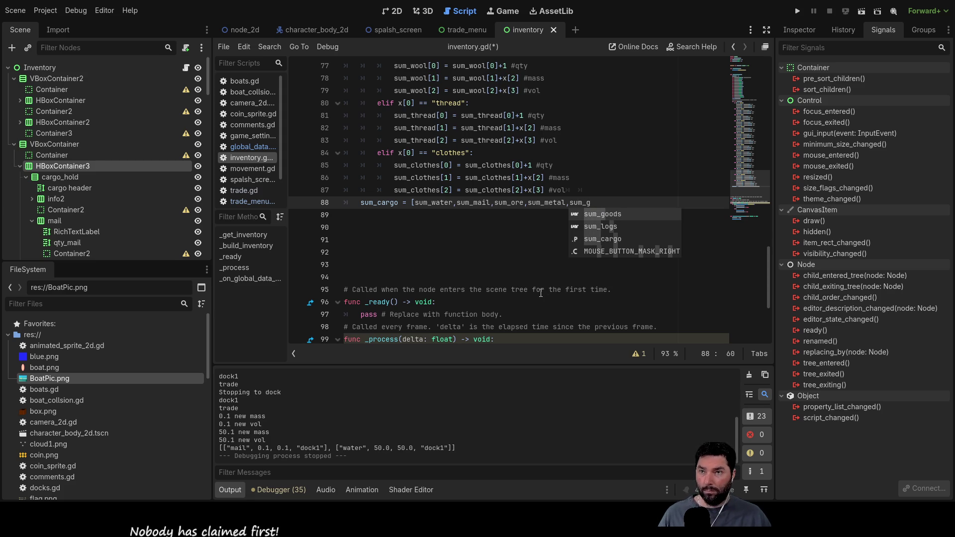
key(Return)
Extend line 88's sum_cargo array with sum_logs, sum_planks, sum_furn, sum_wool, sum_thread, sum_clothes and close it.
text(,)
text(sum_logs,sum_woo)
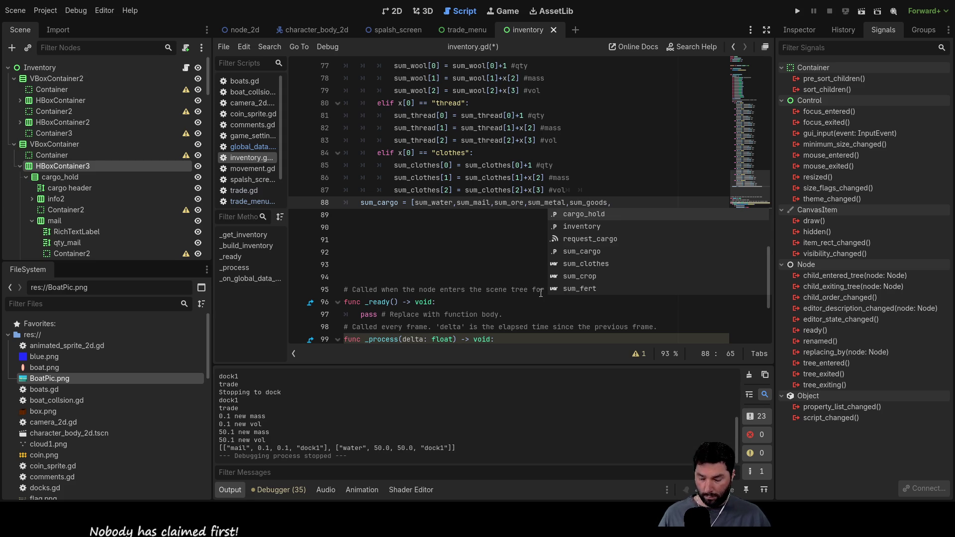
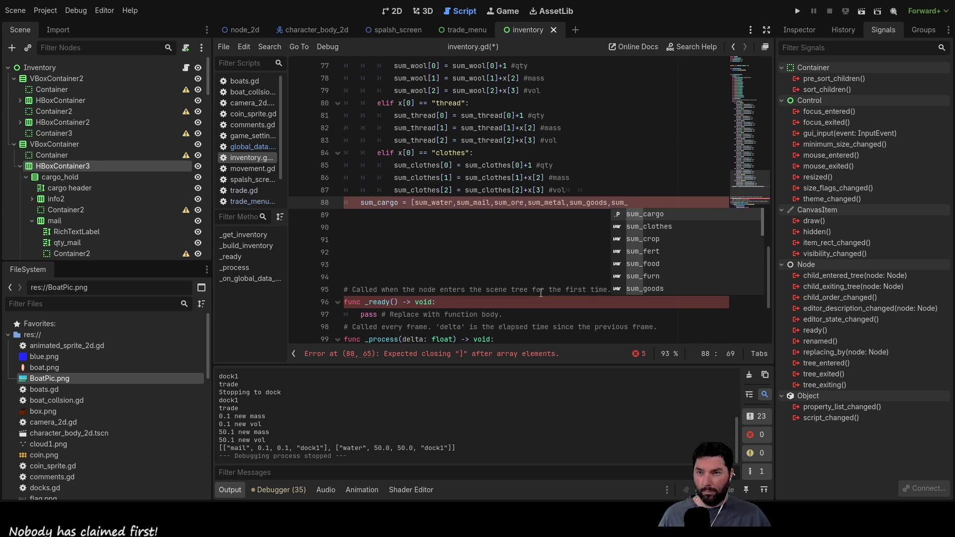
Extend the list with sum_ore, sum_metal and sum_goods via autocomplete, then start sum_logs.
Extend line 88's sum_cargo array with sum_logs, sum_planks, sum_furn, sum_wool, sum_thread, sum_clothes and close it.
text(logs)
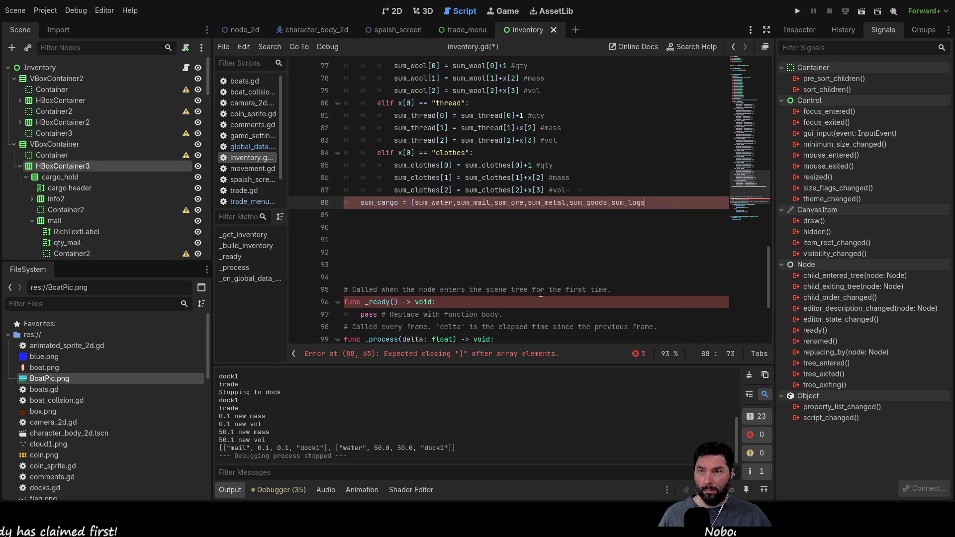
text(,sum_woo)
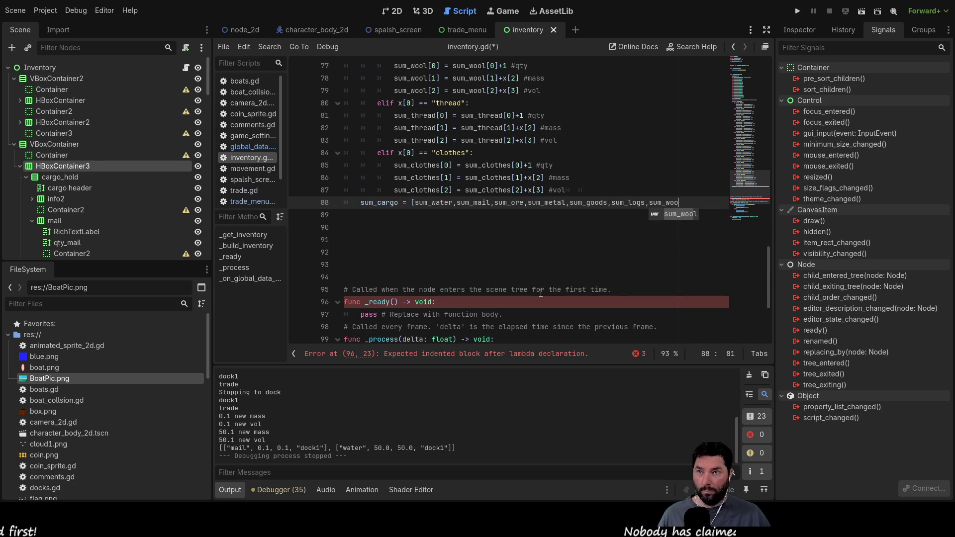
key(BackSpace)
key(BackSpace)
key(BackSpace)
text(planks,)
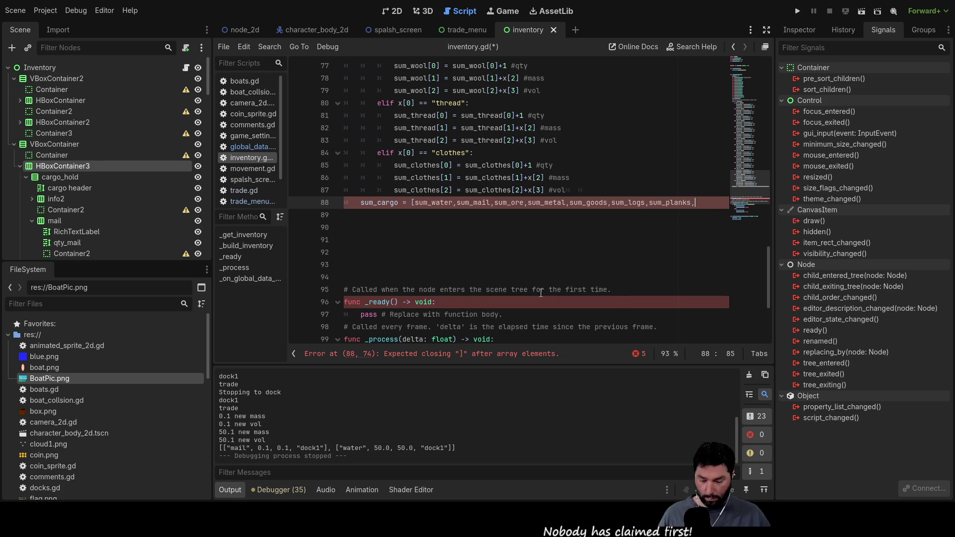
text(sum_)
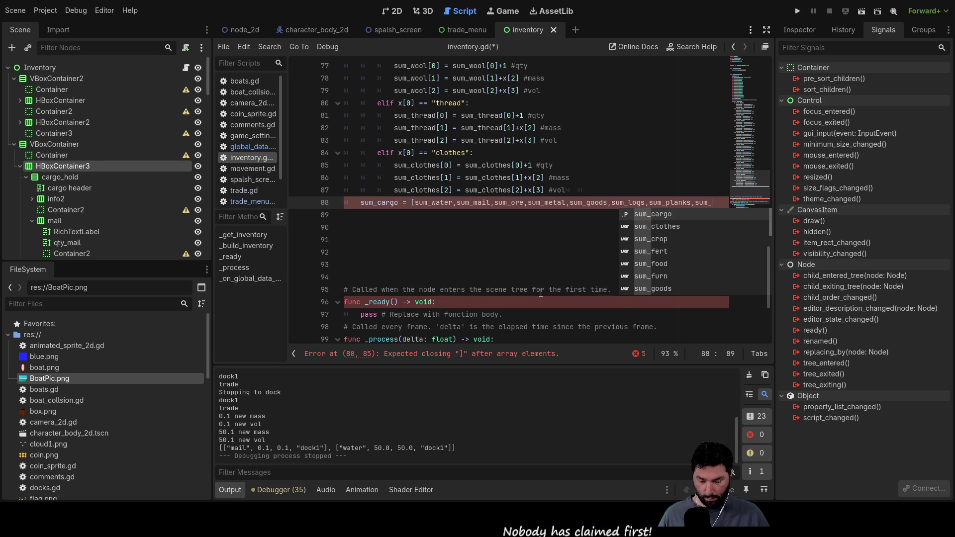
text(furn)
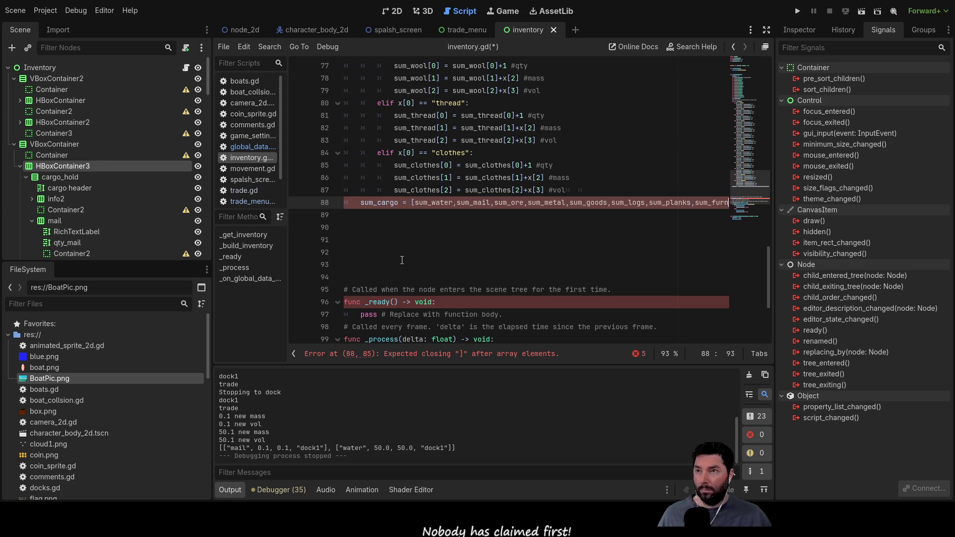
key(ctrl+minus)
key(ctrl+minus)
text(,sum_woo)
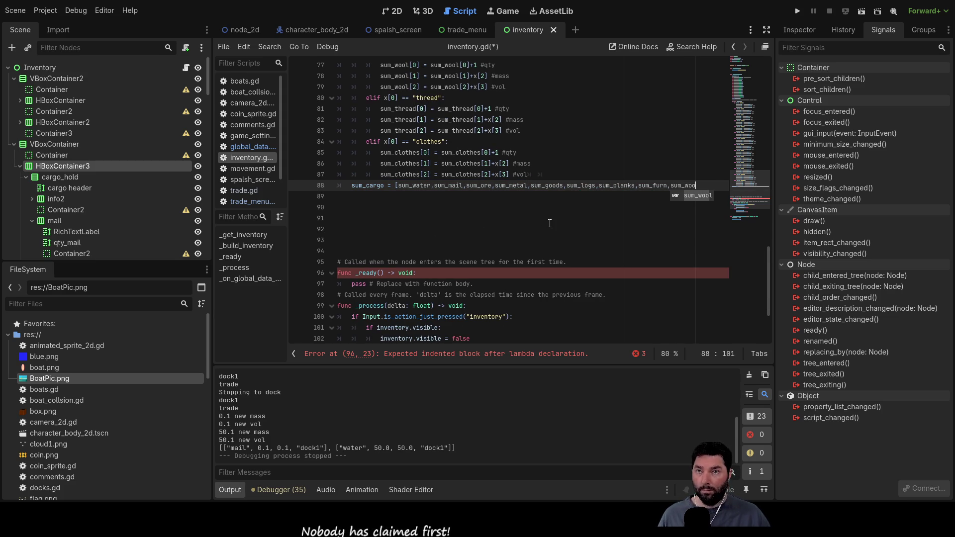
text(l,sum_t)
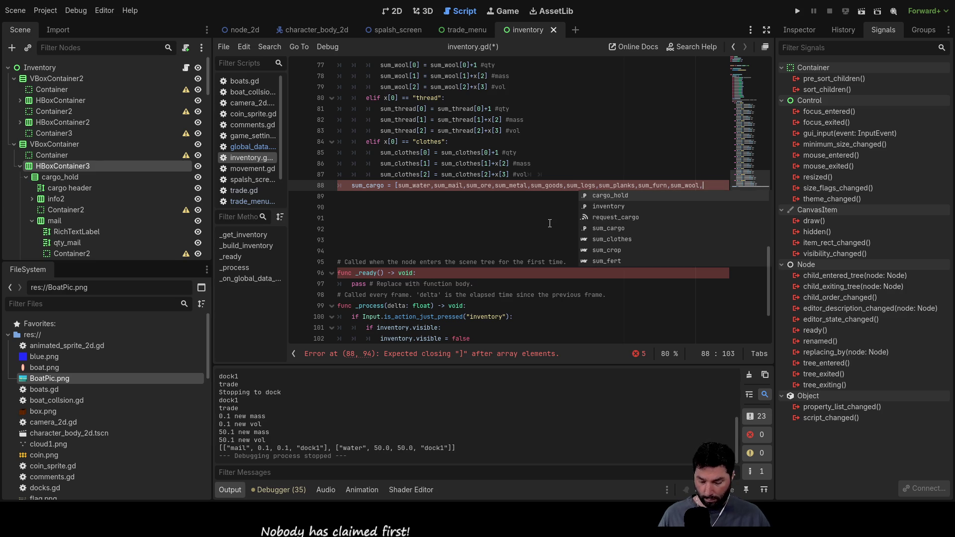
text(hre)
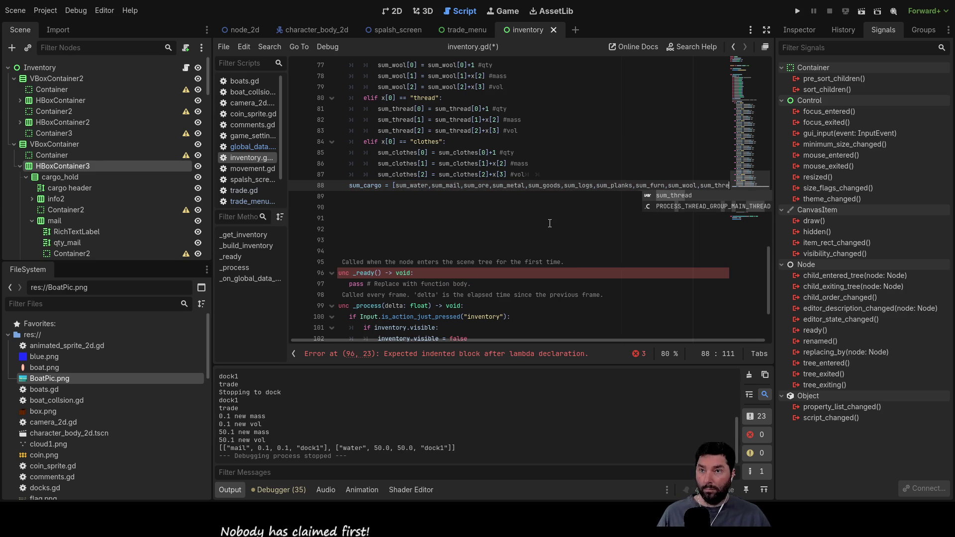
text(ad,)
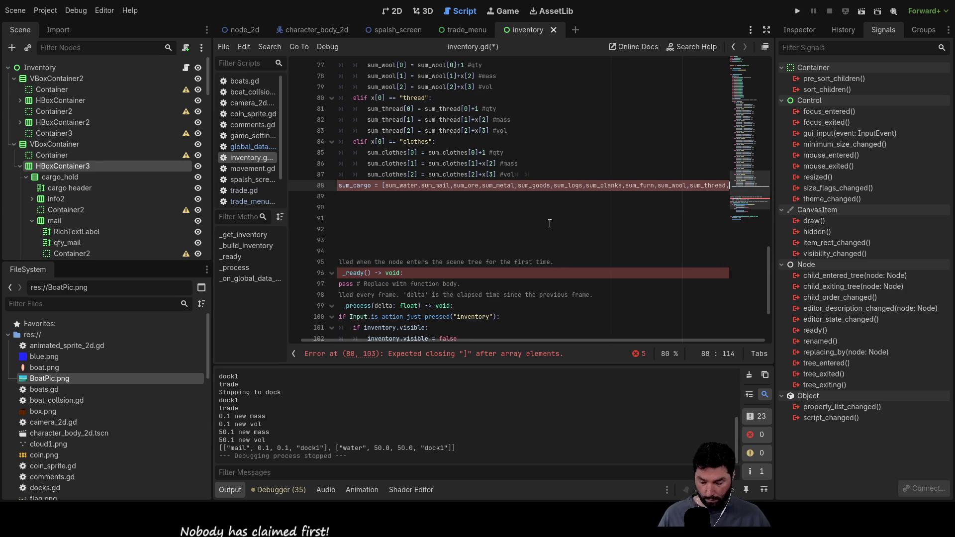
text(sum_clothes)
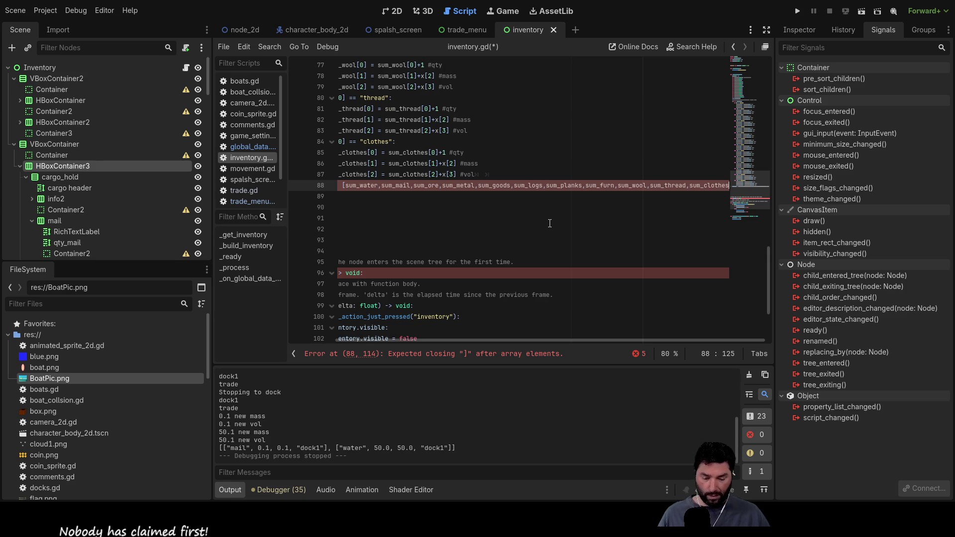
text(])
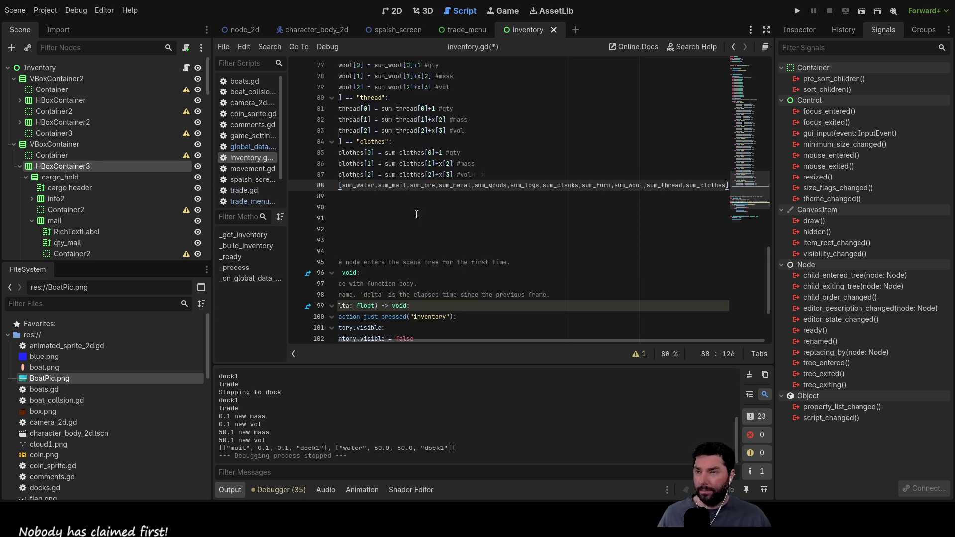
ctrl+scroll(416, 216, up, 5)
ctrl+scroll(484, 255, down, 3)
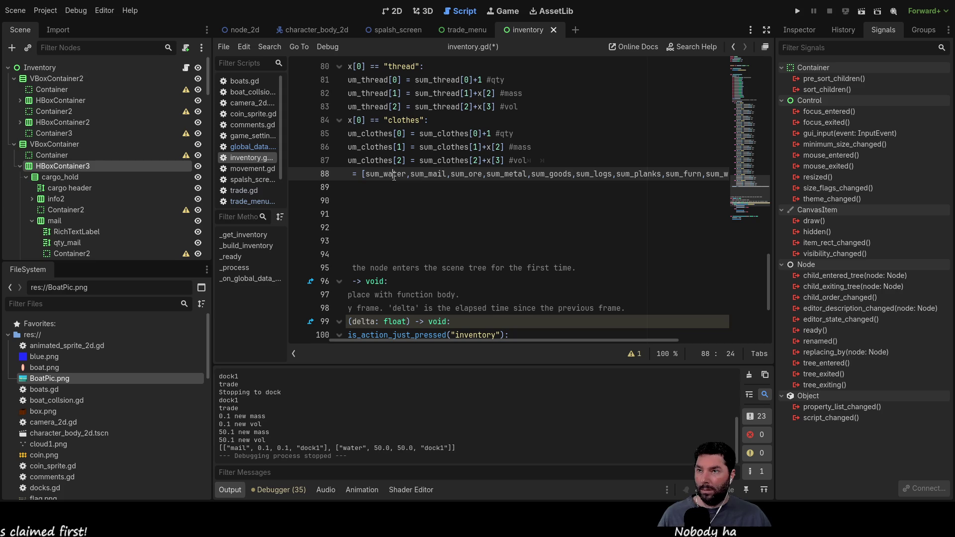
double_click(424, 174)
double_click(464, 175)
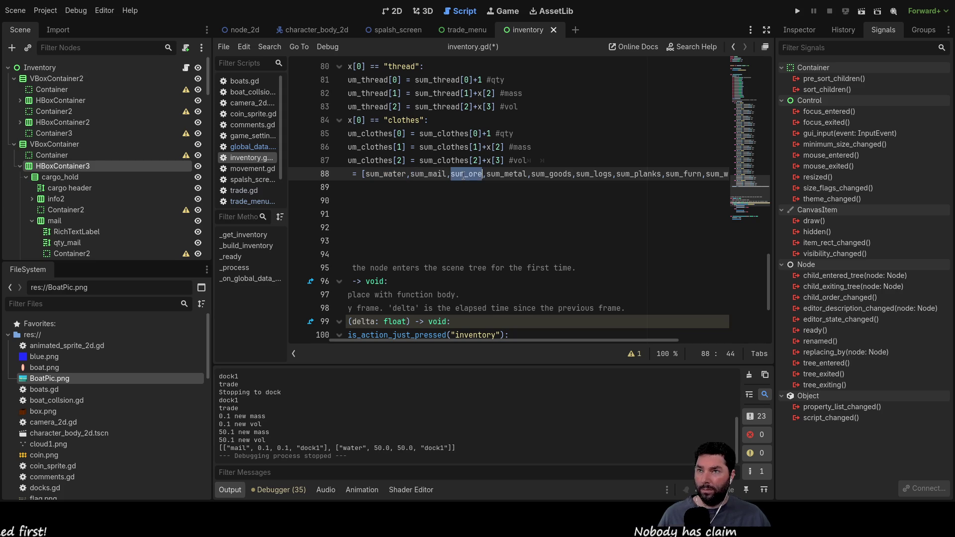
double_click(504, 174)
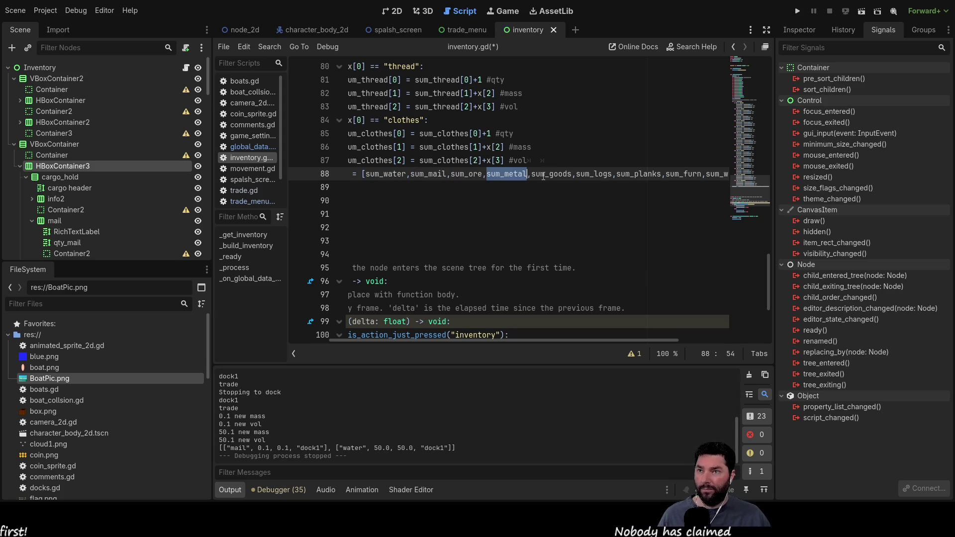
double_click(607, 174)
double_click(637, 174)
double_click(684, 173)
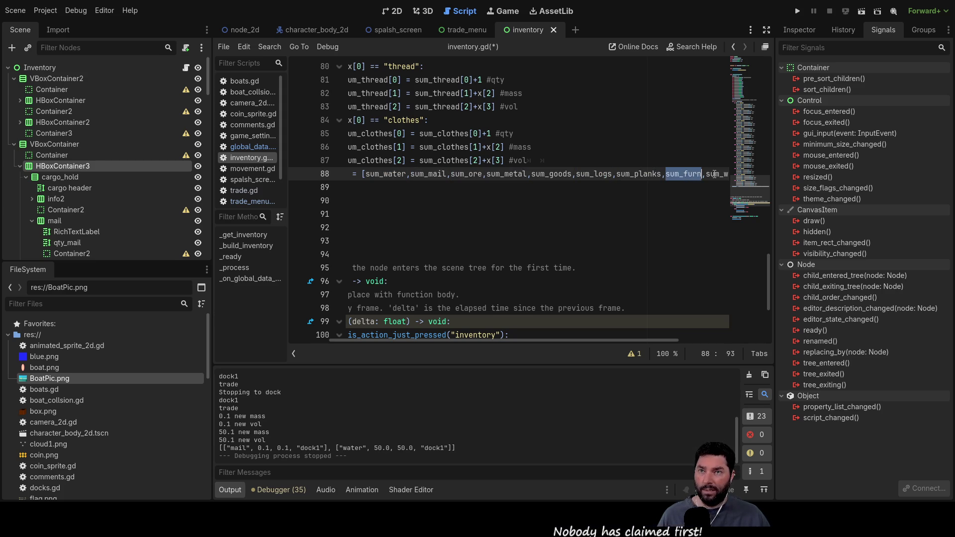
double_click(716, 174)
drag(576, 341, 749, 340)
double_click(650, 174)
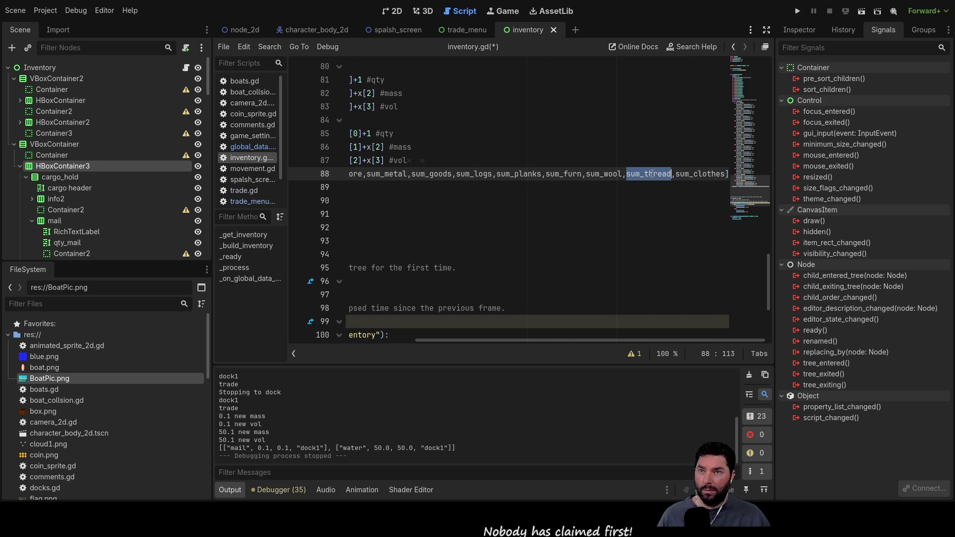
double_click(699, 174)
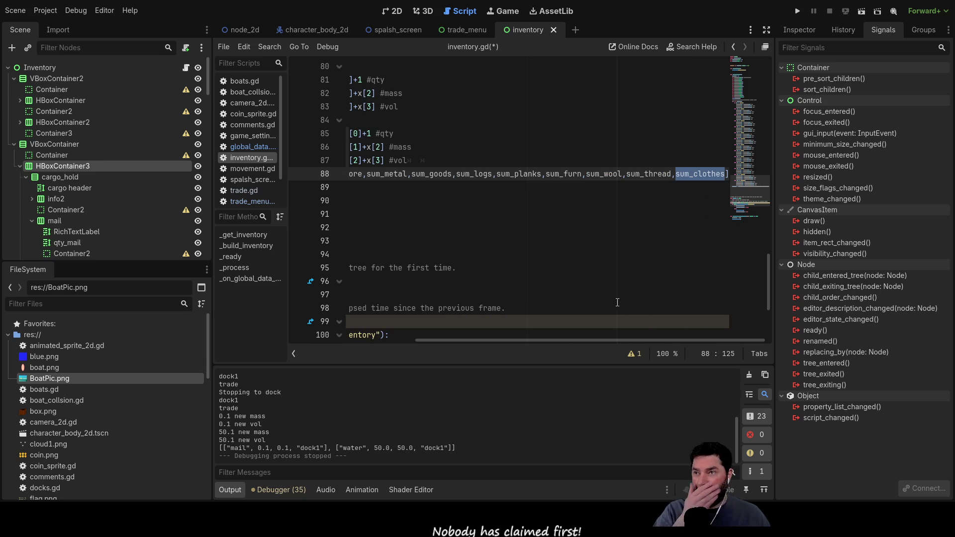
mouse_move(604, 339)
mouse_down()
mouse_move(432, 330)
mouse_move(645, 333)
mouse_move(550, 334)
mouse_up()
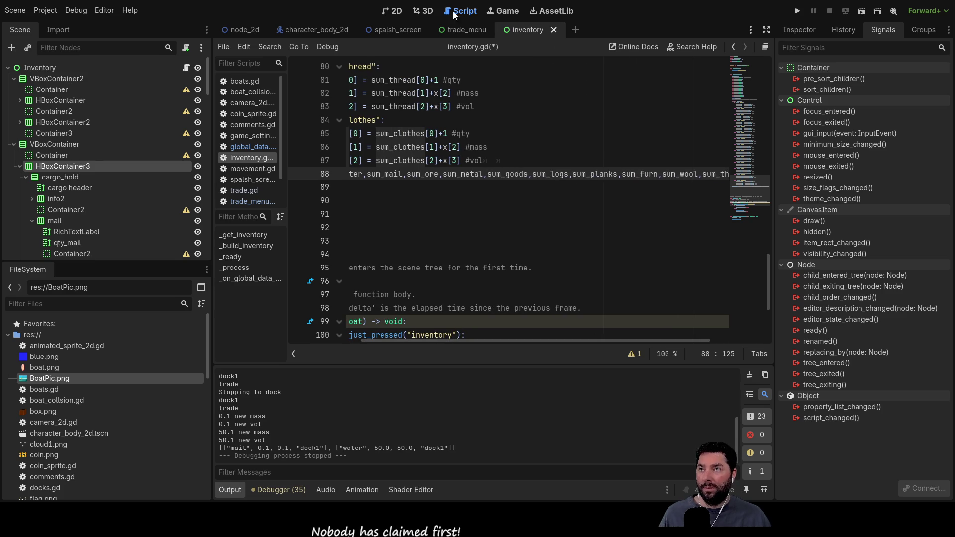
click(395, 12)
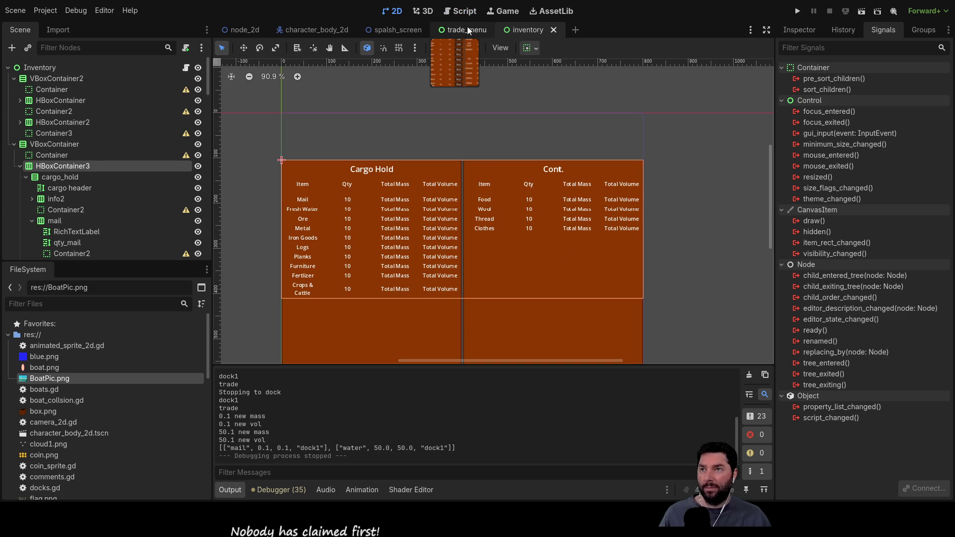
click(458, 11)
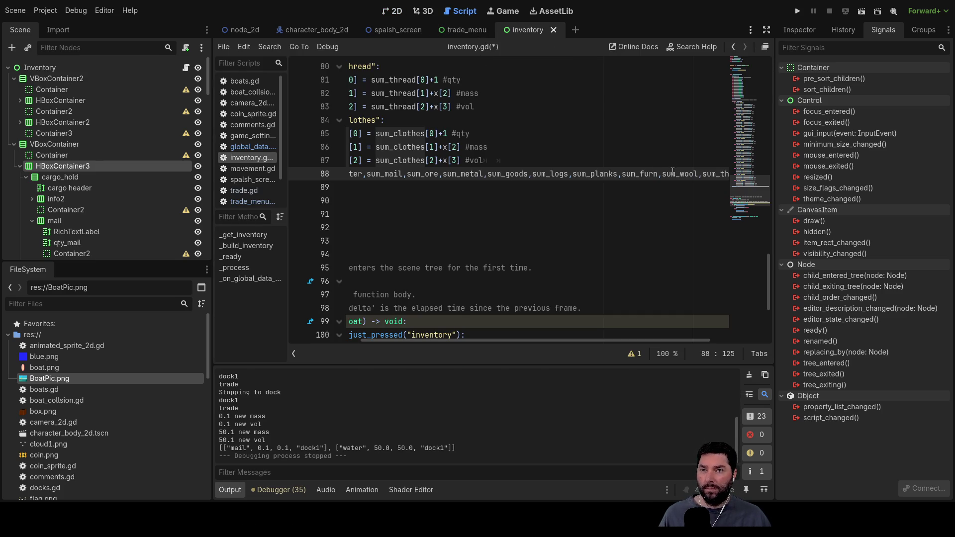
click(660, 174)
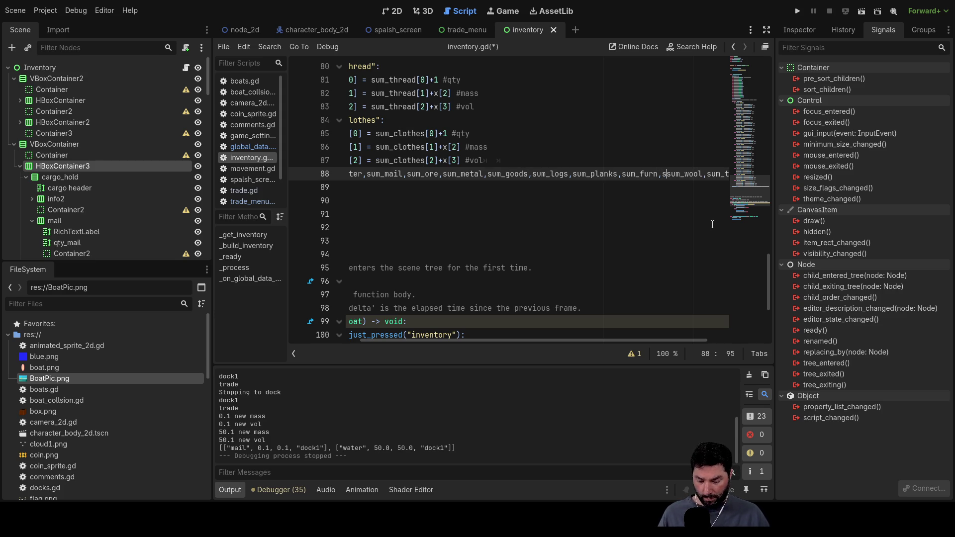
Append sum_fert, sum_crop and sum_food to the sum_cargo array using autocomplete suggestions.
text(um_)
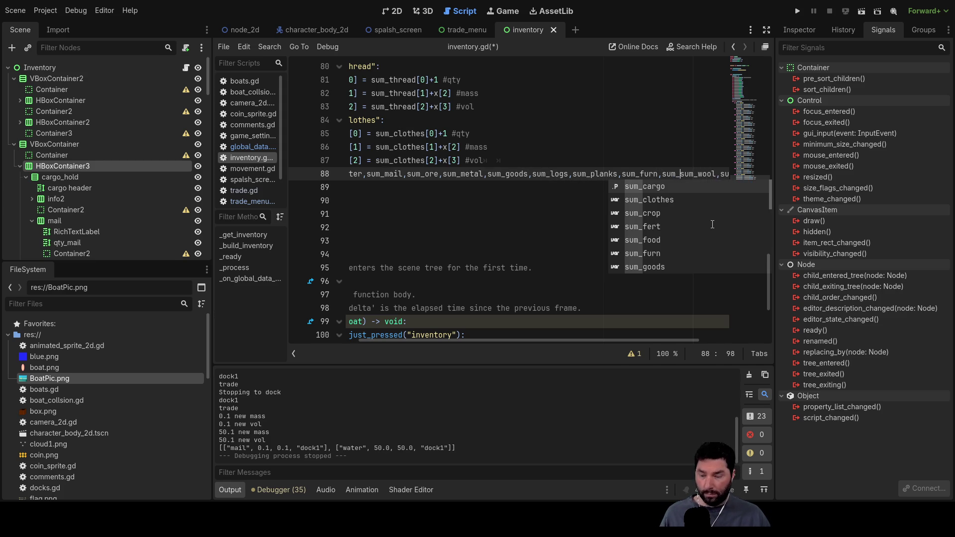
text(fert)
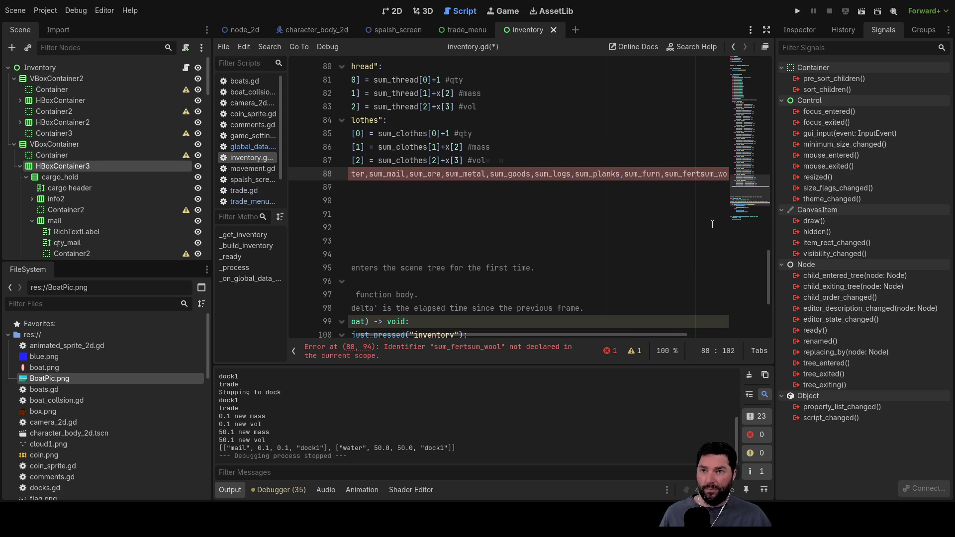
key(BackSpace)
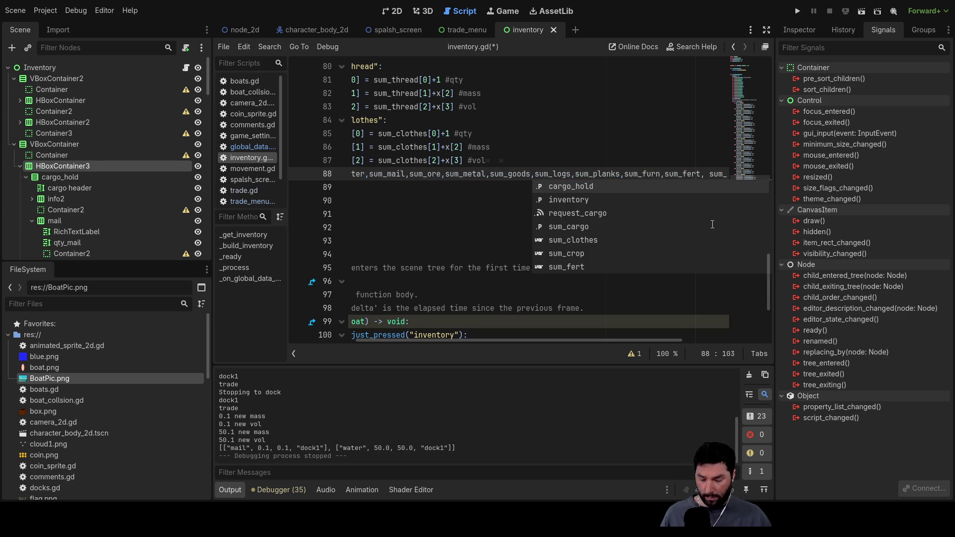
text(sum_f su)
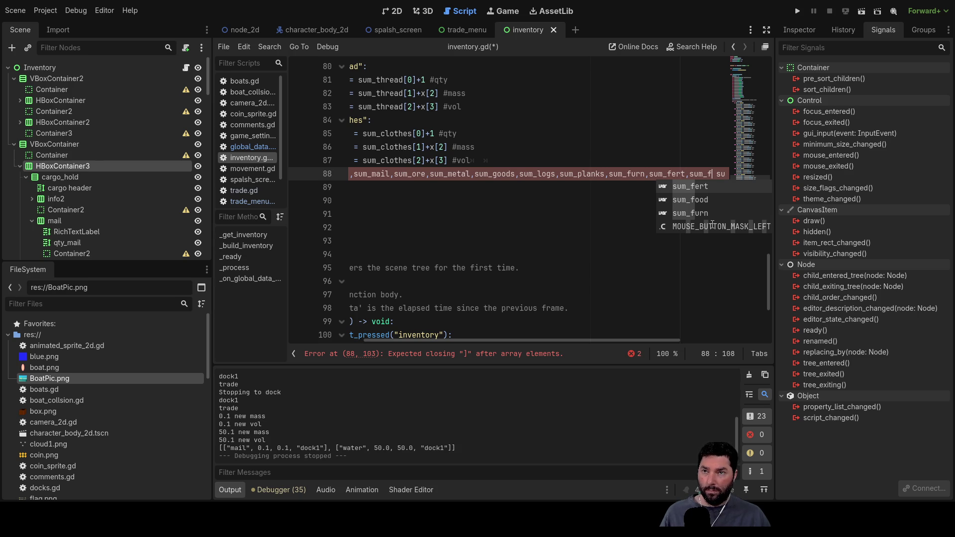
key(BackSpace)
text(cr)
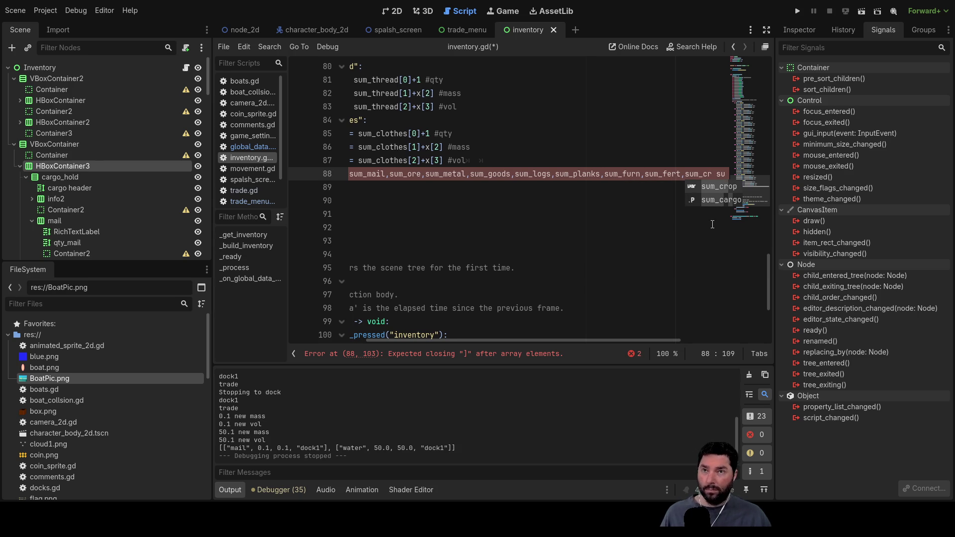
key(Return)
text(,su)
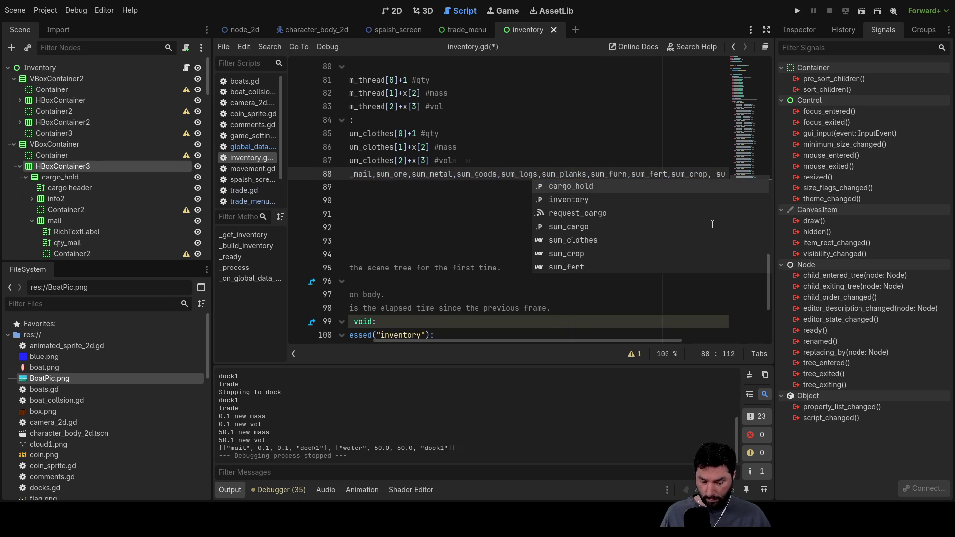
text(m_foo)
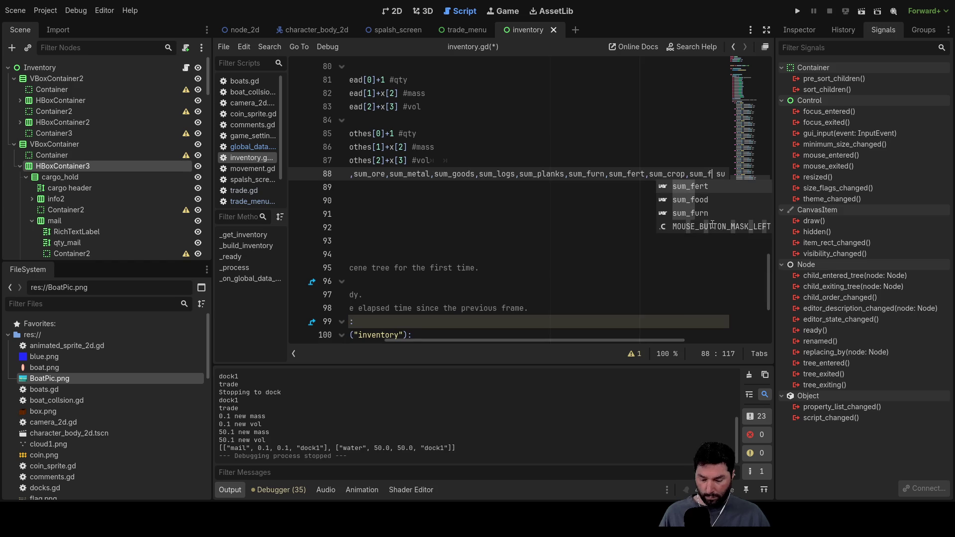
text(d)
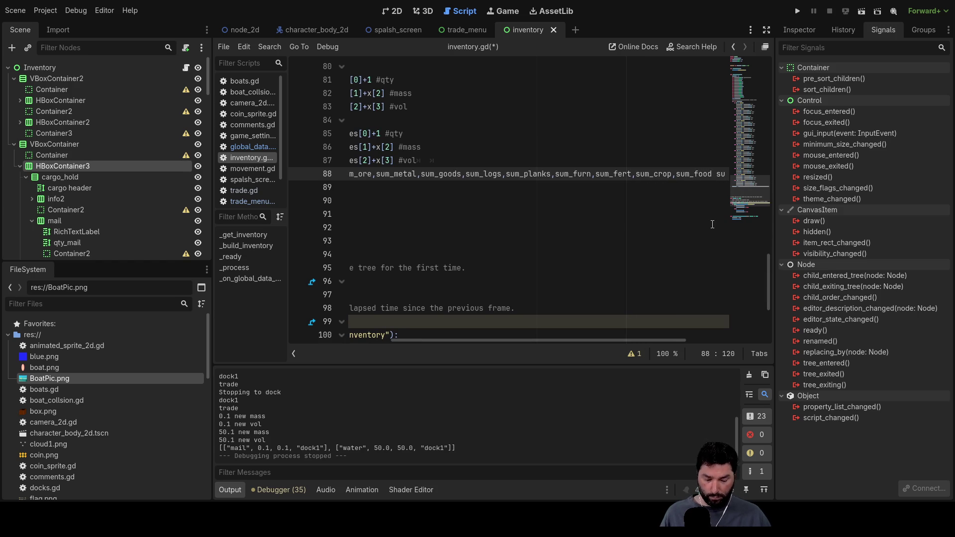
text(,)
click(437, 206)
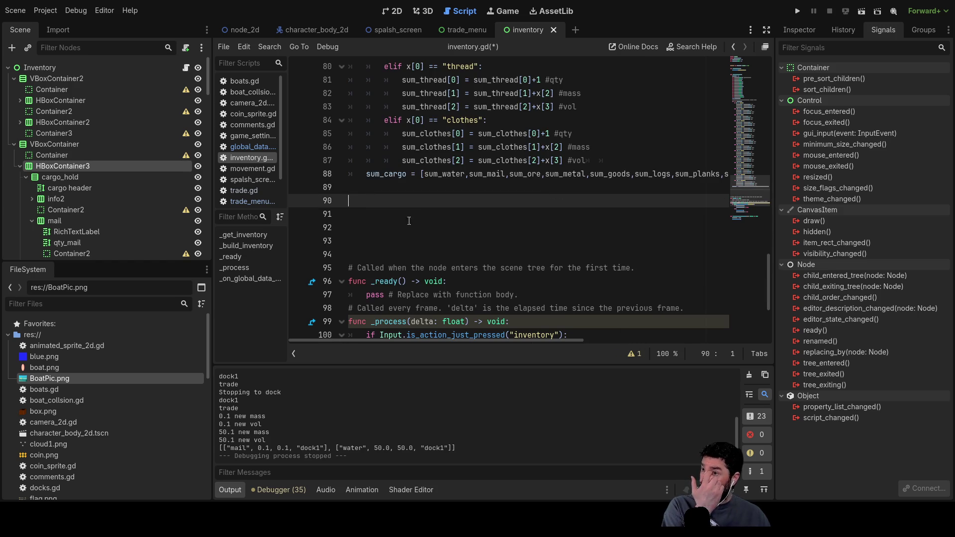
Add print(sum_cargo) on line 89, right after the sum_cargo assignment.
click(386, 191)
text(print)
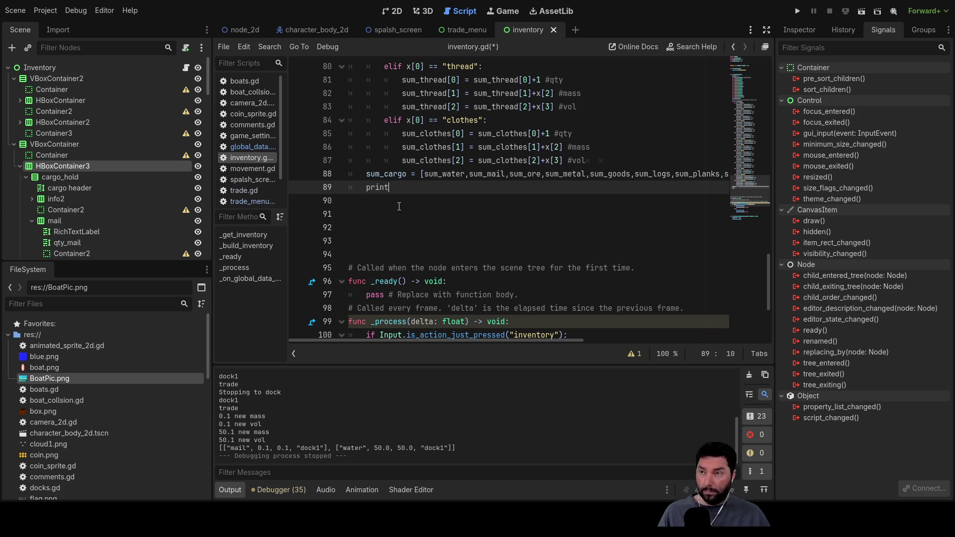
text(()
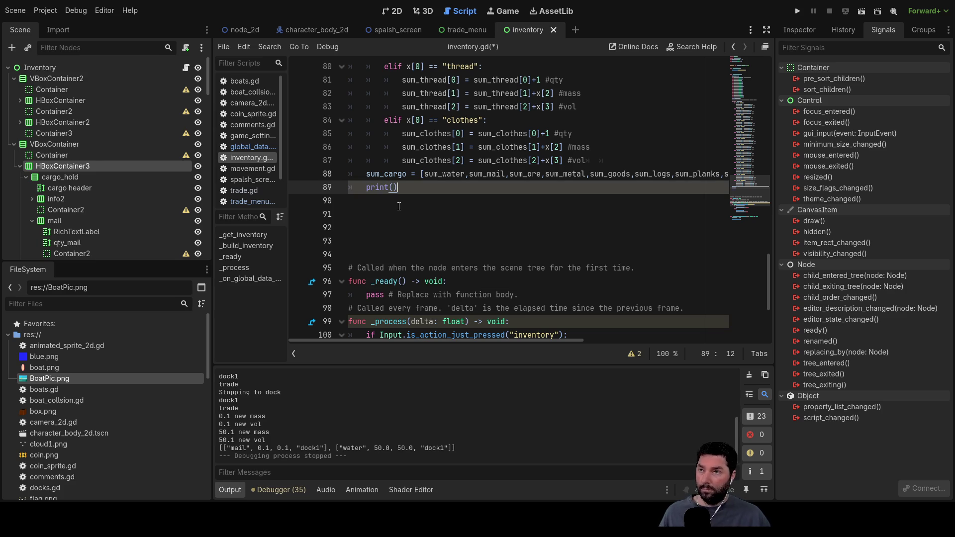
key(Up)
key(Left)
key(Left)
key(Left)
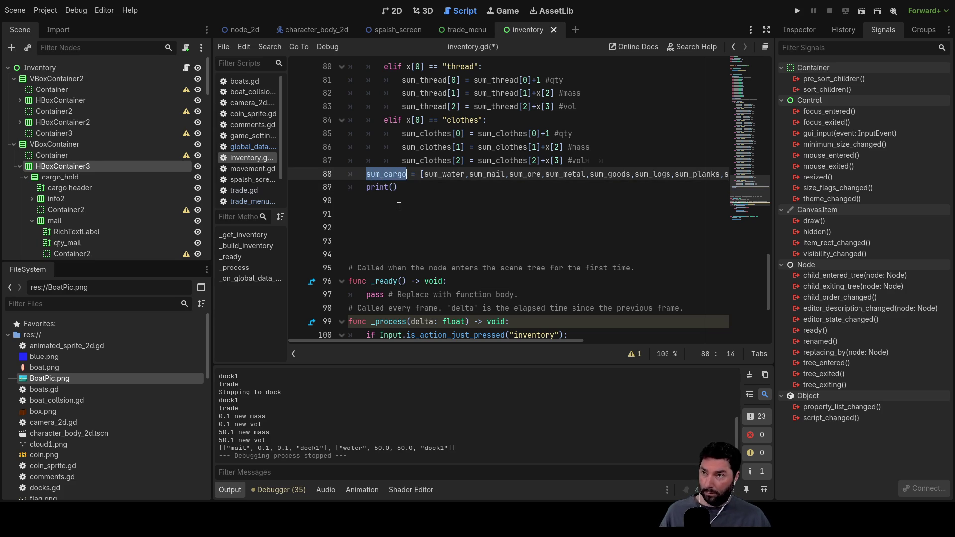
key(Down)
key(Left)
key(Down)
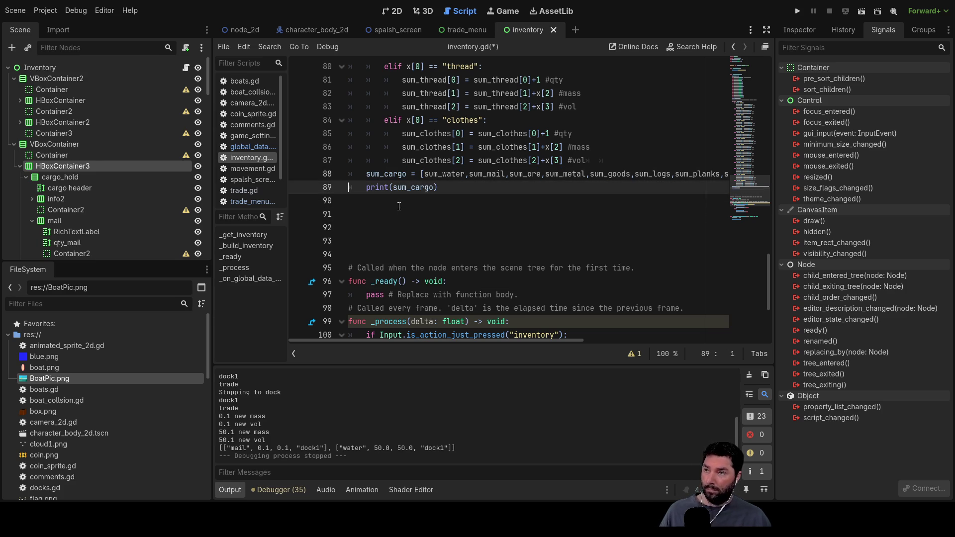
key(Up)
key(Up)
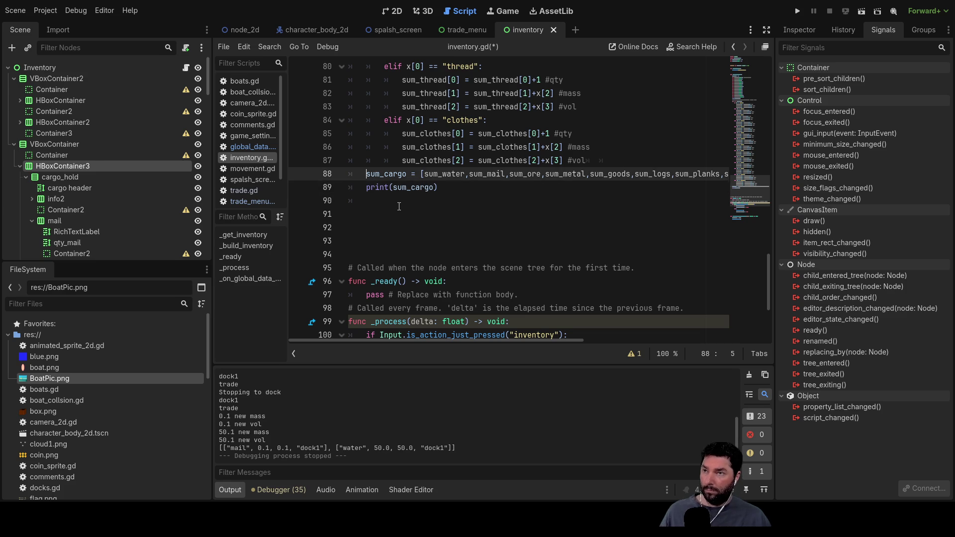
scroll(352, 272, up, 15)
scroll(352, 273, up, 8)
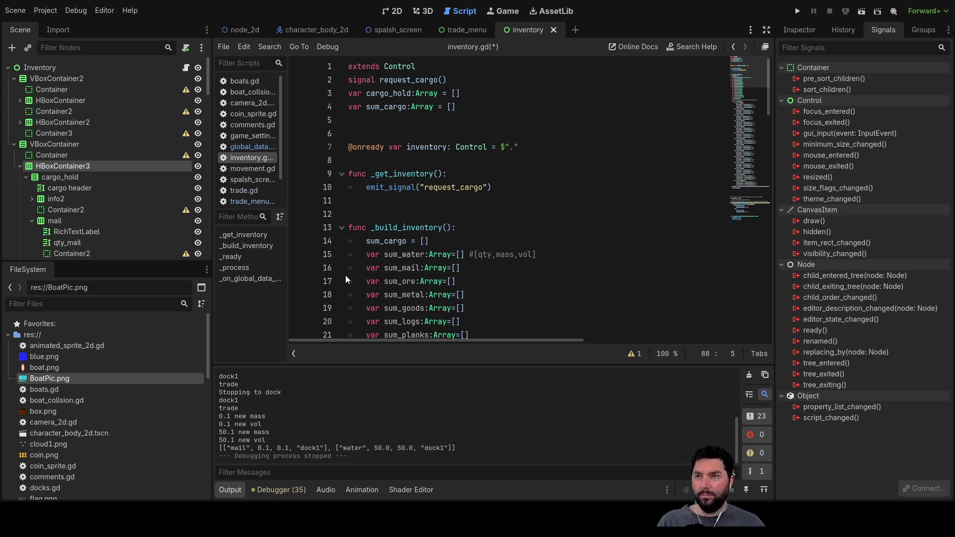
Run the project, start playing, and toggle the cargo hold inventory open and closed.
click(798, 11)
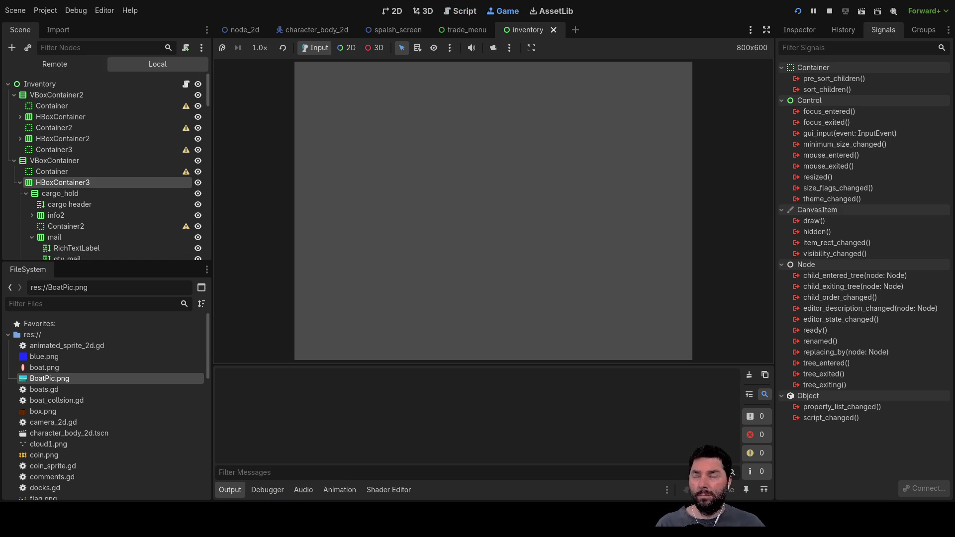
click(351, 86)
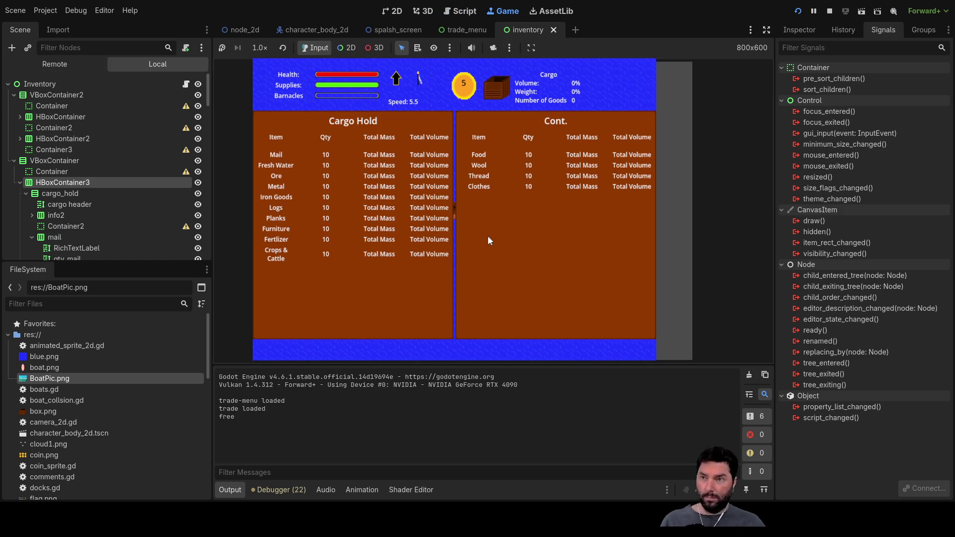
key(i)
key(i)
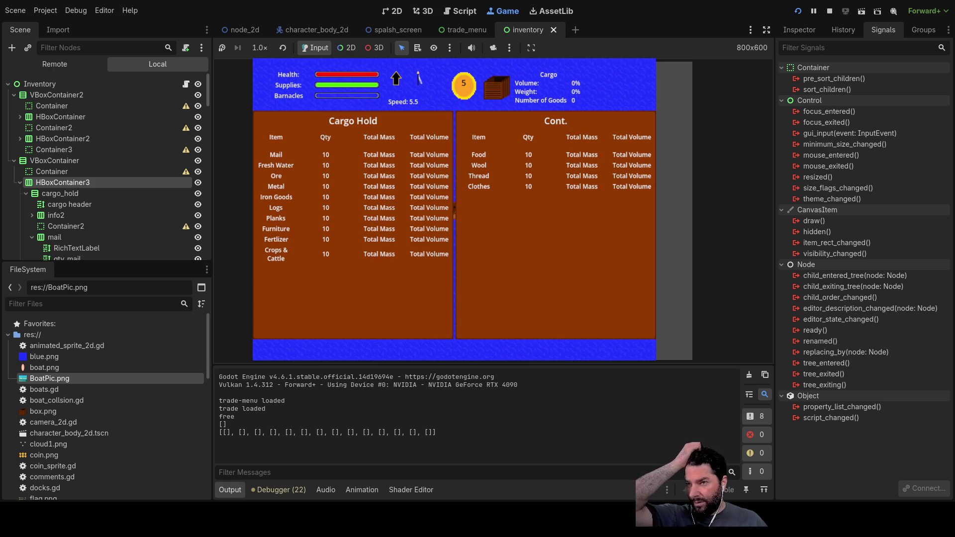
key(i)
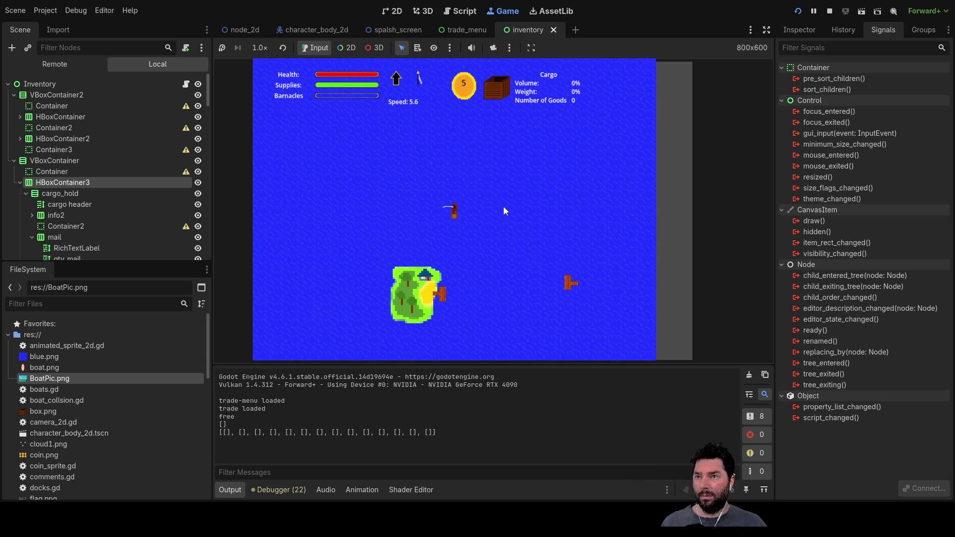
Sail to the island dock and buy one Mail and three Fresh Water.
key(Down)
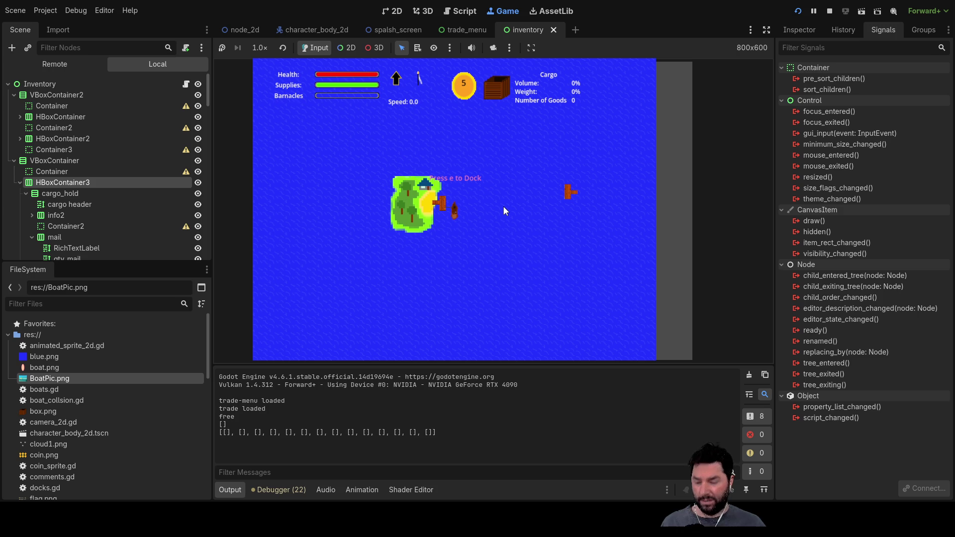
key(e)
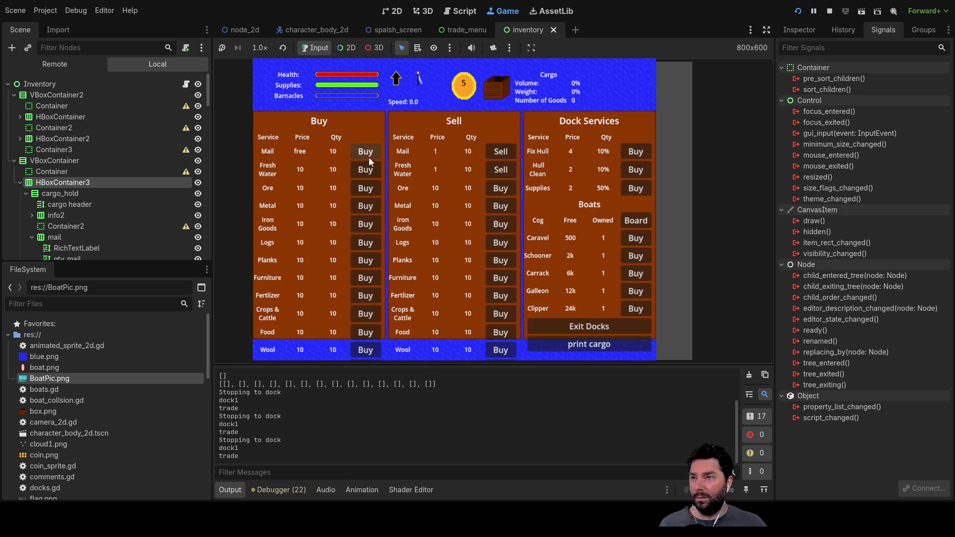
click(366, 153)
click(365, 169)
click(365, 169)
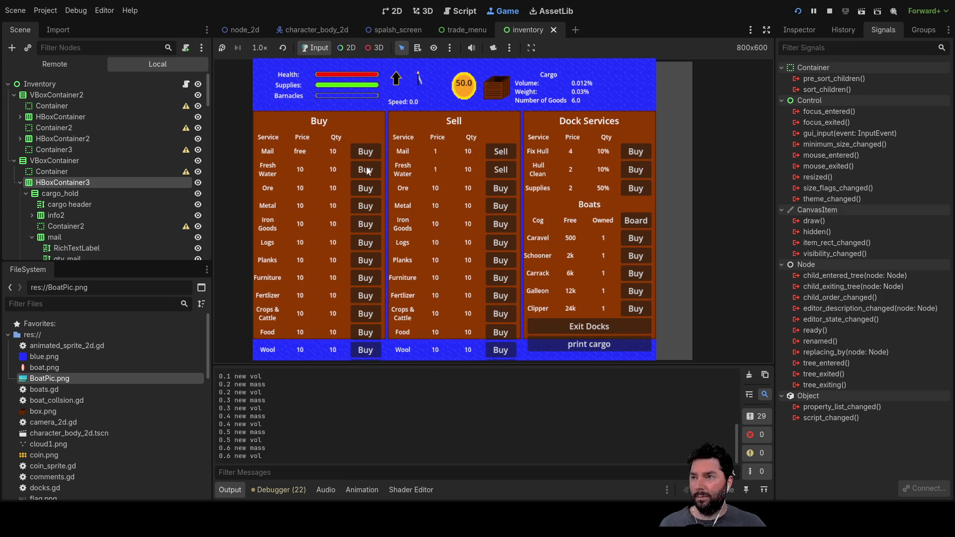
click(366, 169)
click(366, 169)
click(366, 169)
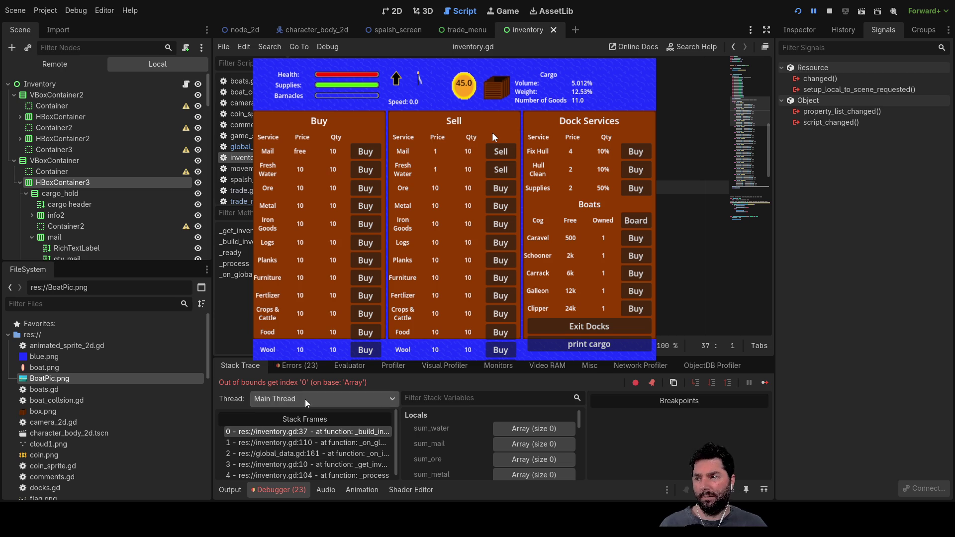
Expand the _build_inventory out-of-bounds error under Debugger > Errors, then return to Output.
click(297, 366)
scroll(375, 428, down, 5)
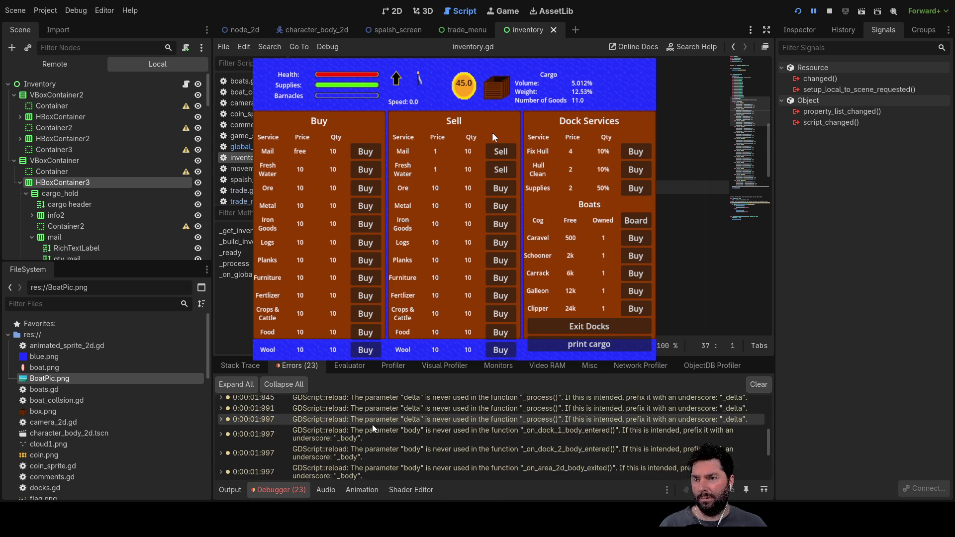
scroll(374, 437, down, 3)
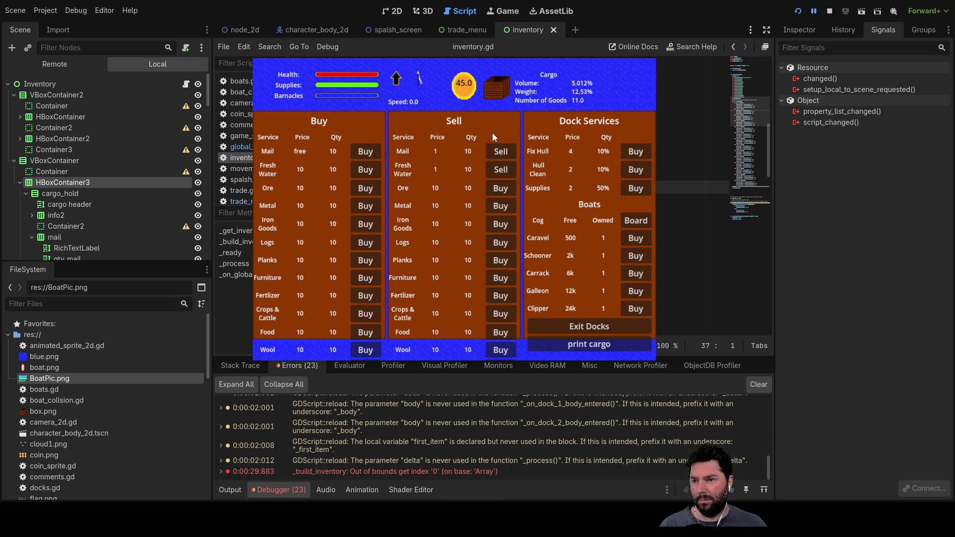
click(449, 473)
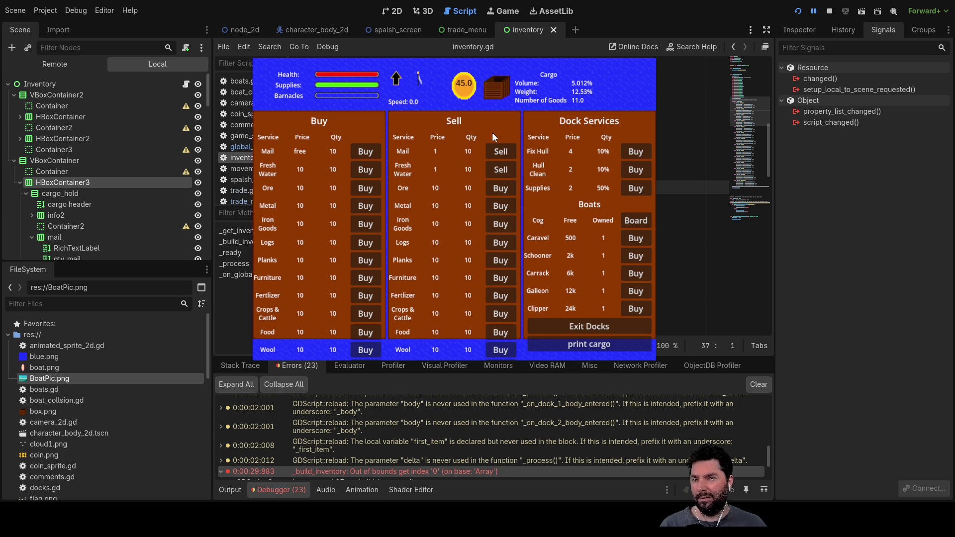
scroll(333, 438, down, 2)
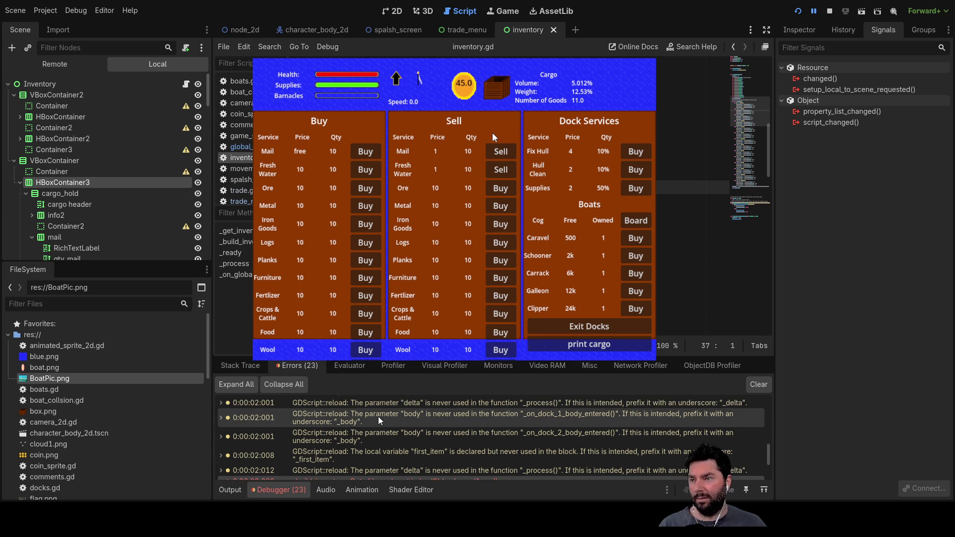
click(231, 494)
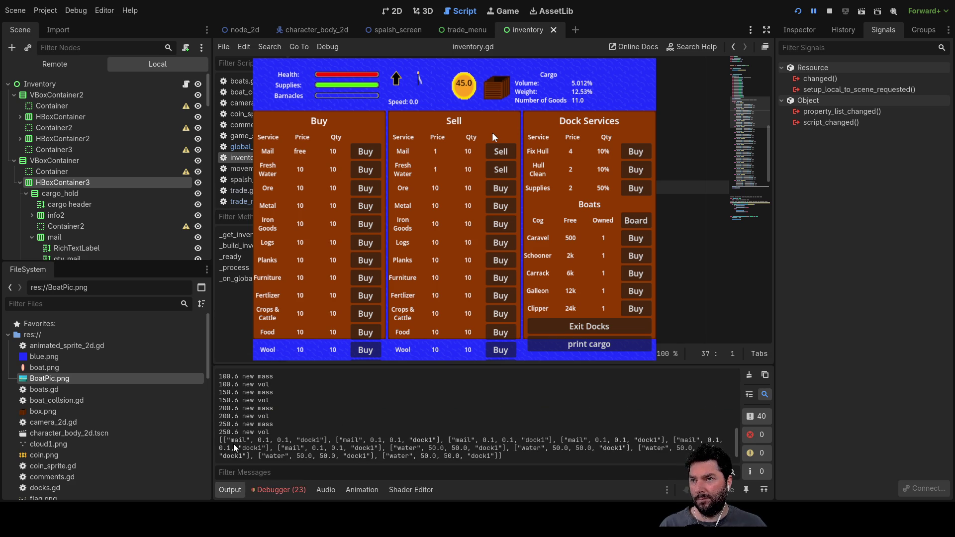
Scroll through the Output log to compare the six mail and five water cargo entries.
scroll(697, 199, up, 5)
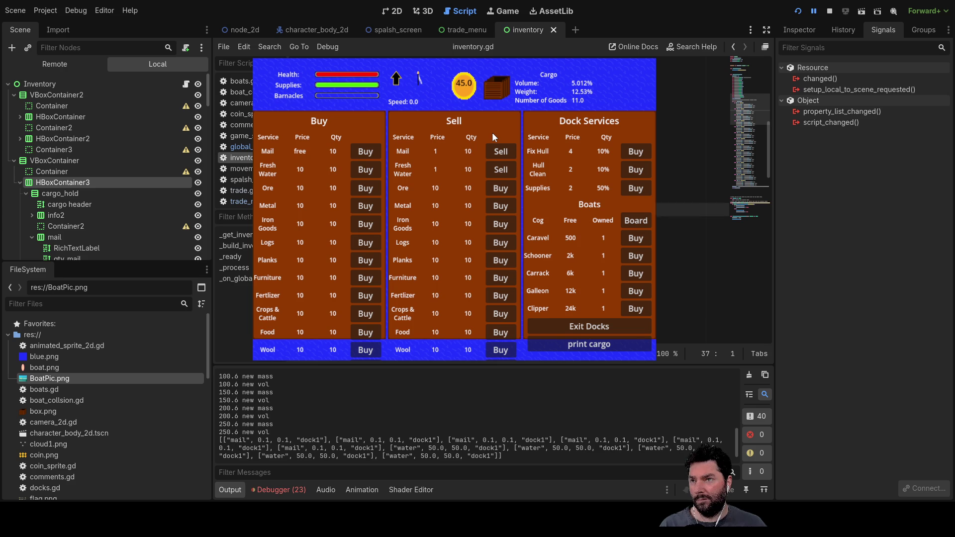
scroll(697, 199, down, 5)
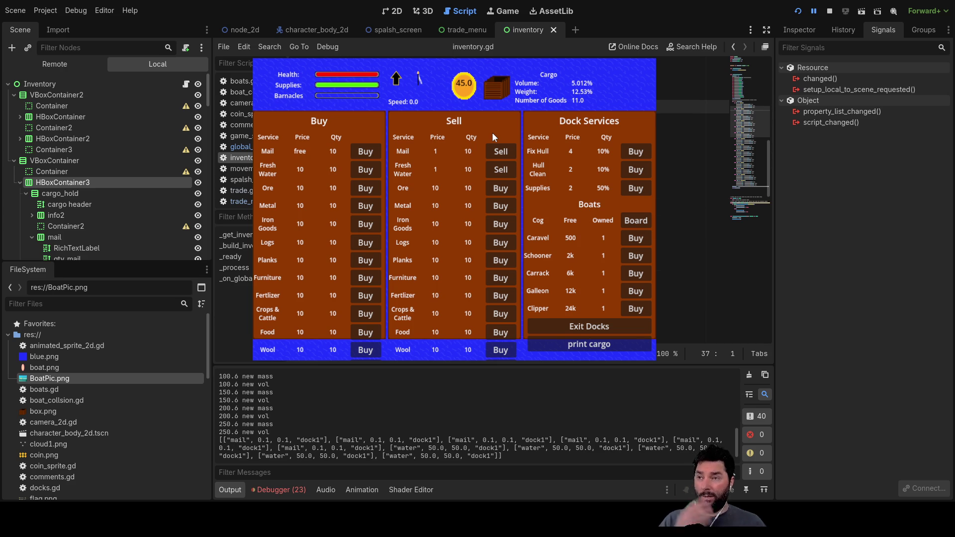
scroll(696, 199, up, 5)
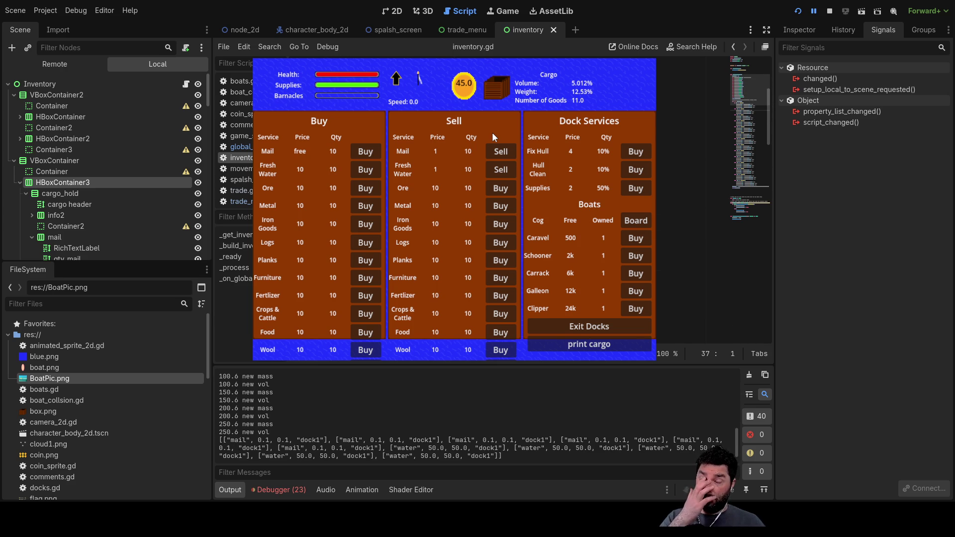
scroll(697, 199, down, 3)
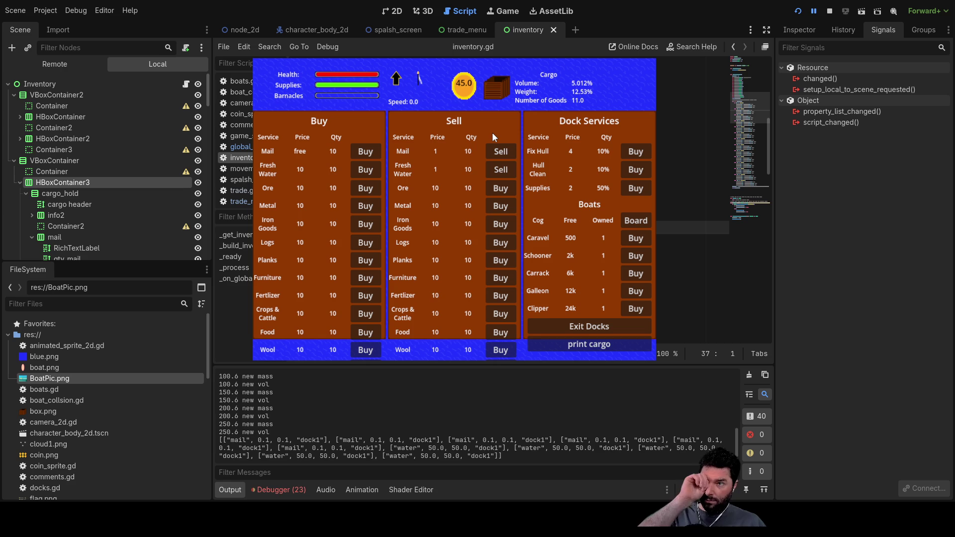
scroll(697, 199, up, 5)
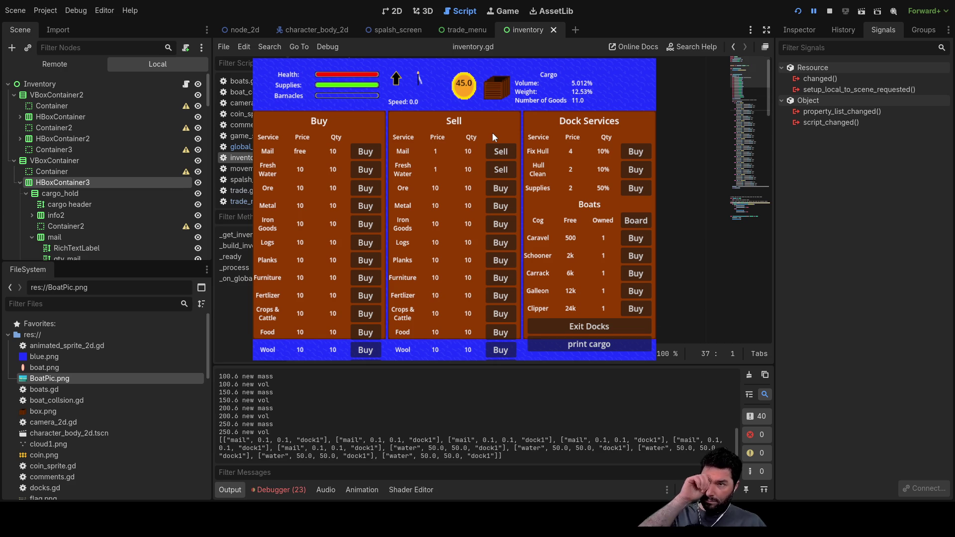
scroll(697, 199, down, 3)
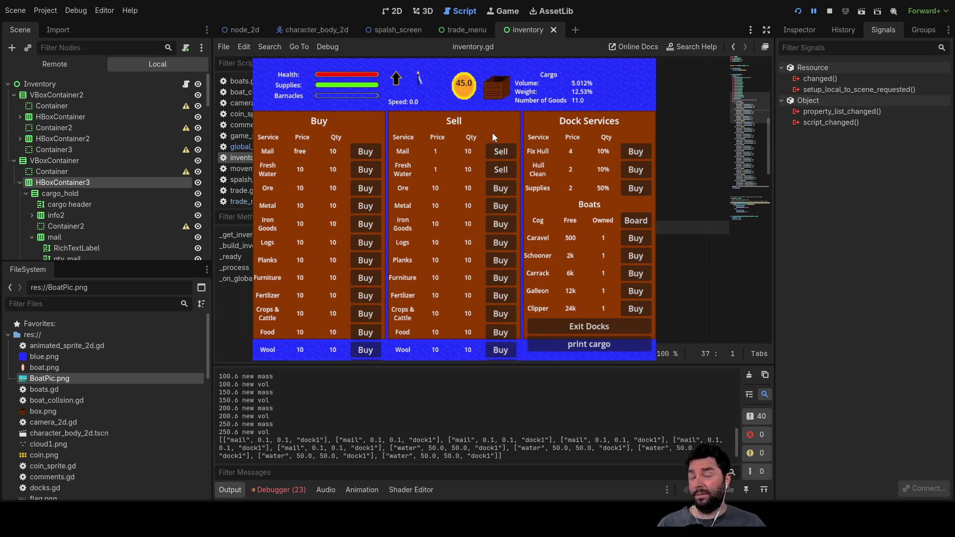
scroll(696, 199, down, 6)
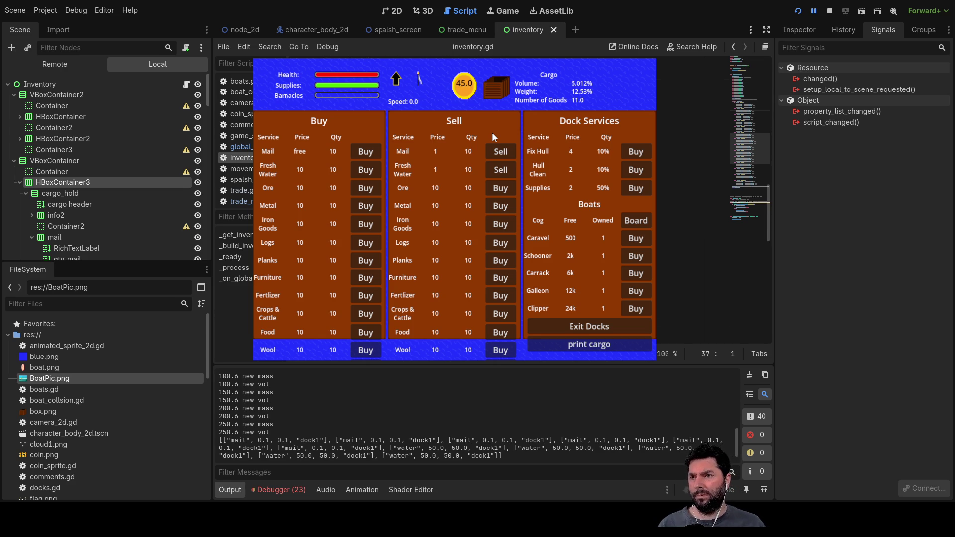
scroll(696, 199, up, 4)
scroll(696, 200, up, 3)
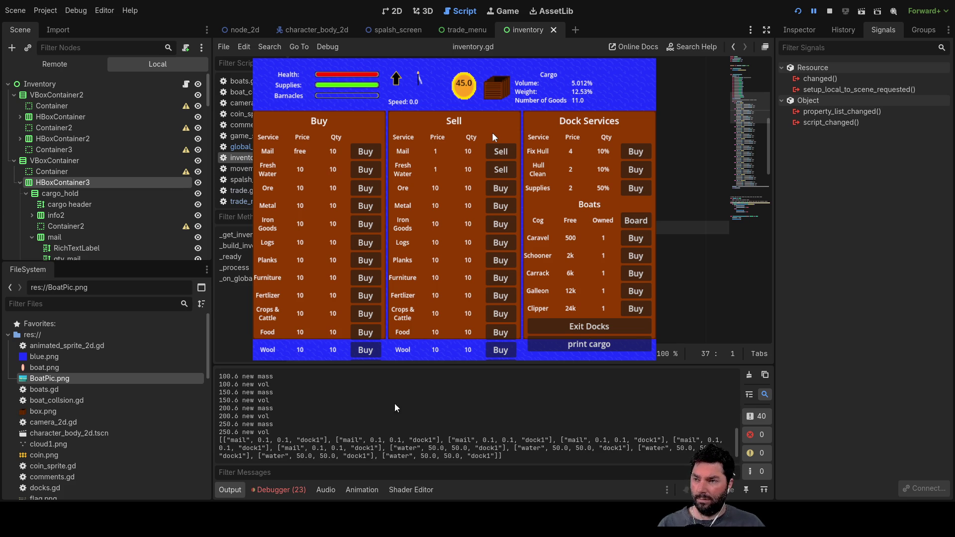
Jump from the out-of-bounds error to inventory.gd and delete three characters on line 15.
click(272, 489)
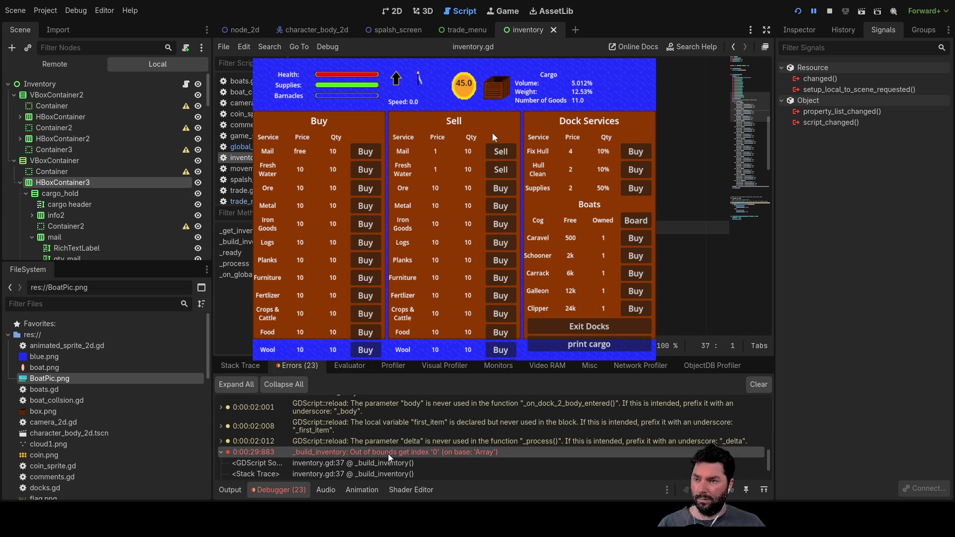
click(349, 465)
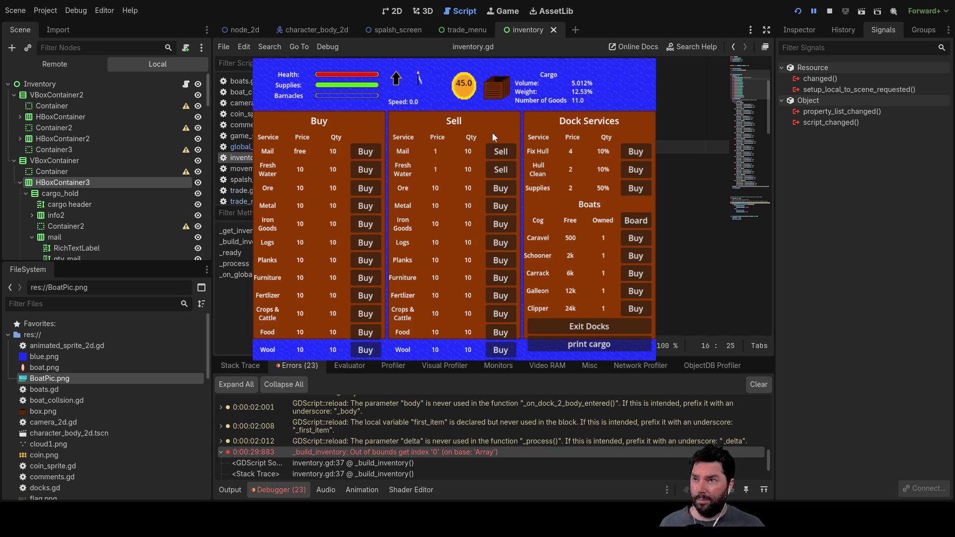
key(Up)
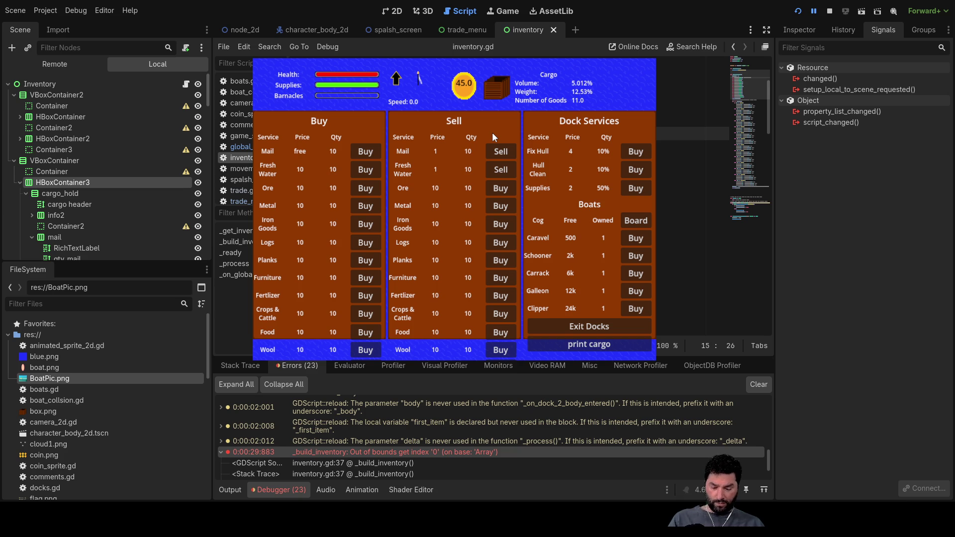
key(BackSpace)
key(BackSpace)
key(BackSpace)
Review lines 17 through 28 of inventory.gd, then stop and relaunch the game.
key(Down)
key(Down)
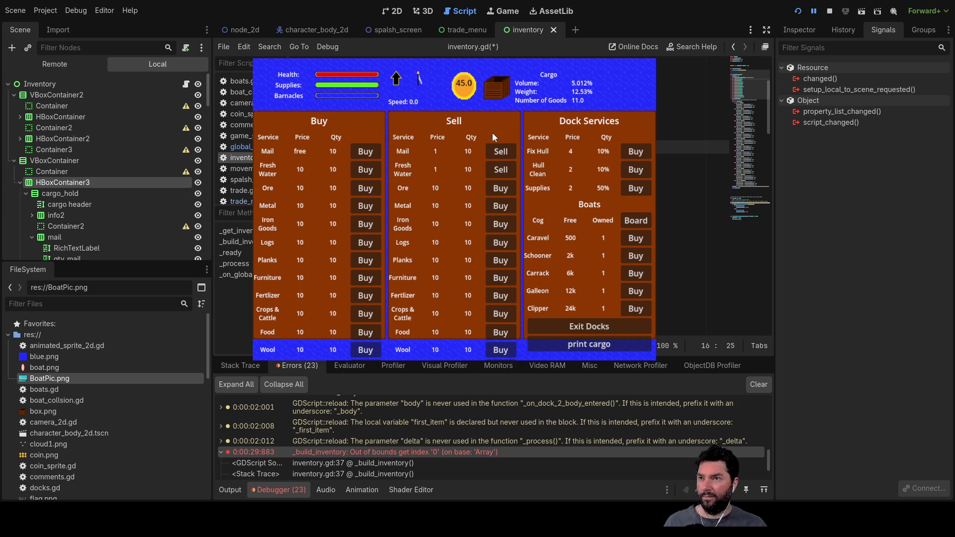
key(Down)
key(Down)
key(Down)
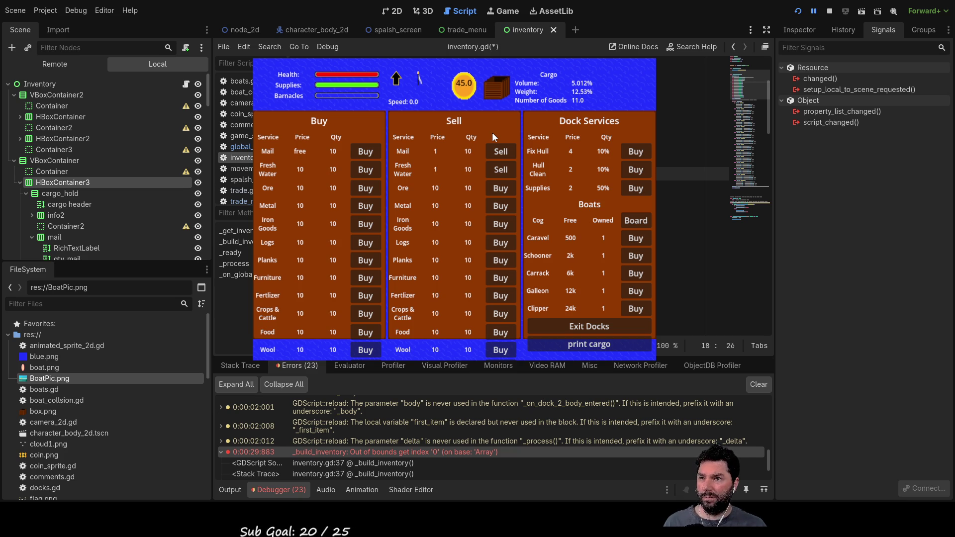
key(Down)
key(Down)
key(Down)
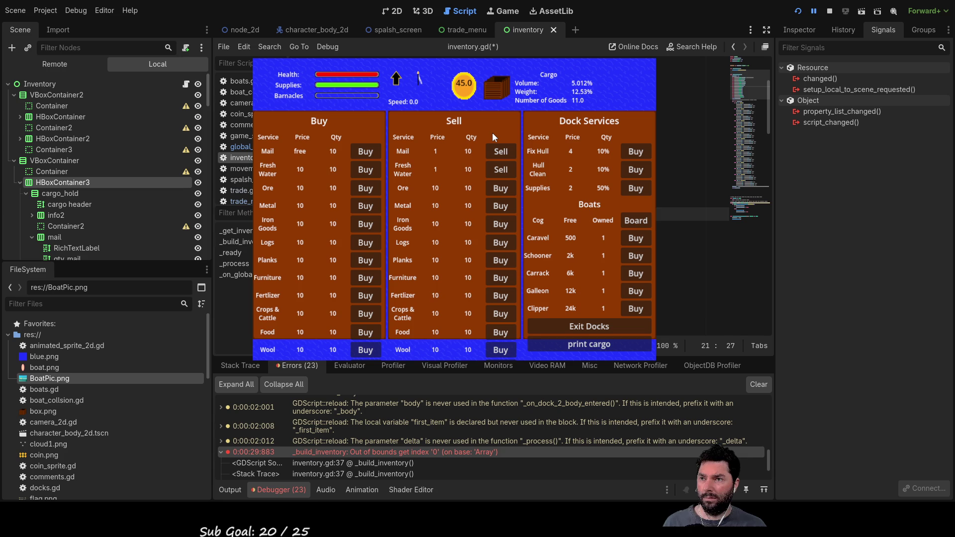
key(Down)
key(Down)
key(Down)
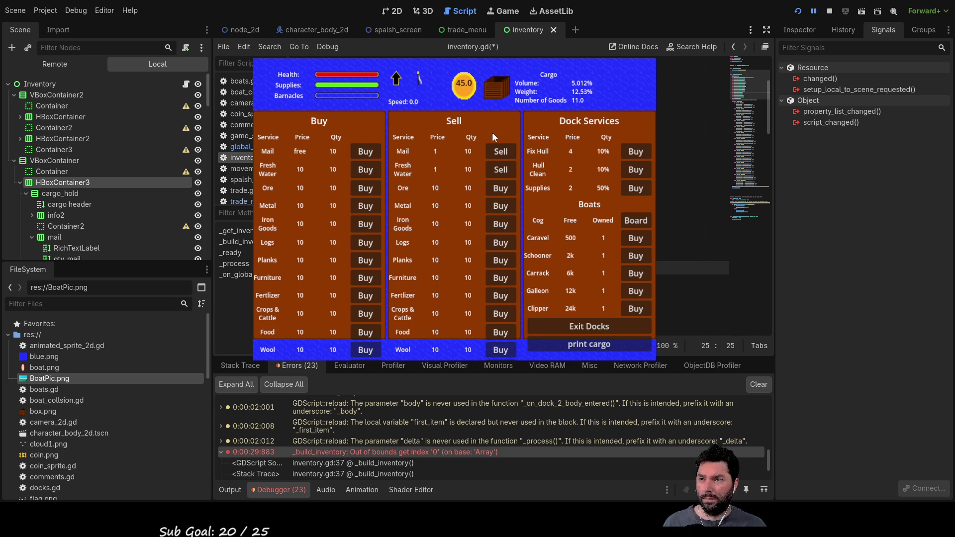
key(Down)
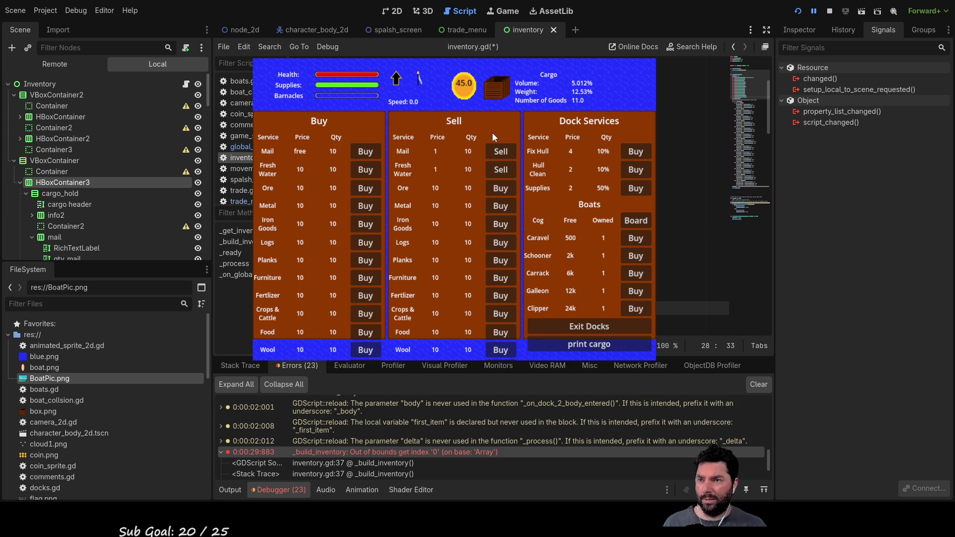
click(830, 10)
click(798, 10)
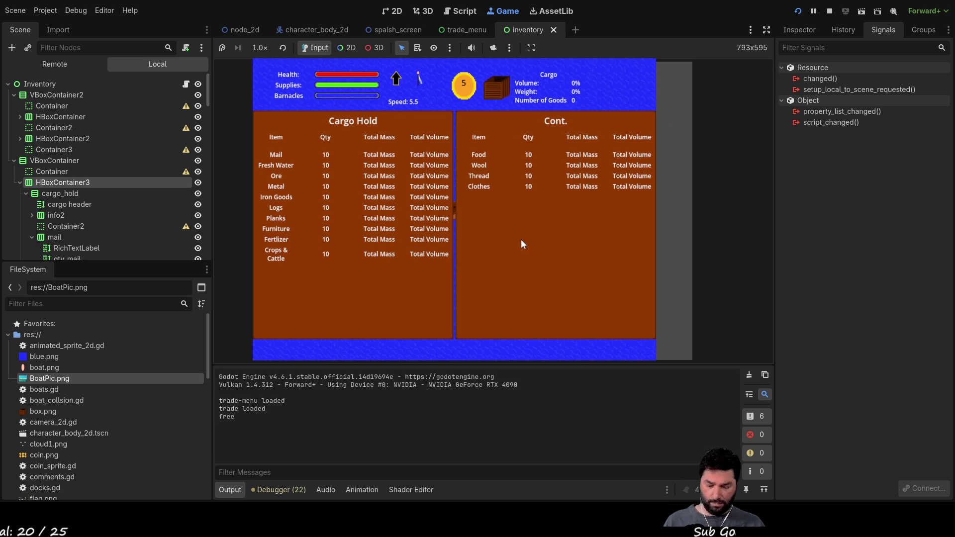
Close the inventory, dock at the island, and buy several Mail and Fresh Water.
key(i)
key(e)
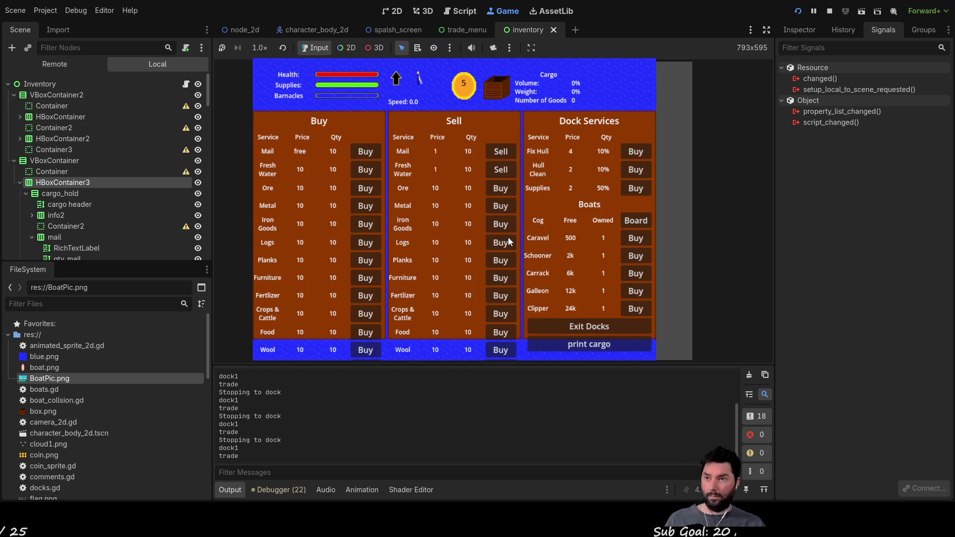
double_click(366, 152)
double_click(366, 151)
double_click(365, 169)
double_click(366, 170)
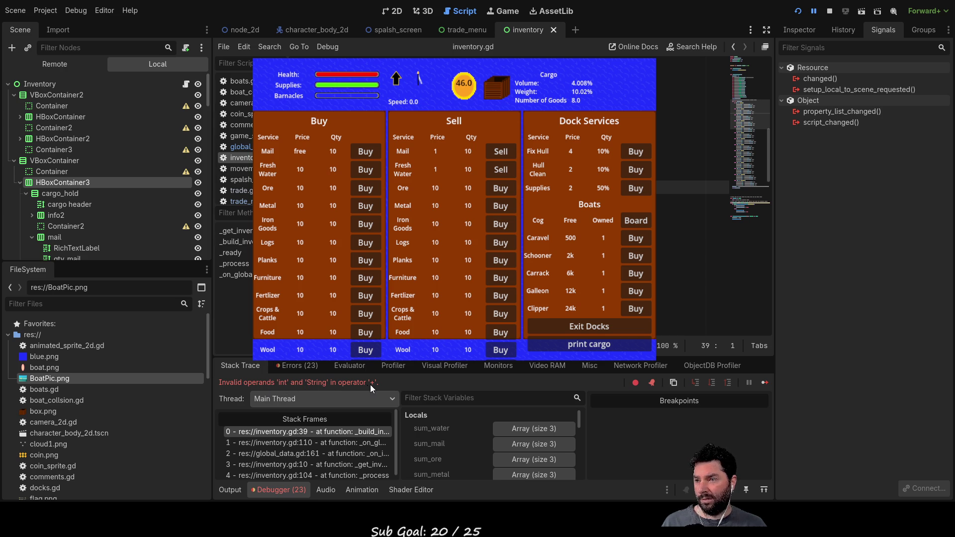
double_click(324, 382)
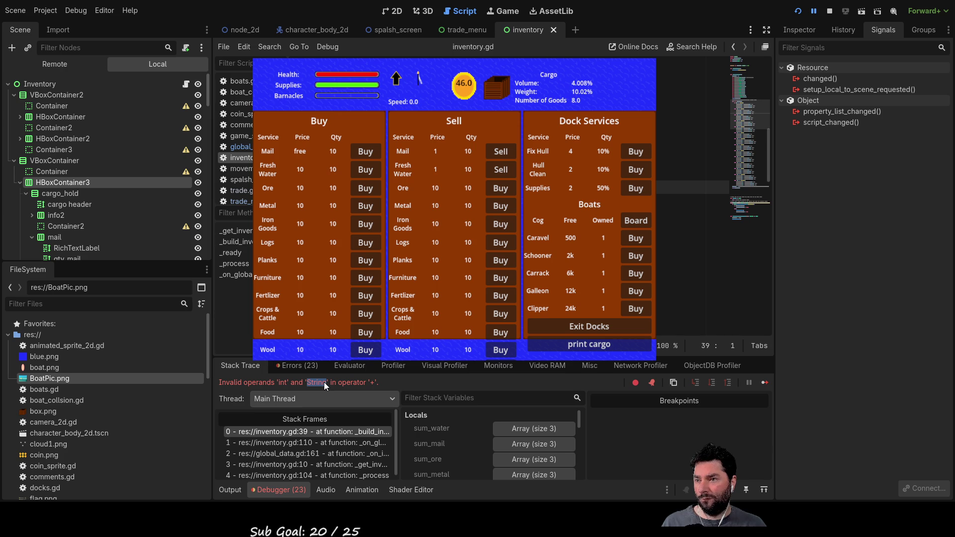
scroll(314, 431, down, 1)
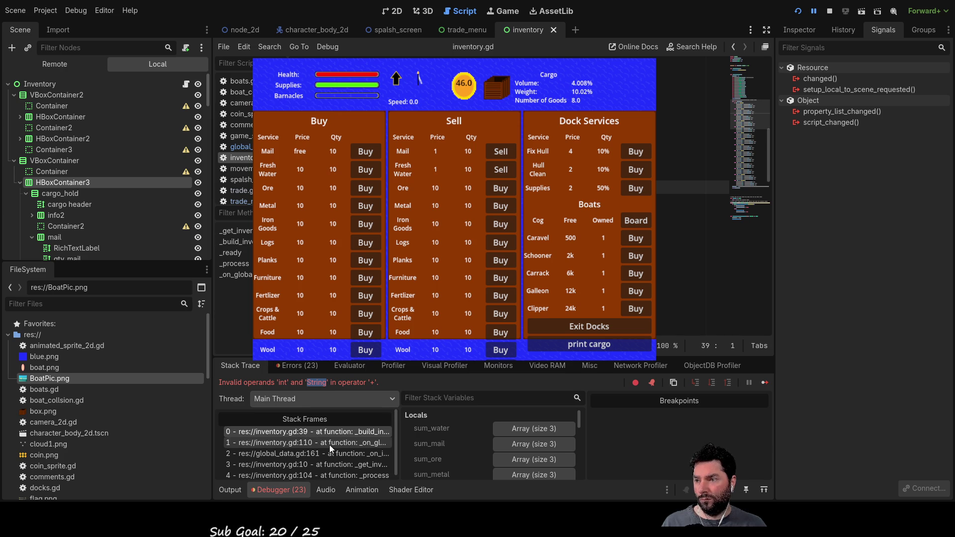
click(229, 489)
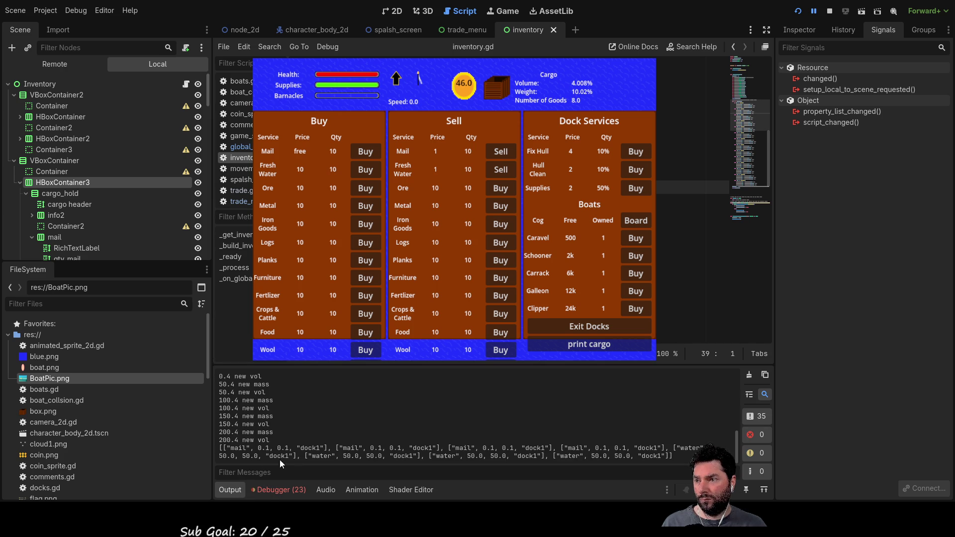
click(292, 487)
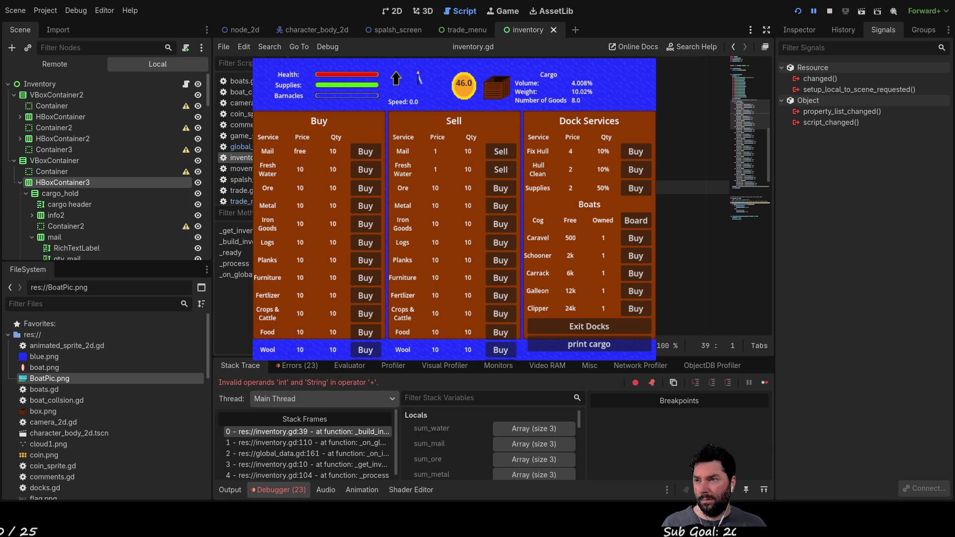
key(End)
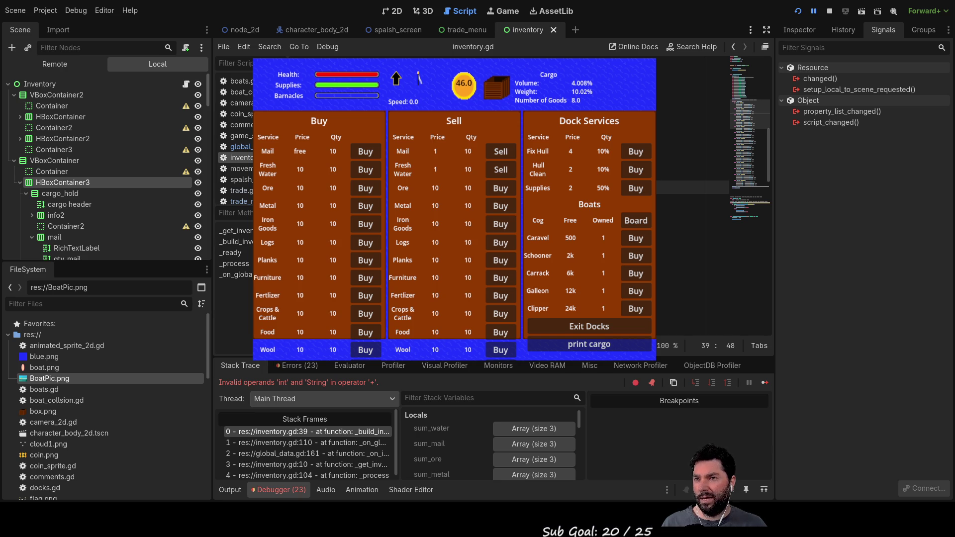
scroll(691, 209, up, 2)
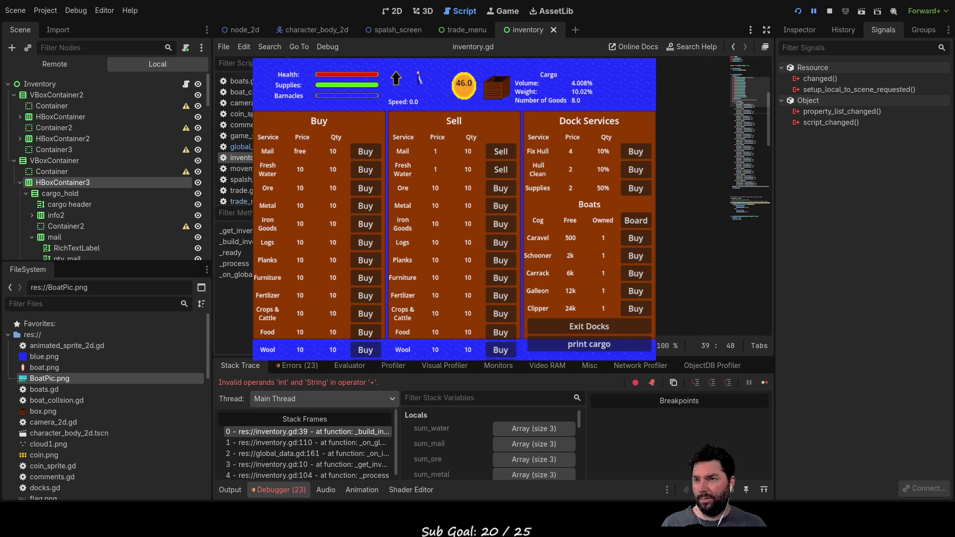
scroll(691, 209, down, 2)
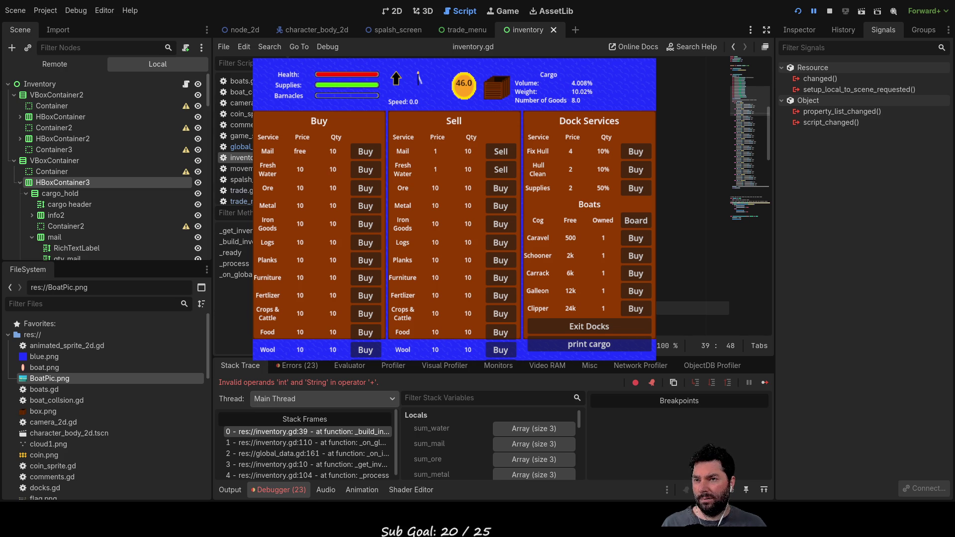
scroll(692, 209, up, 2)
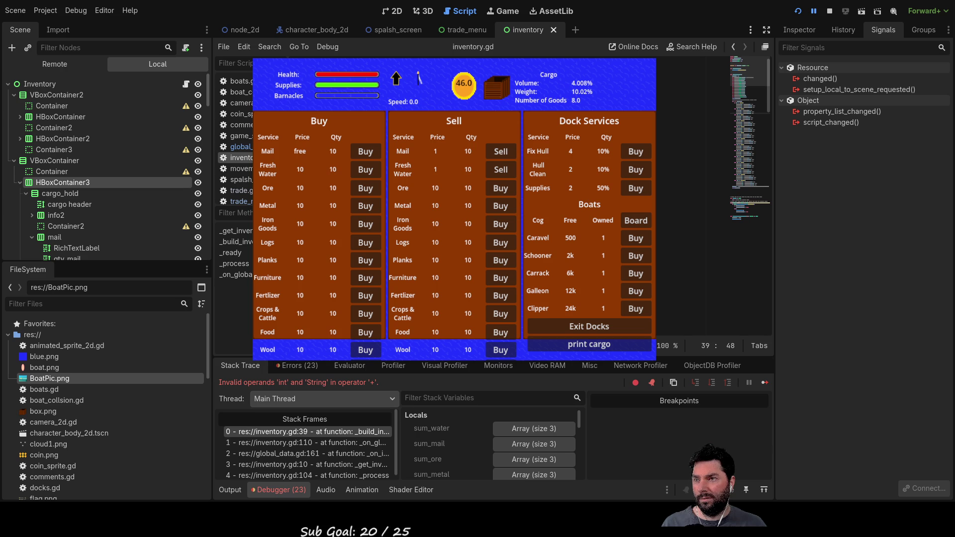
Show the Output log with the 200.4 mass and volume and the mail and water cargo entries.
click(234, 490)
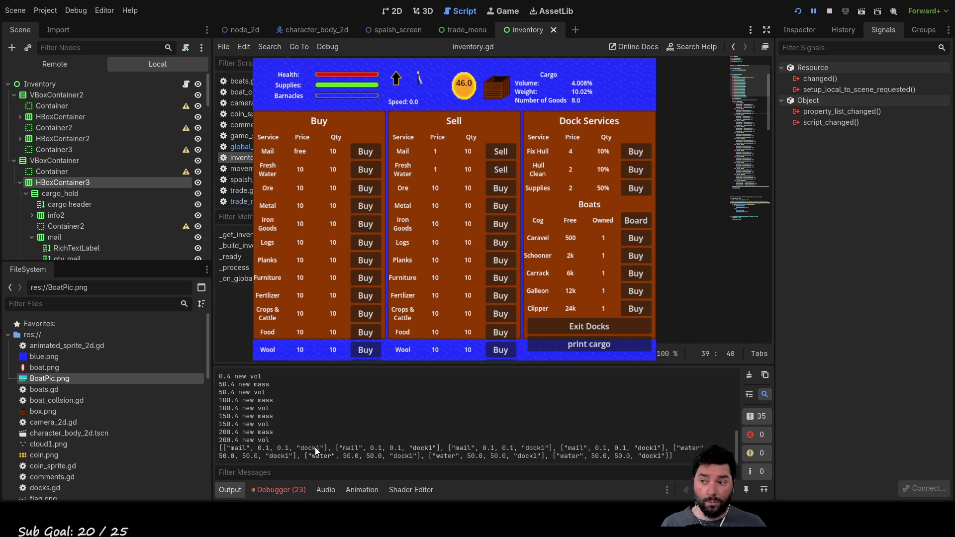
scroll(712, 199, down, 4)
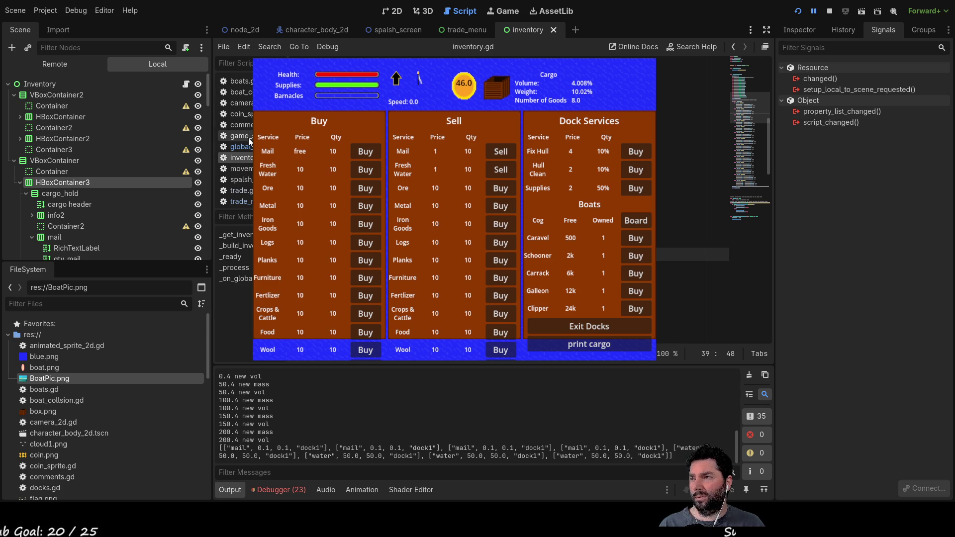
Look over global_data.gd, then switch the script editor to trade.gd.
click(234, 147)
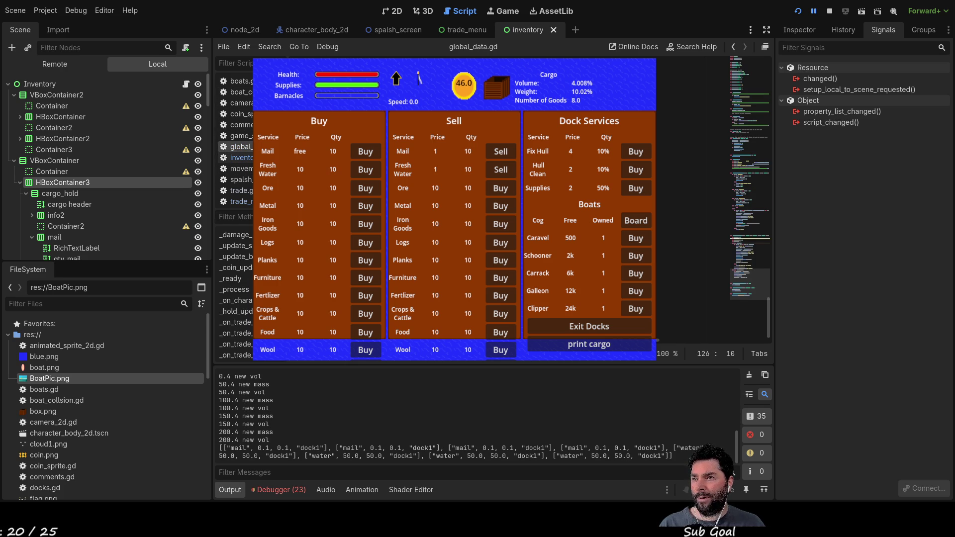
scroll(692, 199, up, 15)
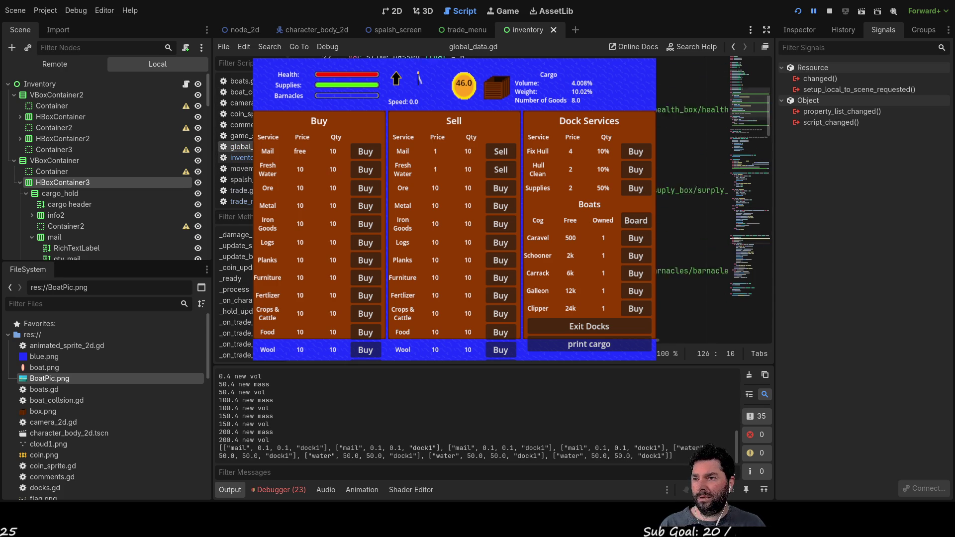
scroll(692, 199, up, 5)
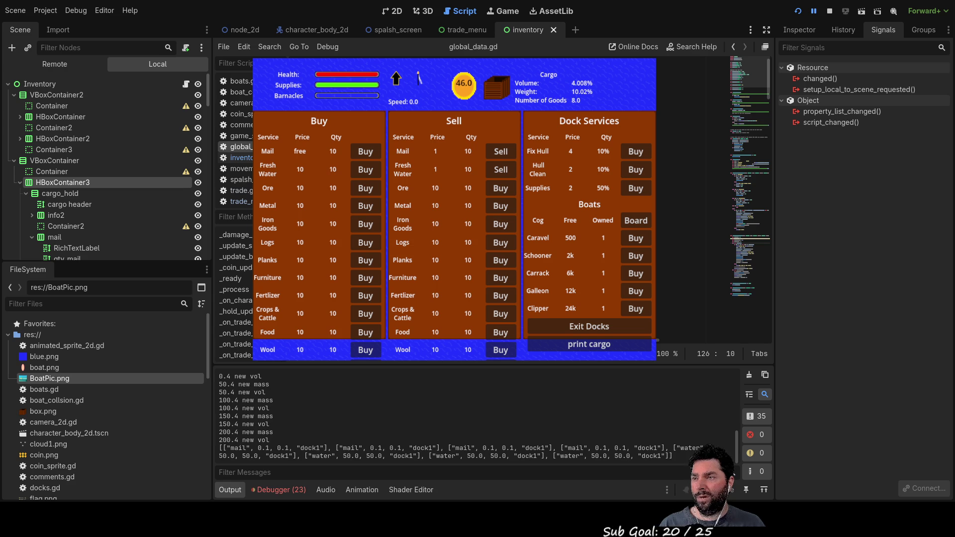
click(241, 191)
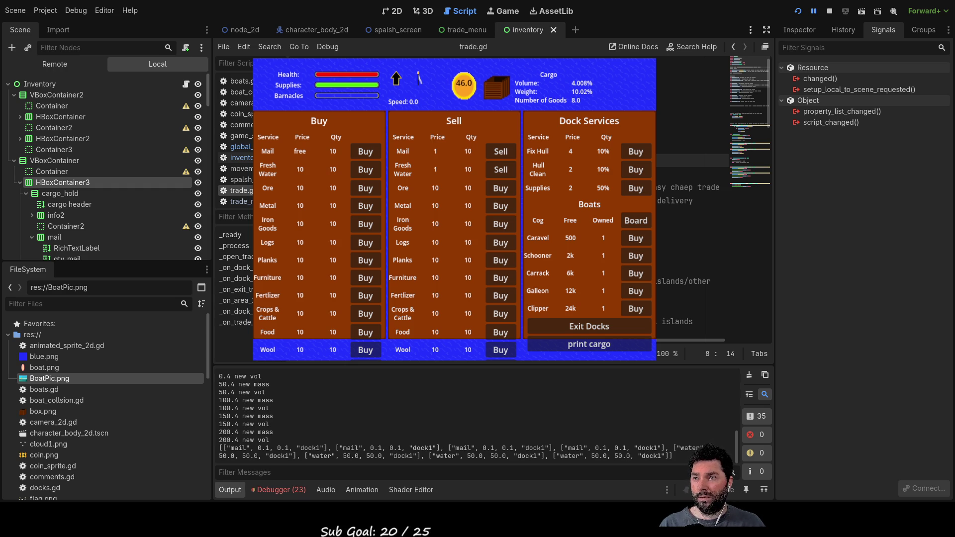
Select the trade_water values in trade.gd and stop the running game.
key(End)
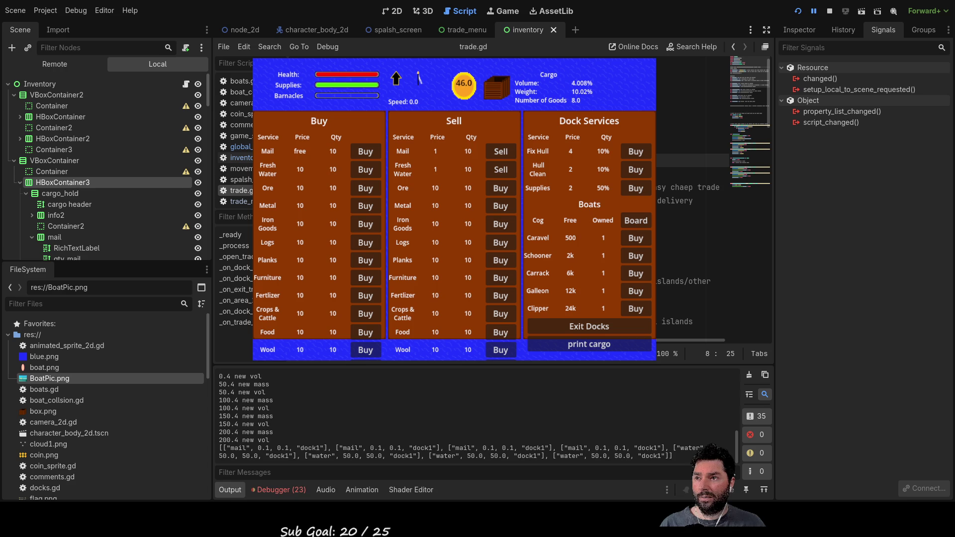
click(720, 187)
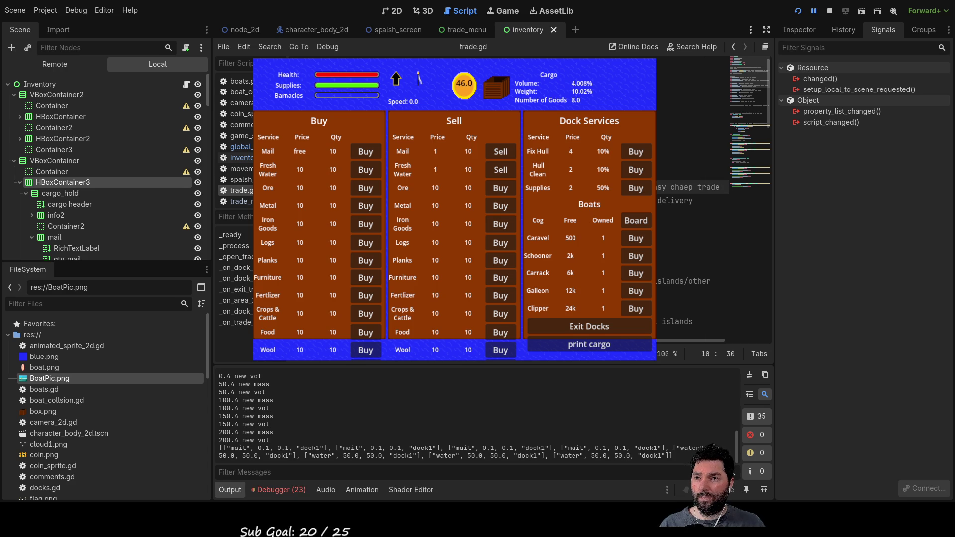
click(674, 187)
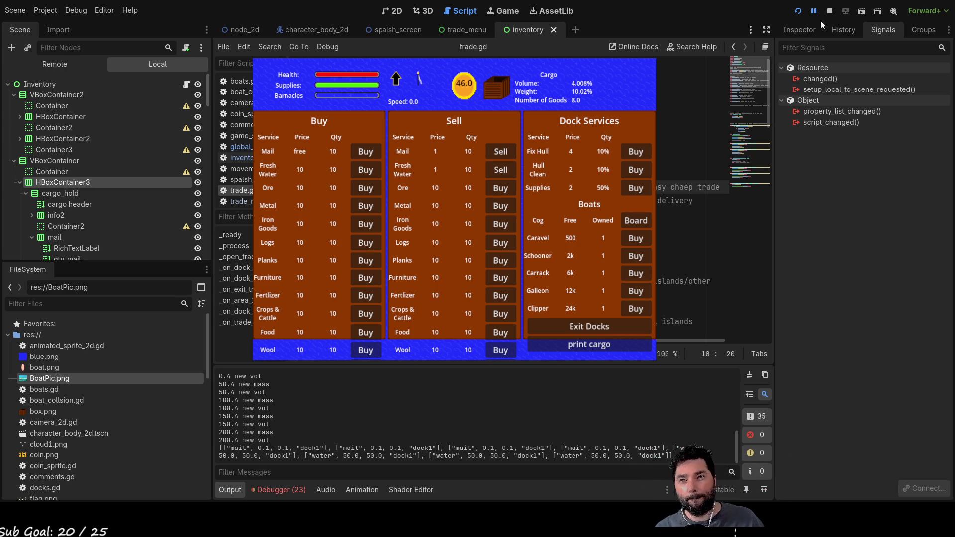
click(829, 11)
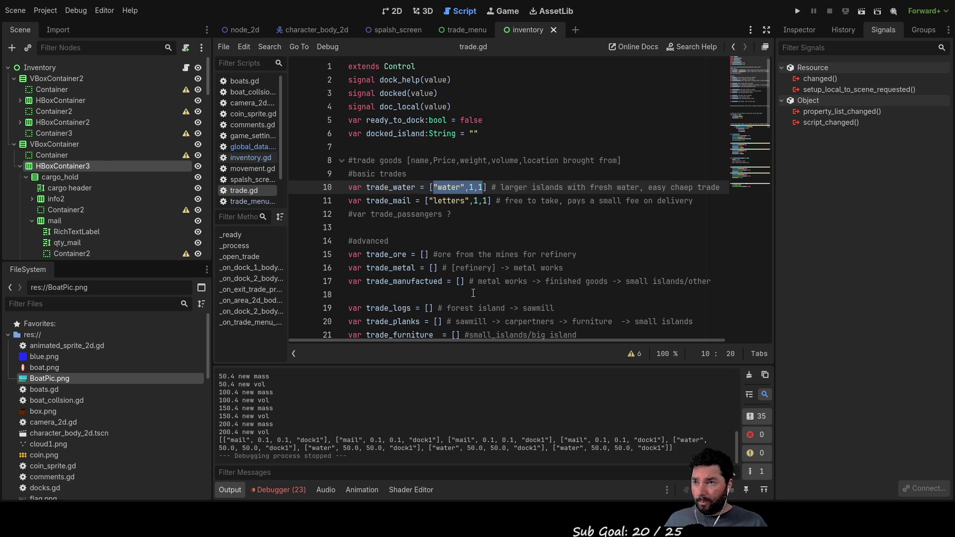
Set the water entry to ["water",1,50,50].
key(Right)
key(Left)
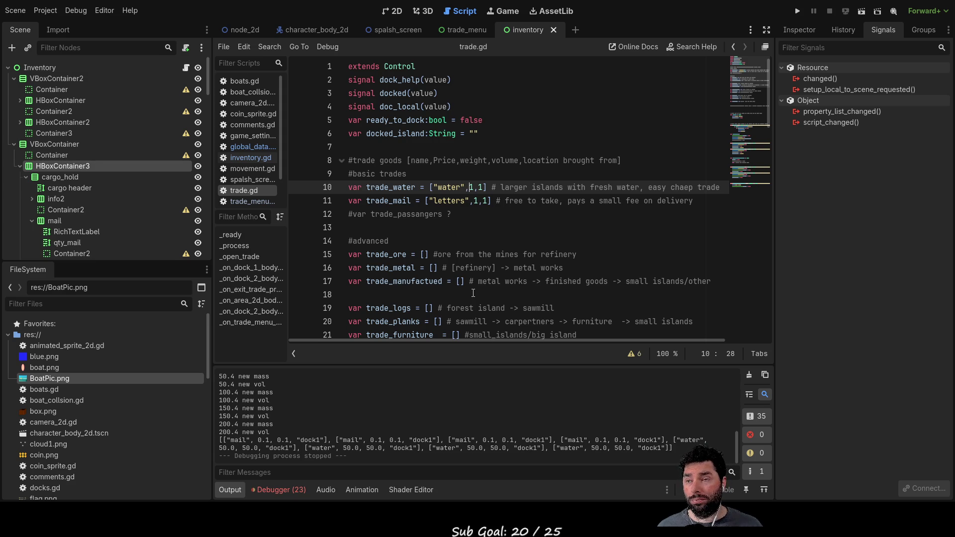
key(Down)
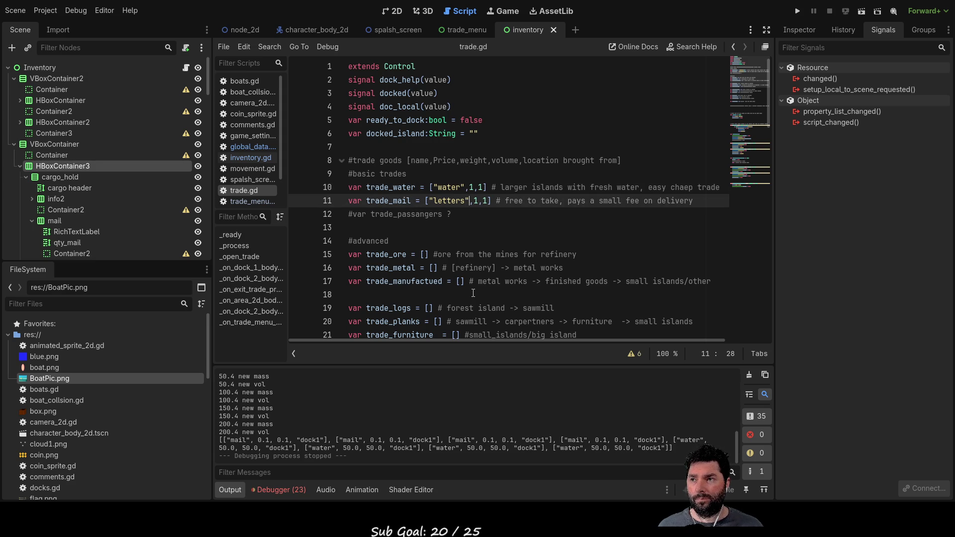
key(Up)
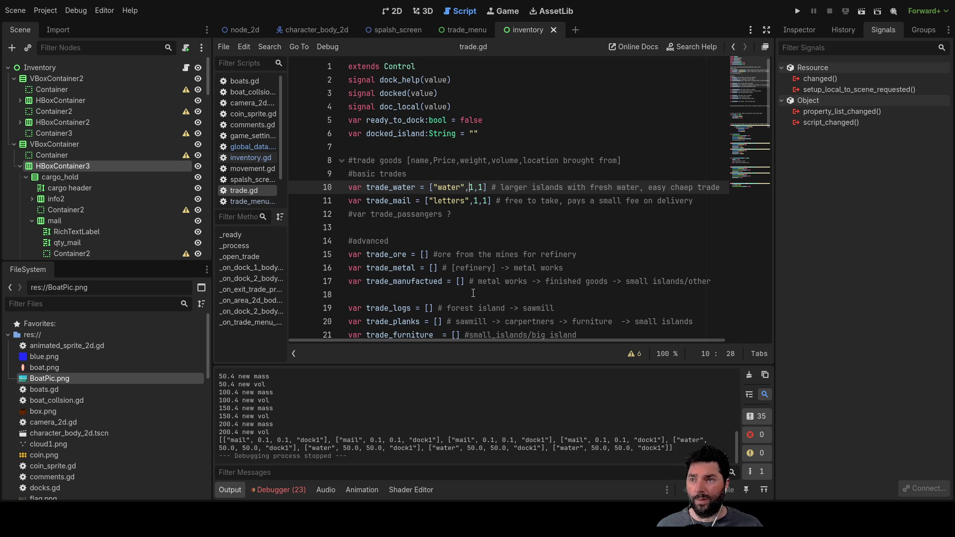
text(1,)
key(Right)
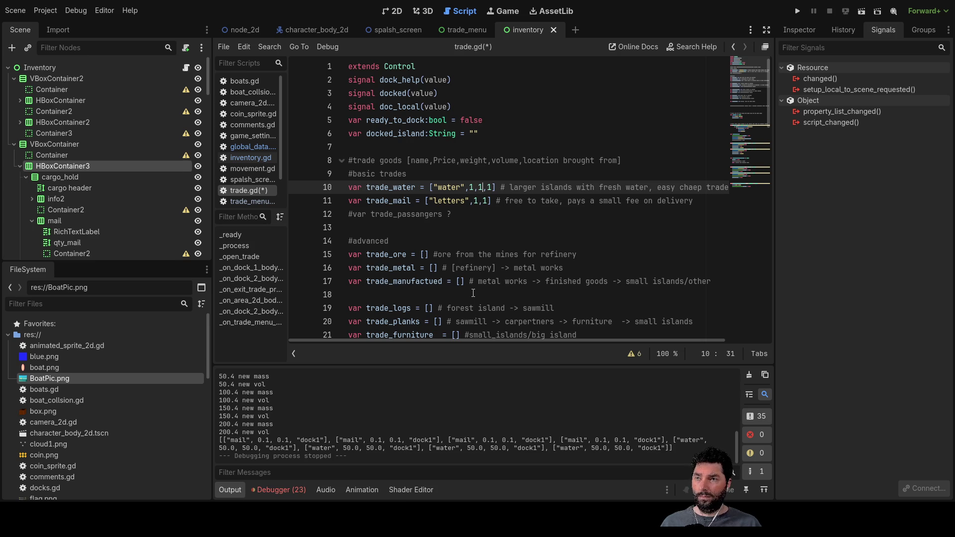
key(BackSpace)
text(50)
key(BackSpace)
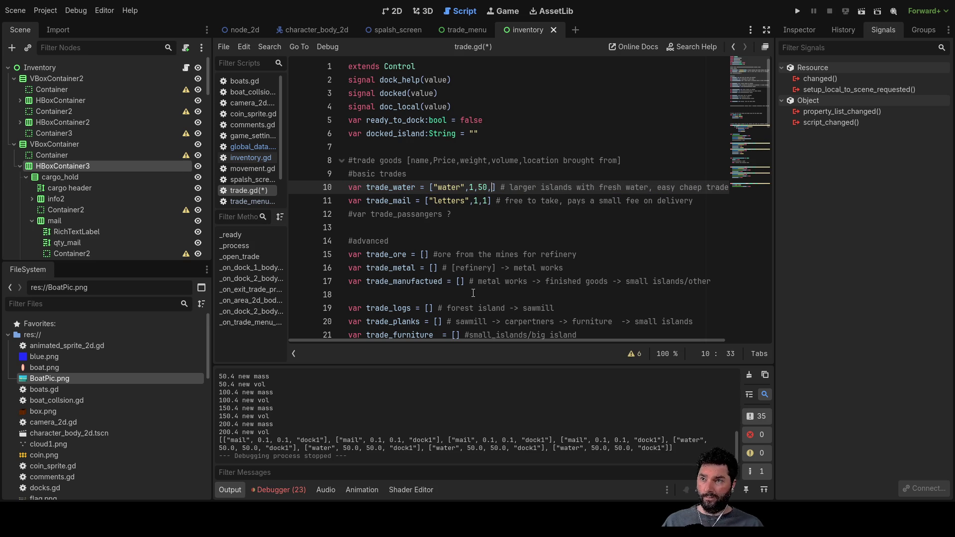
text(50)
Extend mail to ["letters",1,1,1] and delete the passengers comment line.
key(Down)
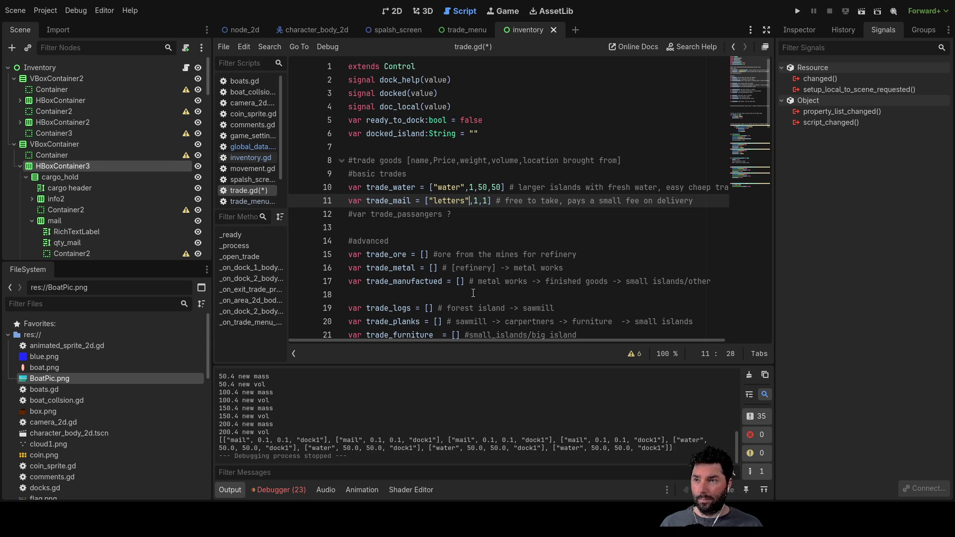
text(,1)
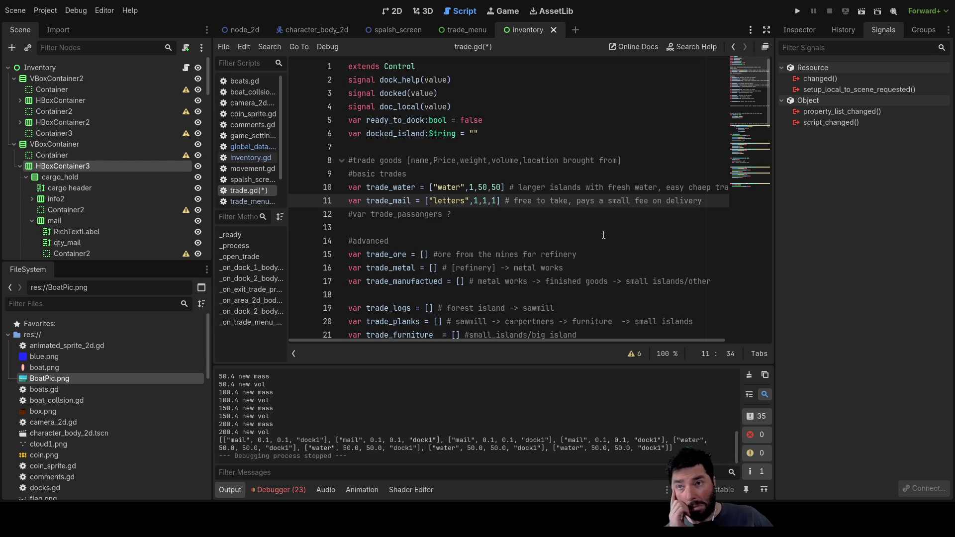
click(467, 216)
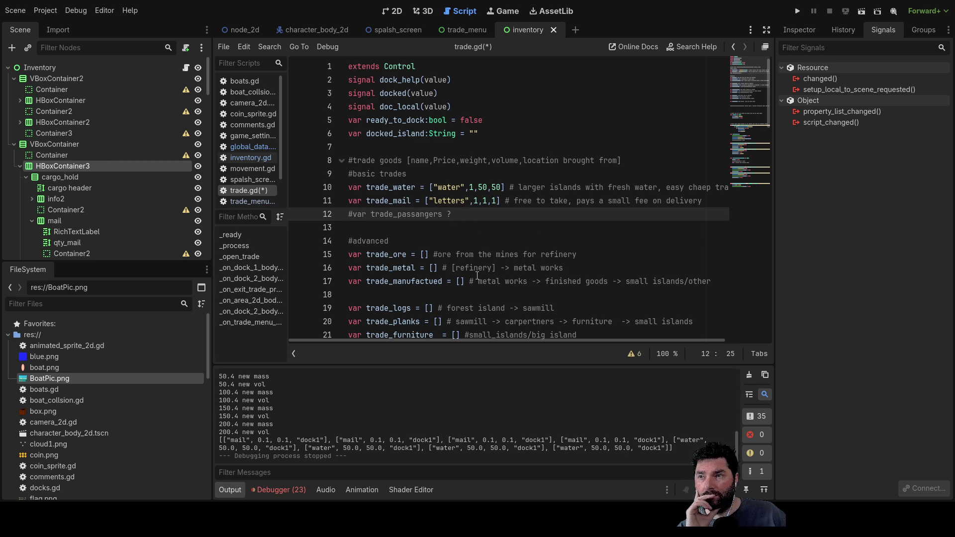
drag(346, 214, 346, 215)
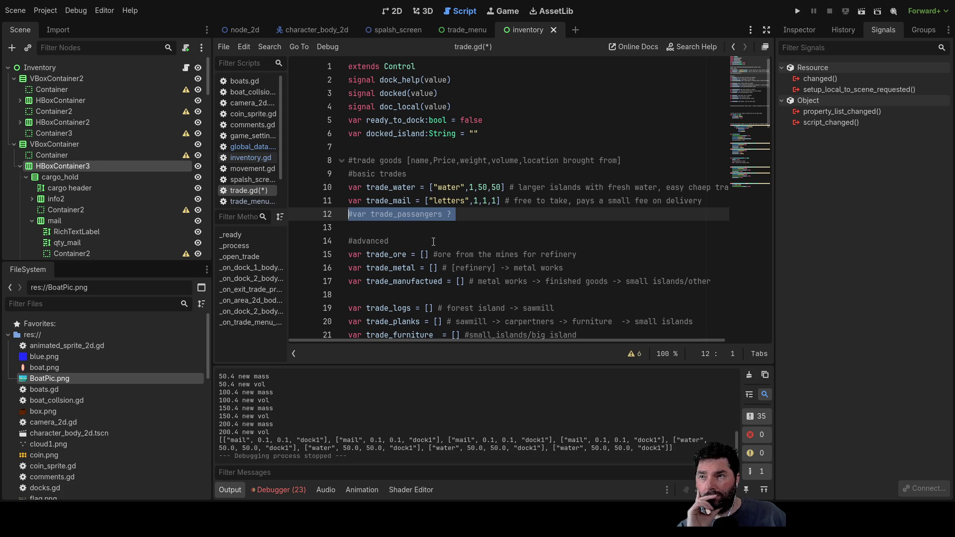
key(BackSpace)
key(Delete)
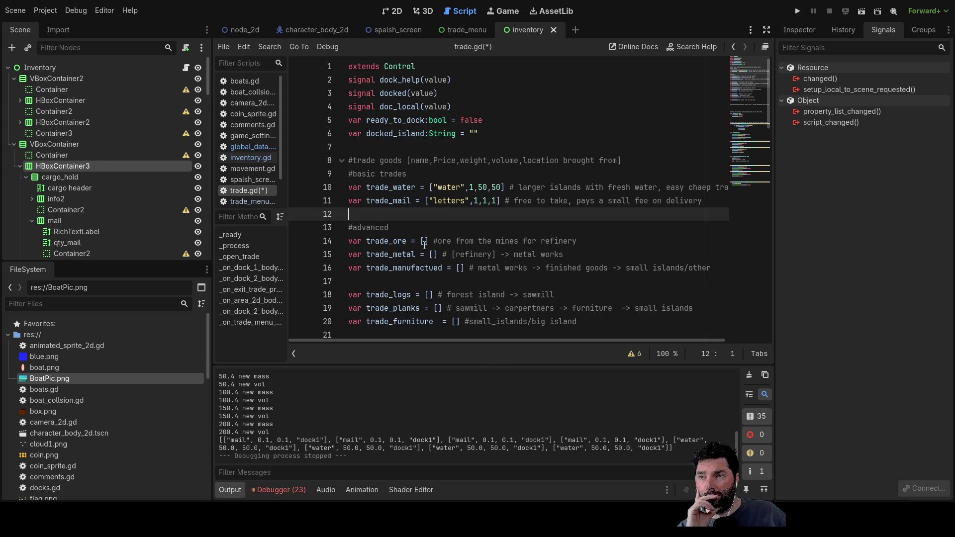
click(426, 242)
text("ore",5,50)
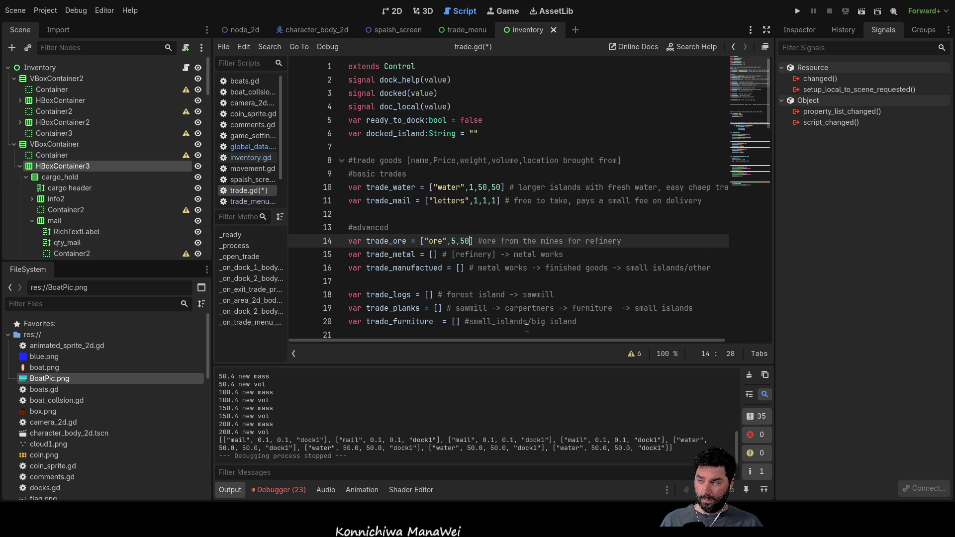
Add volume 25 to trade_ore and fill trade_metal with "metal", price 10, weight 50, volume 10.
text(,)
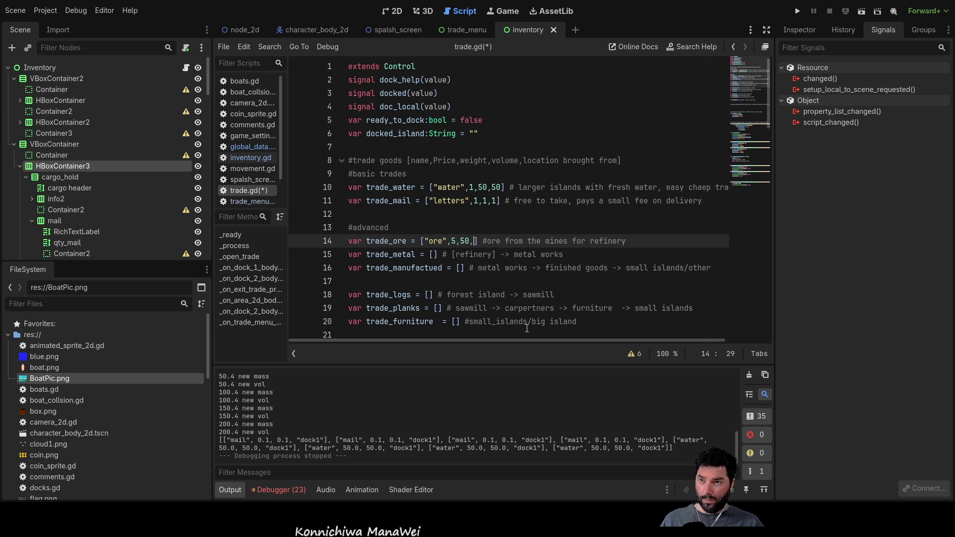
text(25)
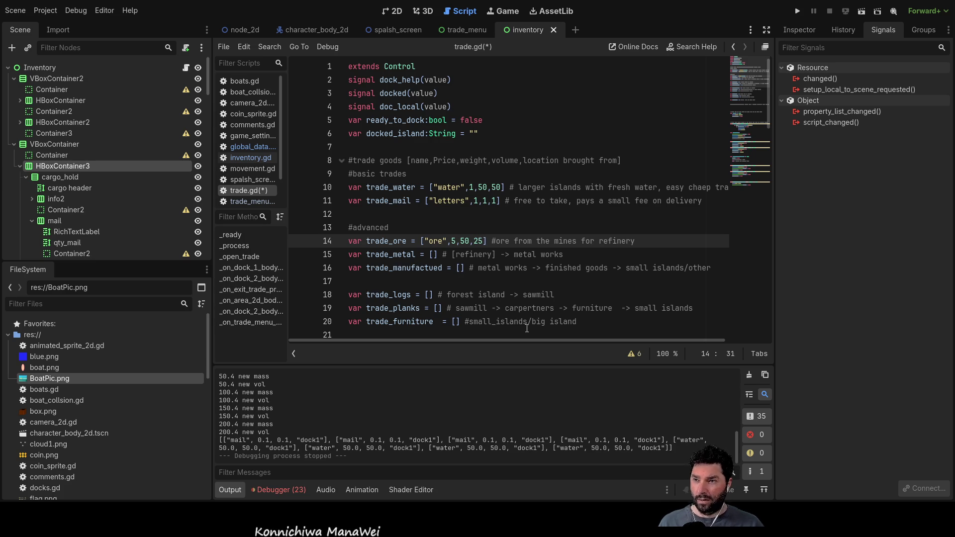
key(Down)
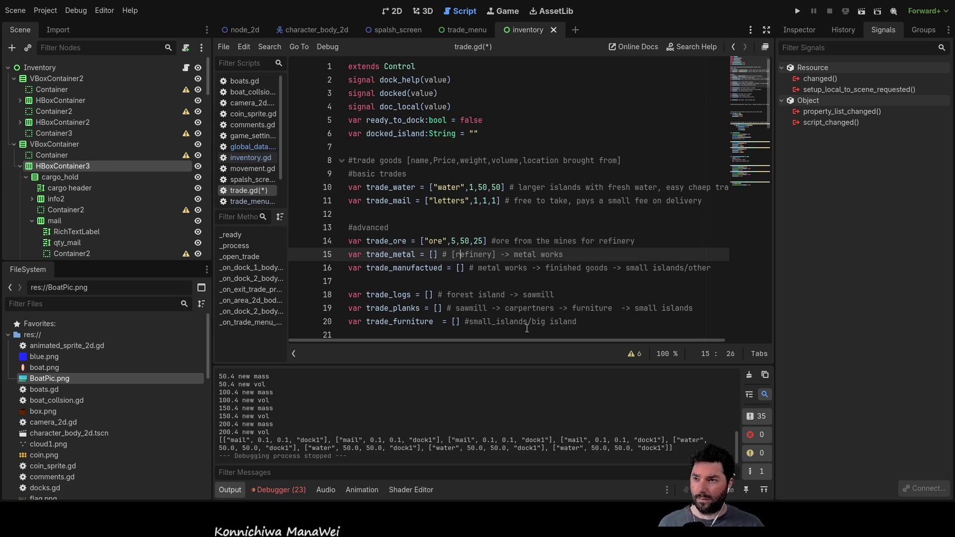
text(")
text(metal)
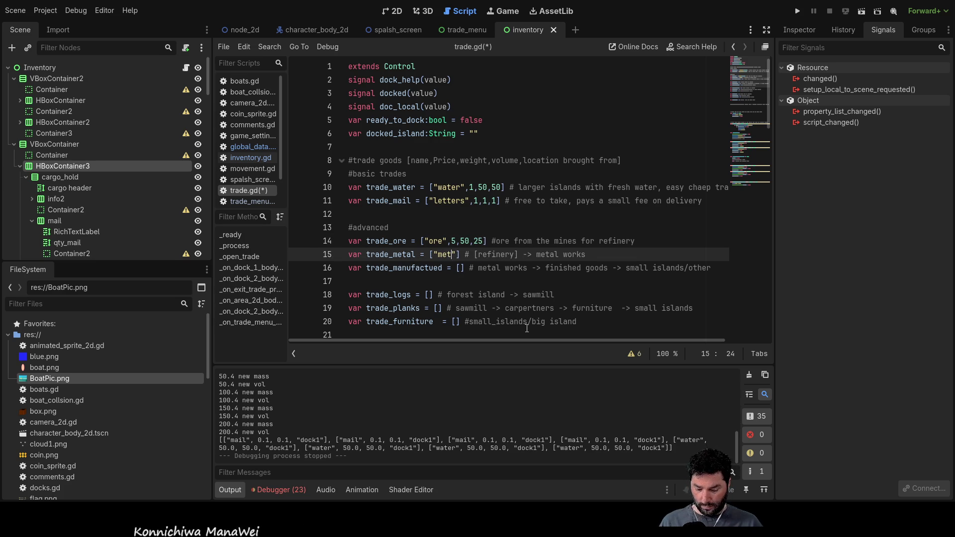
text(")
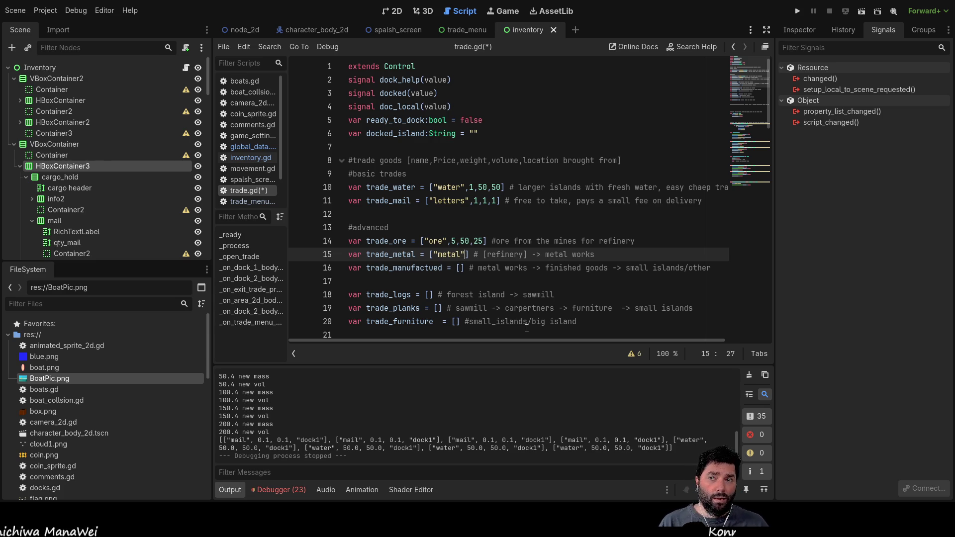
text(,1)
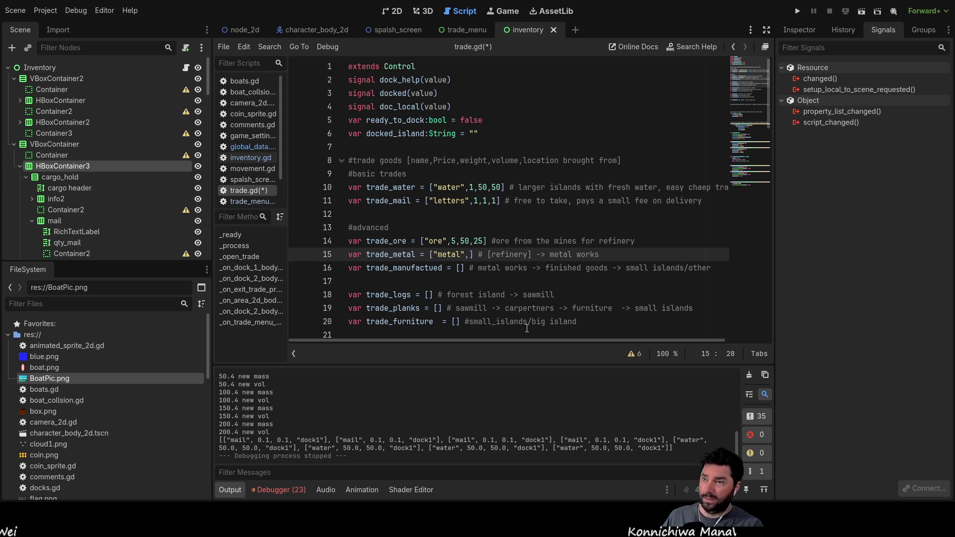
text(0)
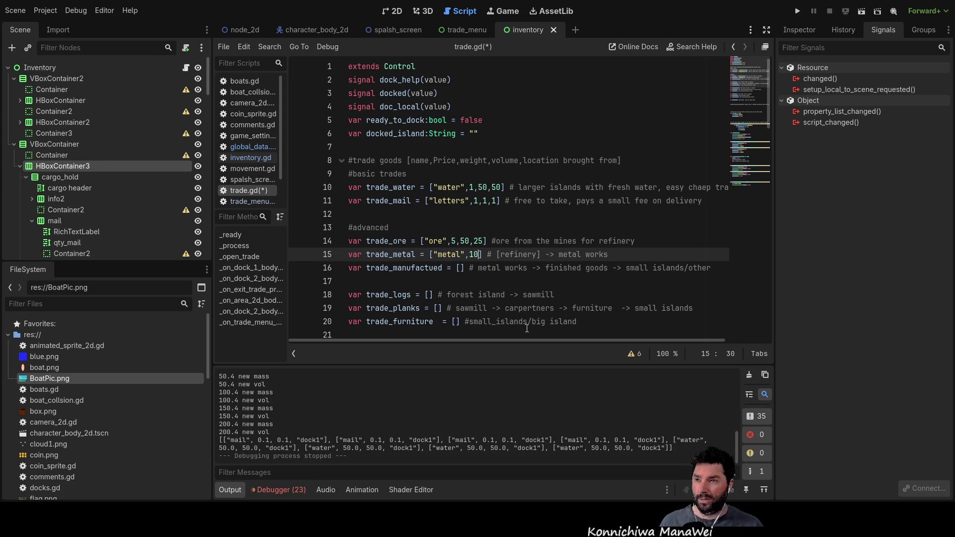
text(,)
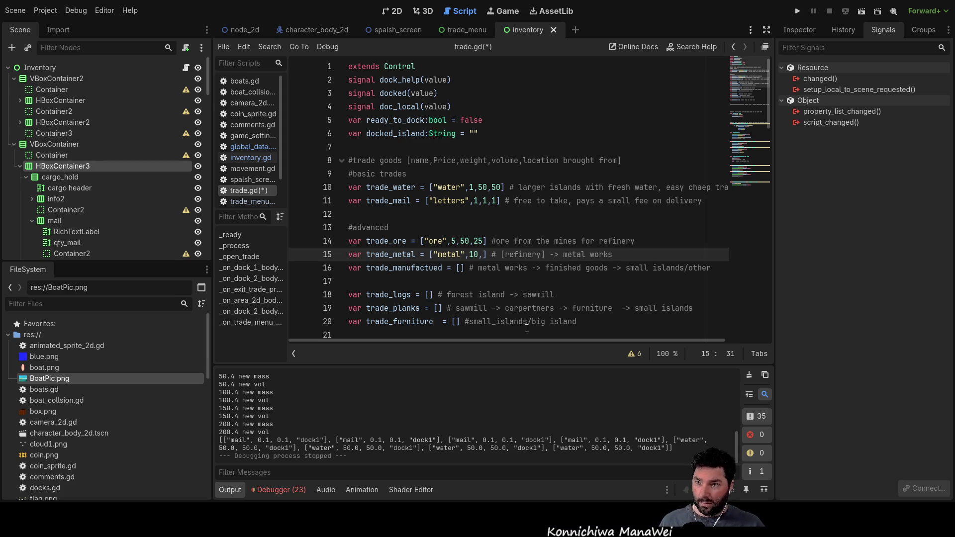
text(50)
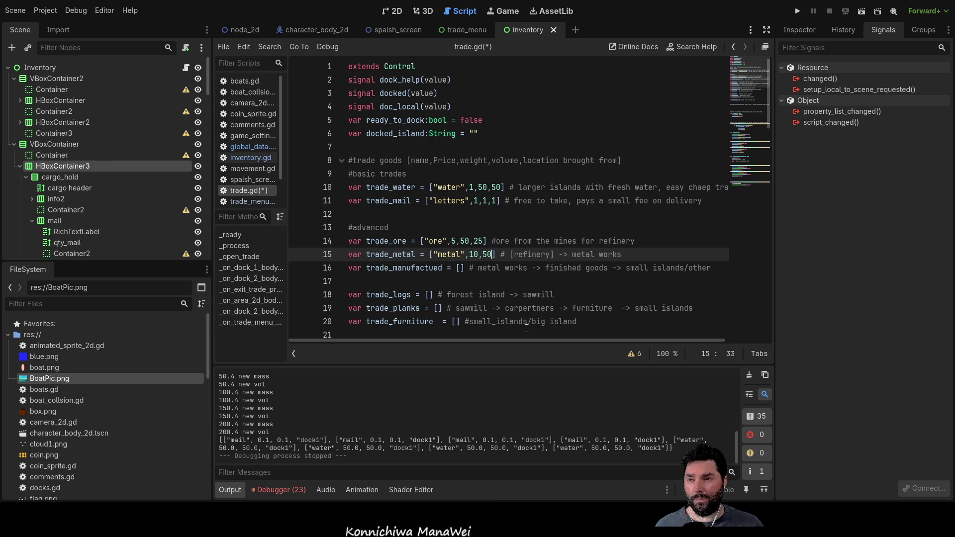
text(,10)
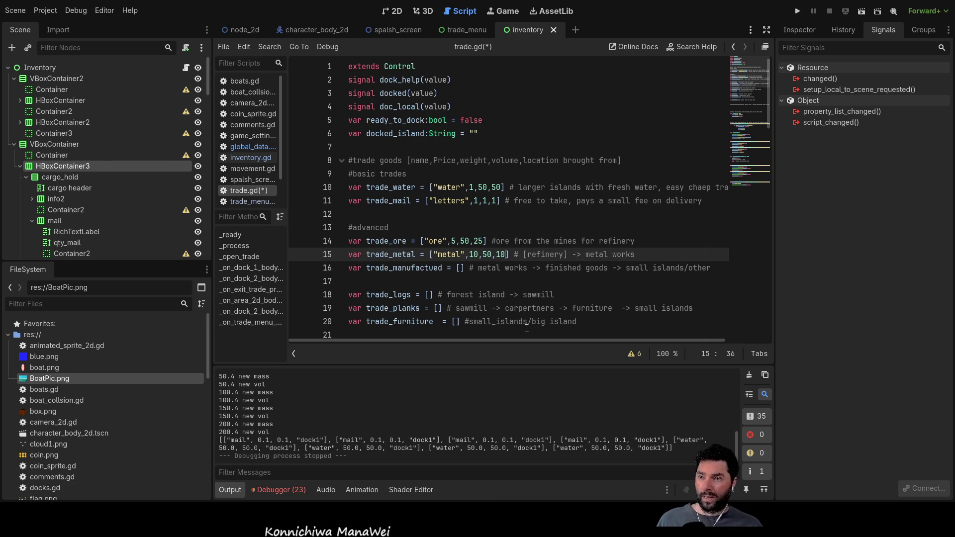
key(Down)
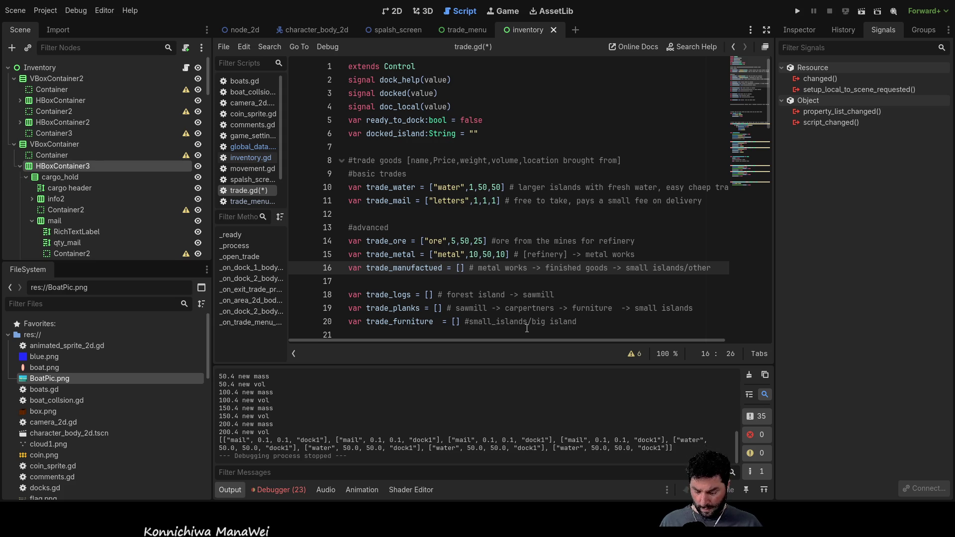
Type ["goods",50,100,20] into trade_manufactued, correcting the weight to 100.
text("goods")
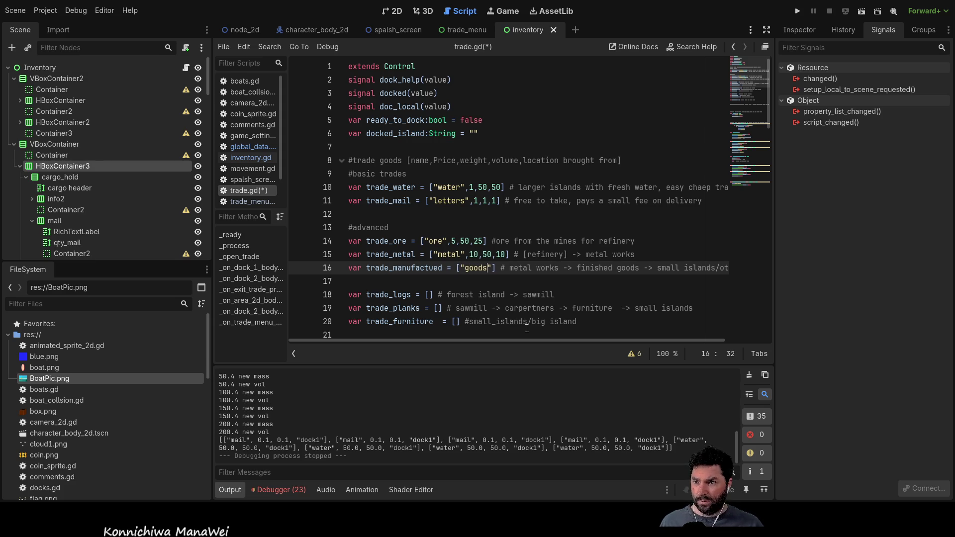
text(,)
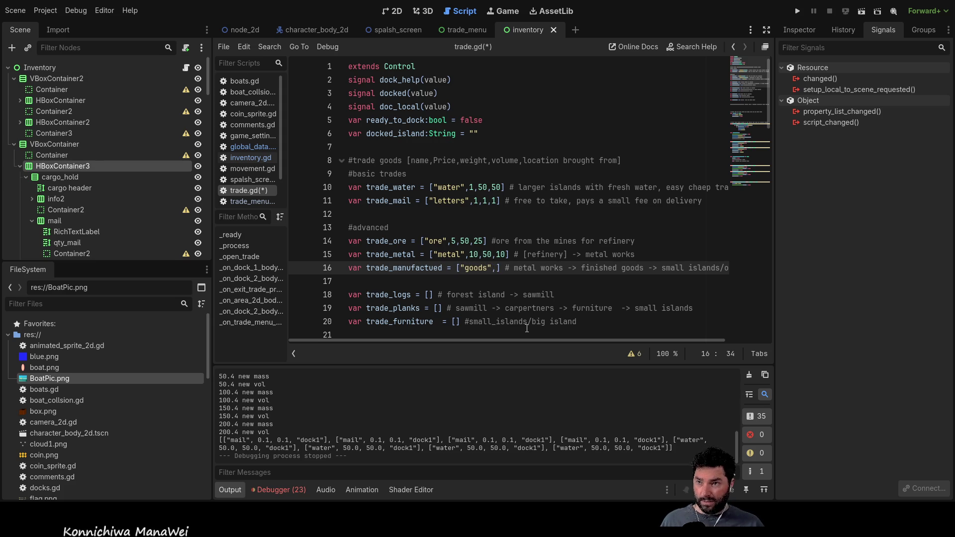
text(50)
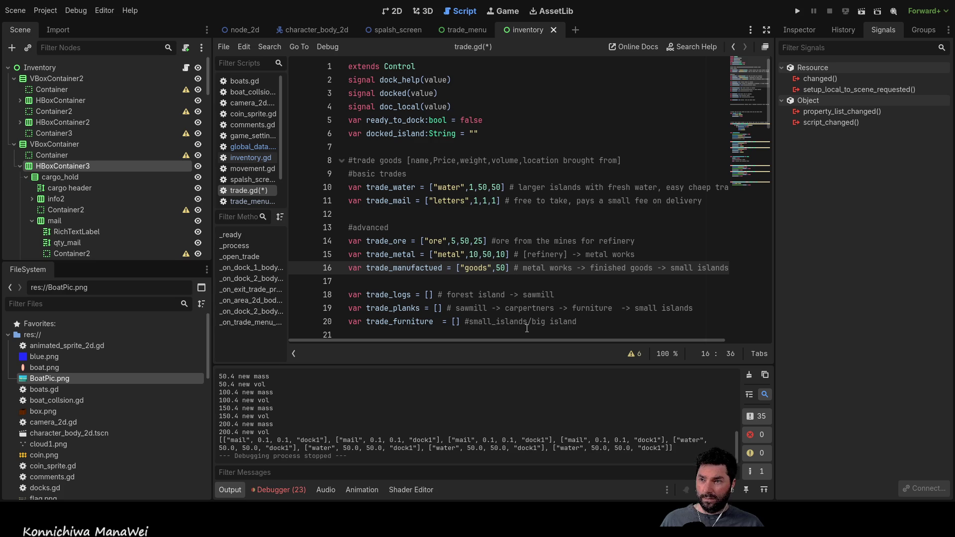
text(,)
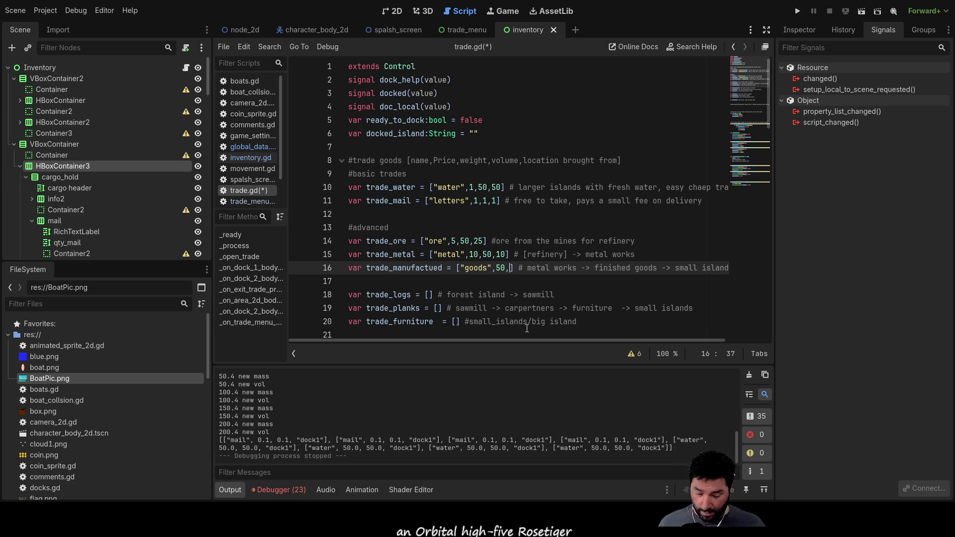
text(50)
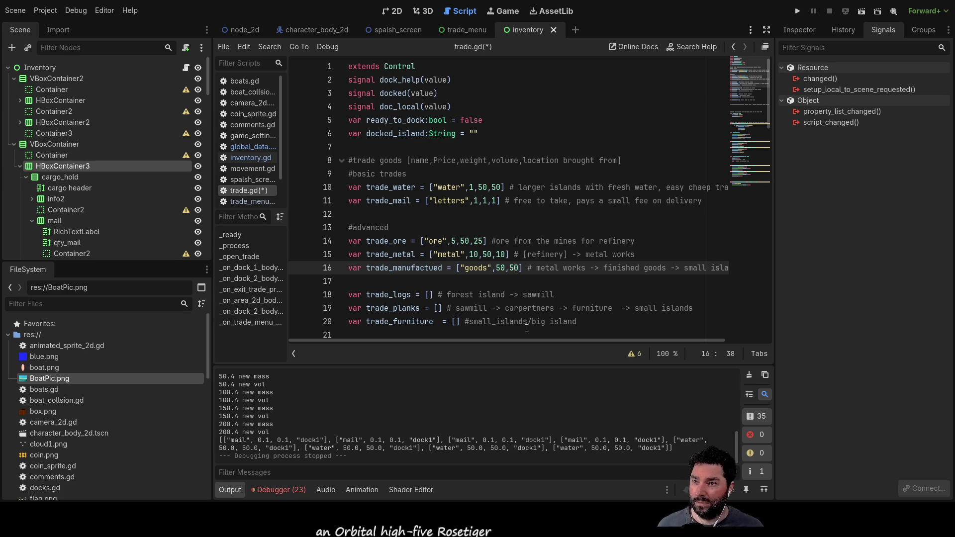
key(Left)
key(BackSpace)
text(1)
key(Right)
text(0,)
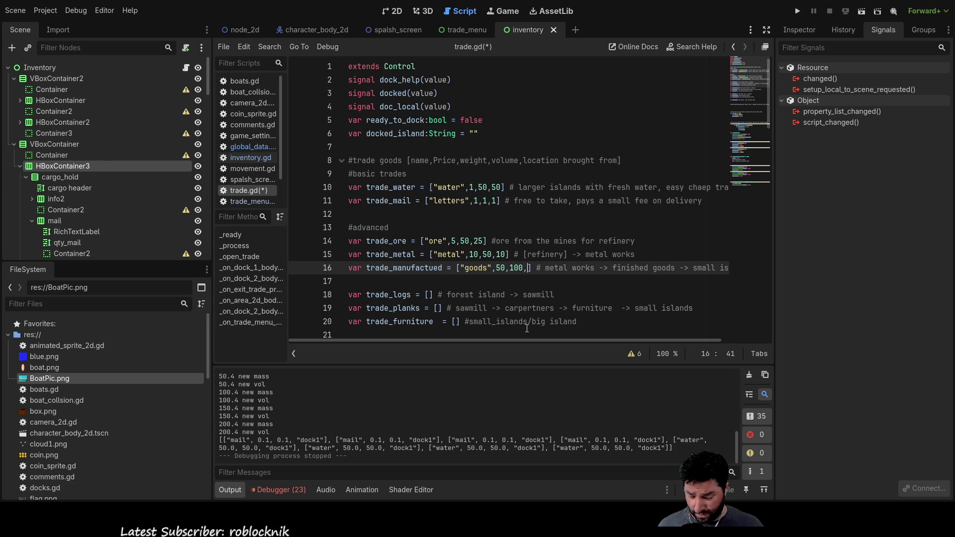
text(20)
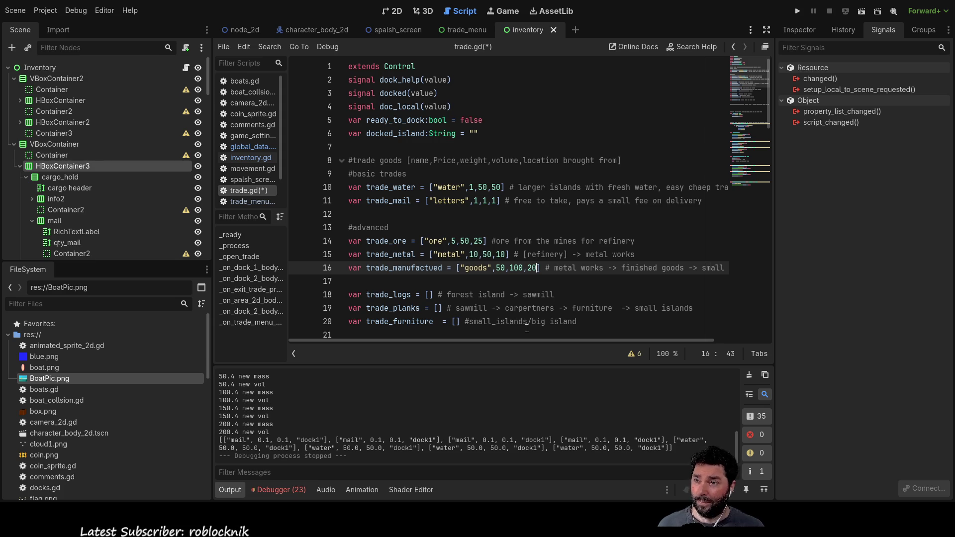
key(Down)
key(Down)
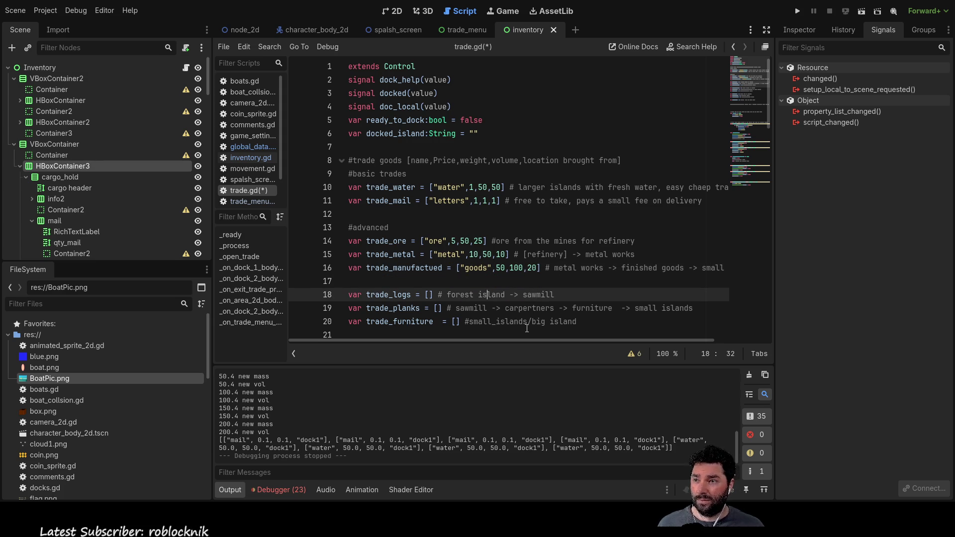
Fill trade_logs with "logs", price 5, weight 25, volume 100.
key(ctrl+Left)
key(ctrl+Left)
key(ctrl+Left)
text("logs)
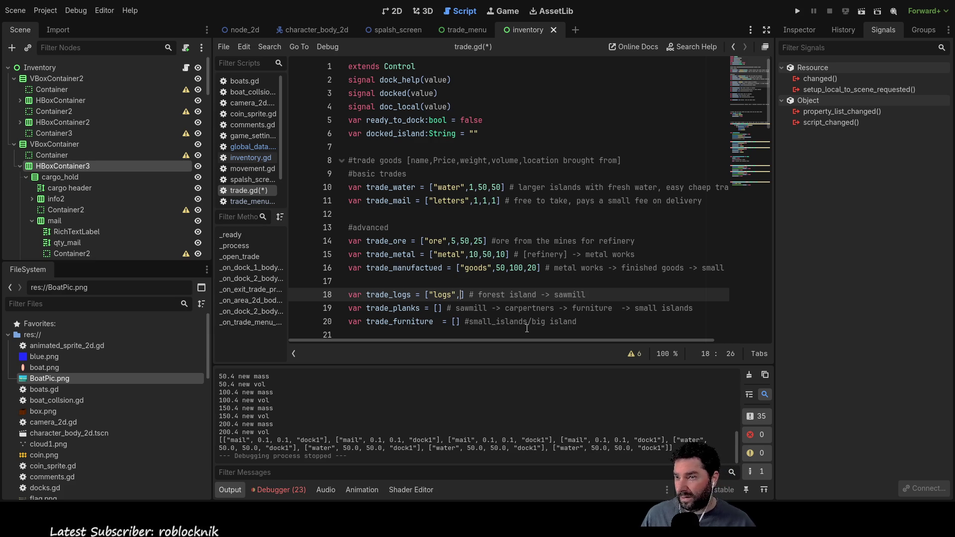
text(5)
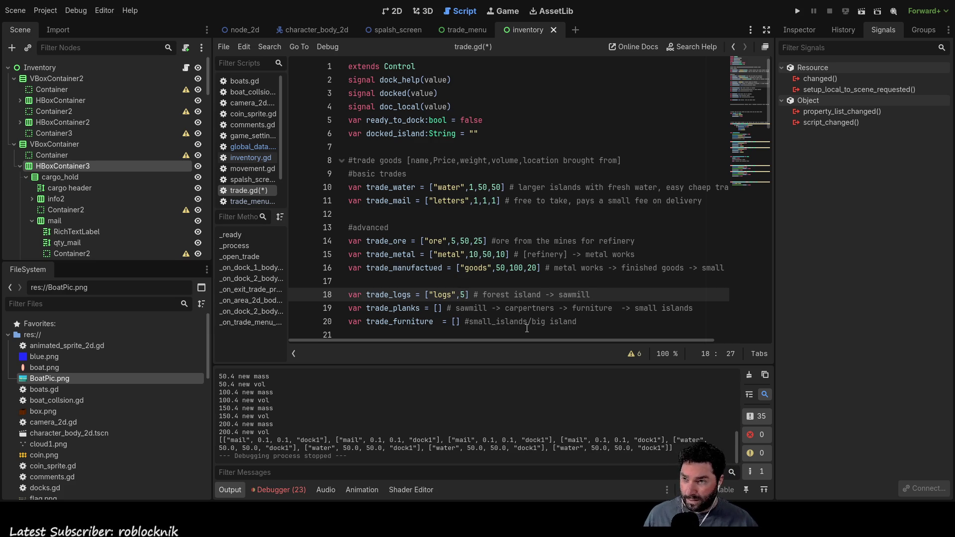
text(,2)
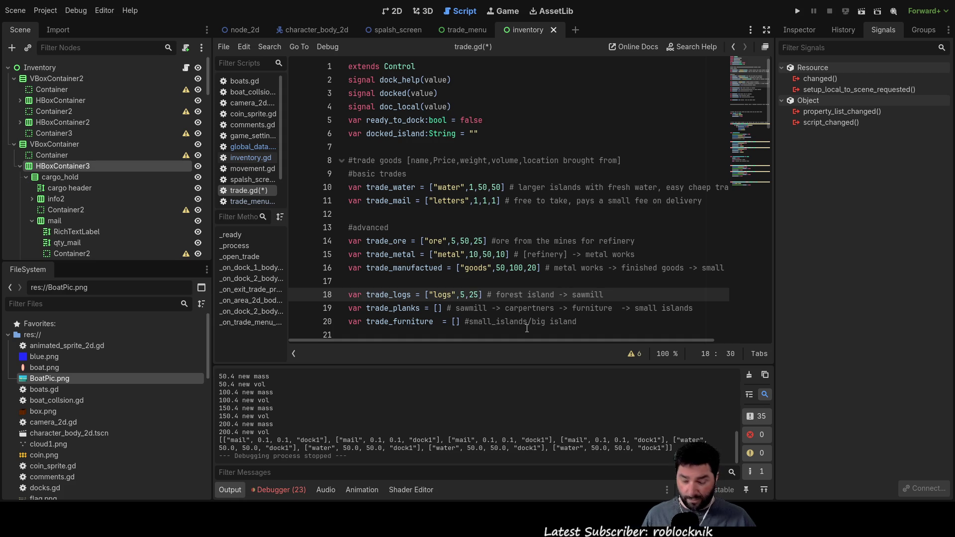
text(,)
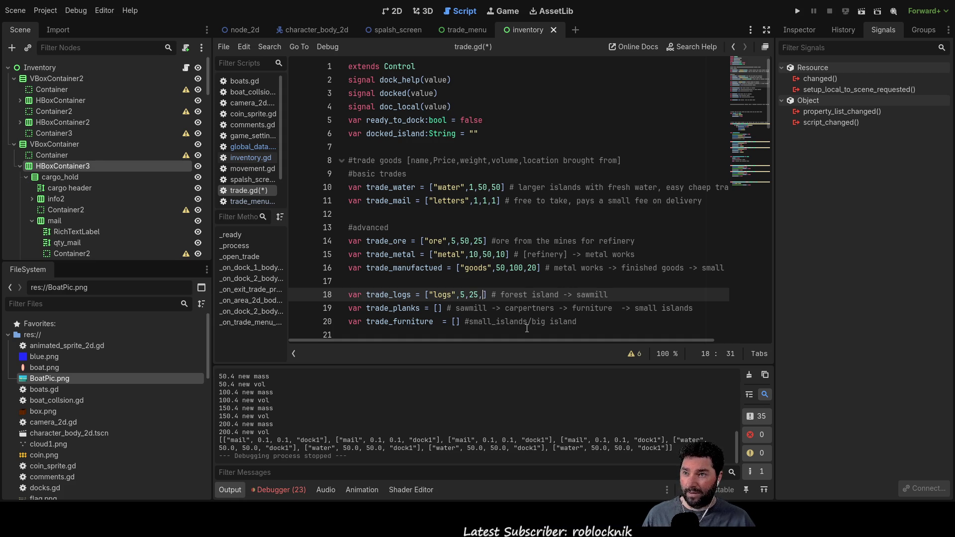
text(100)
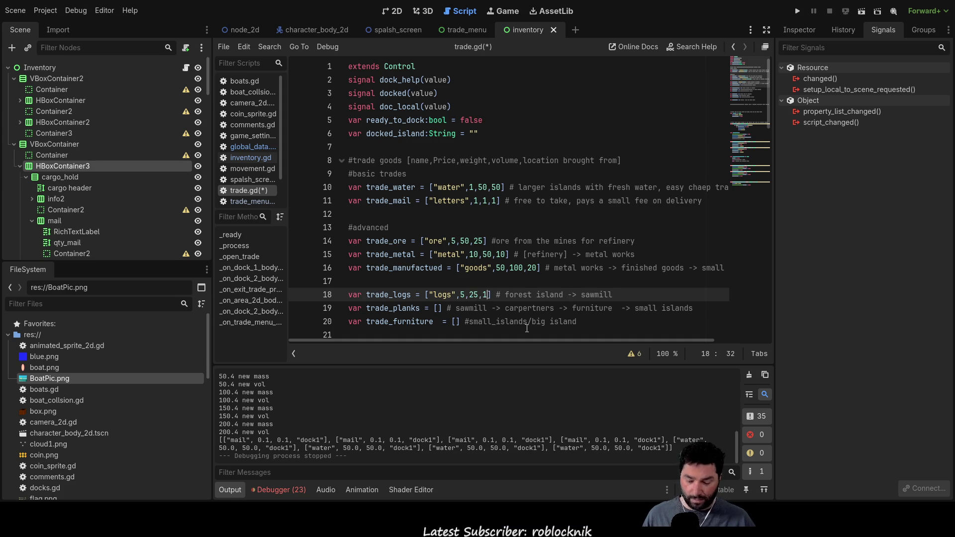
key(Down)
key(Down)
key(Up)
key(Up)
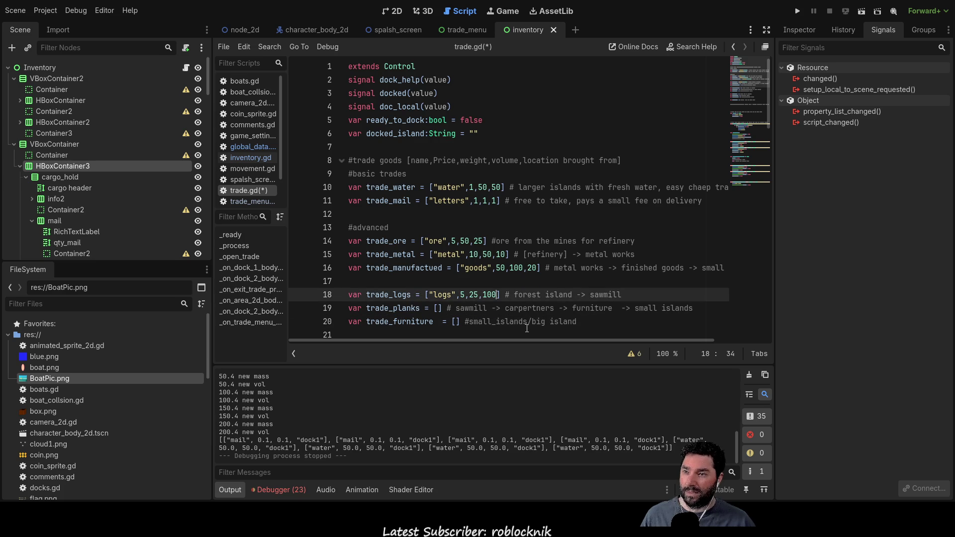
Fill trade_planks with "planks", price 10, weight 50, volume 100.
key(Down)
key(ctrl+Left)
key(ctrl+Left)
key(ctrl+Left)
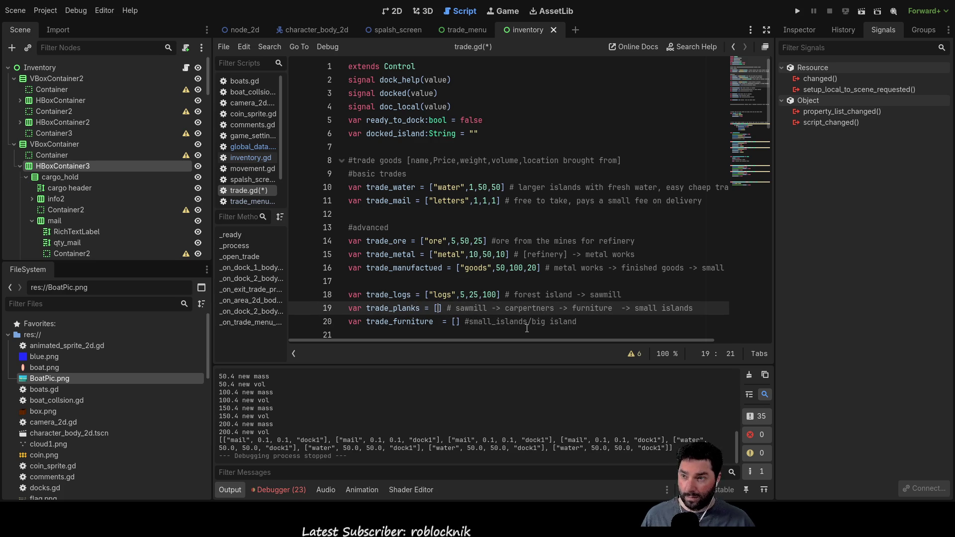
text("planks",)
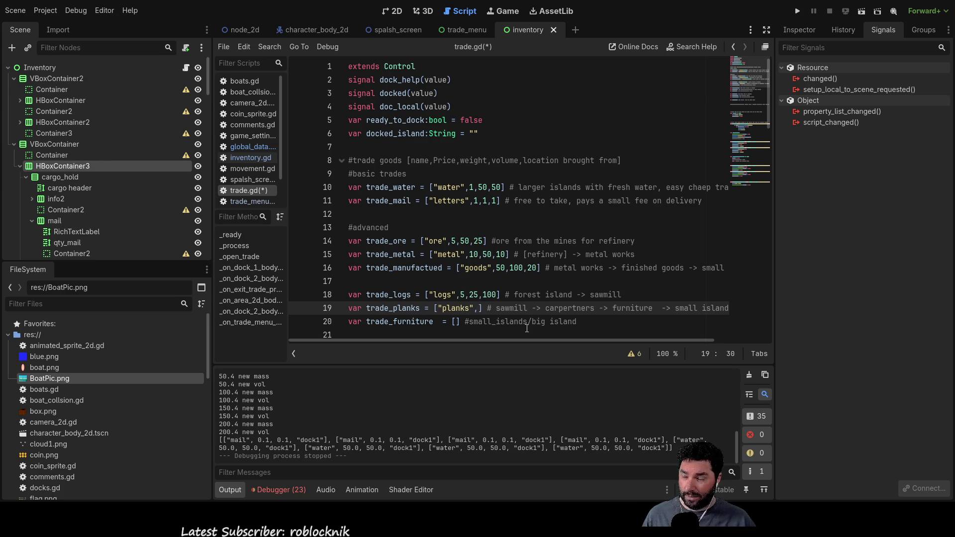
text(10)
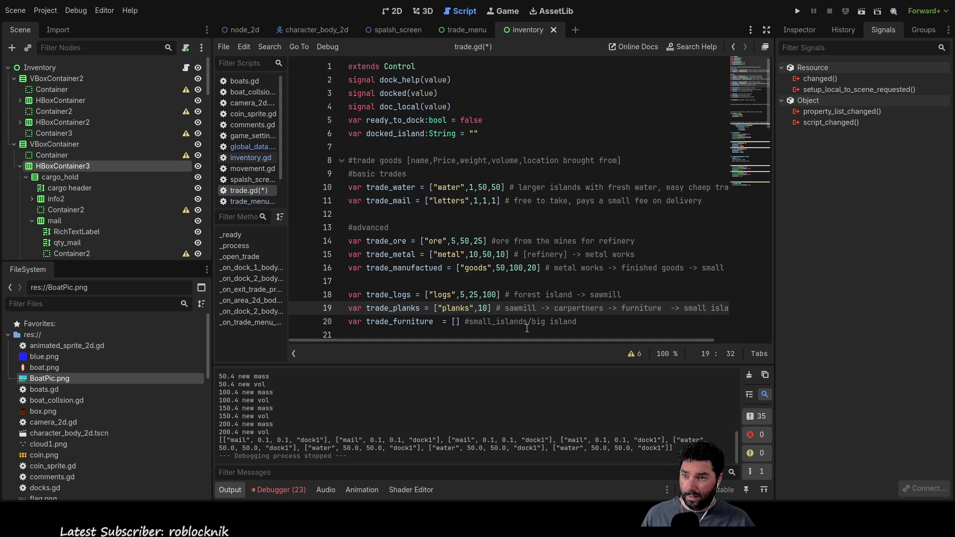
text(,)
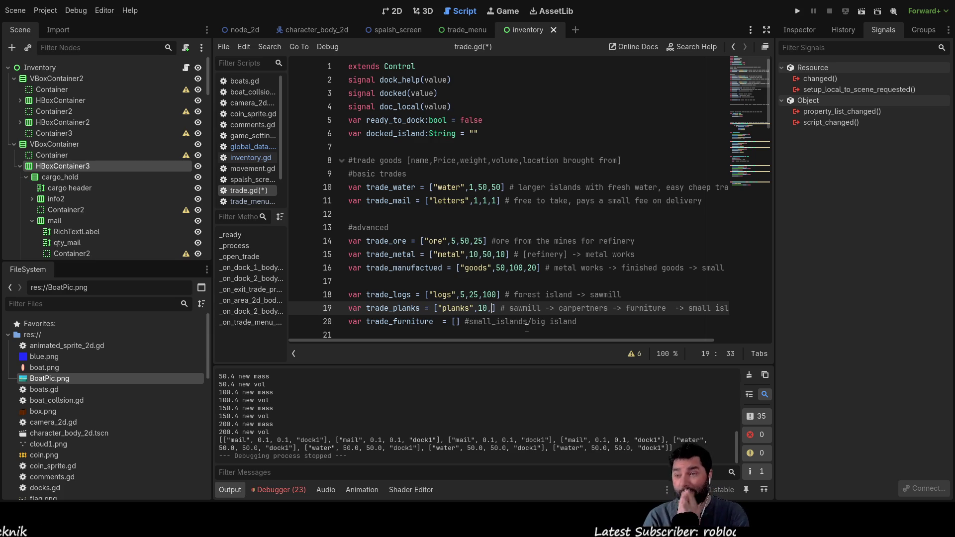
text(50,)
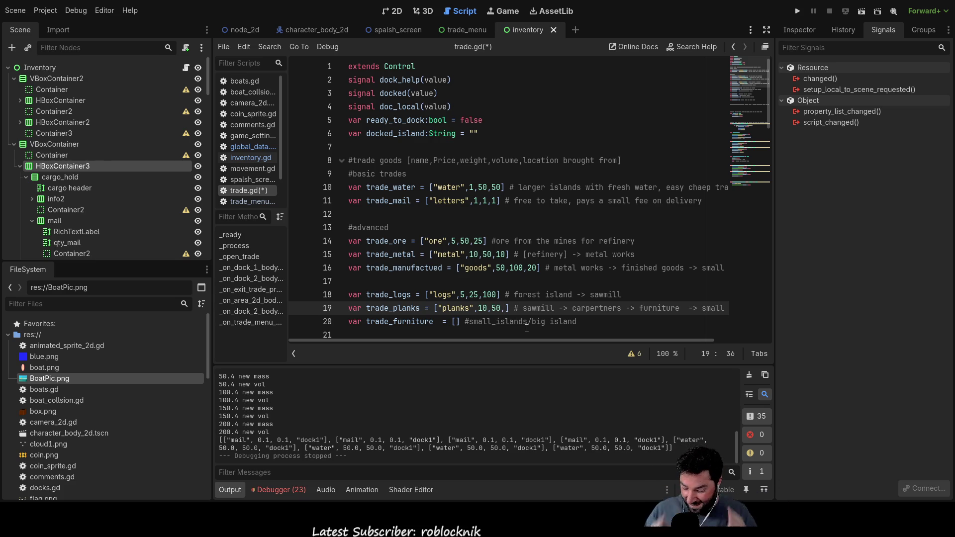
text(100)
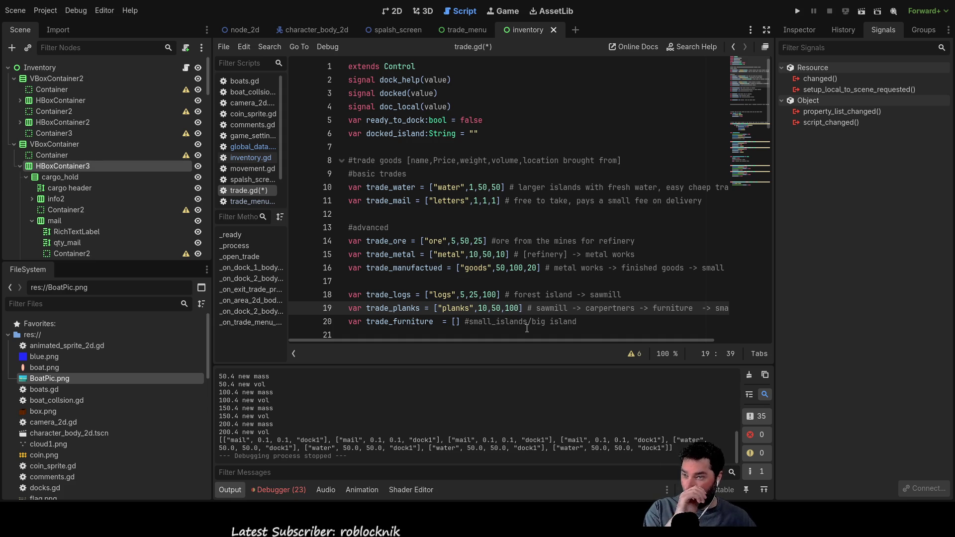
key(Down)
key(ctrl+Left)
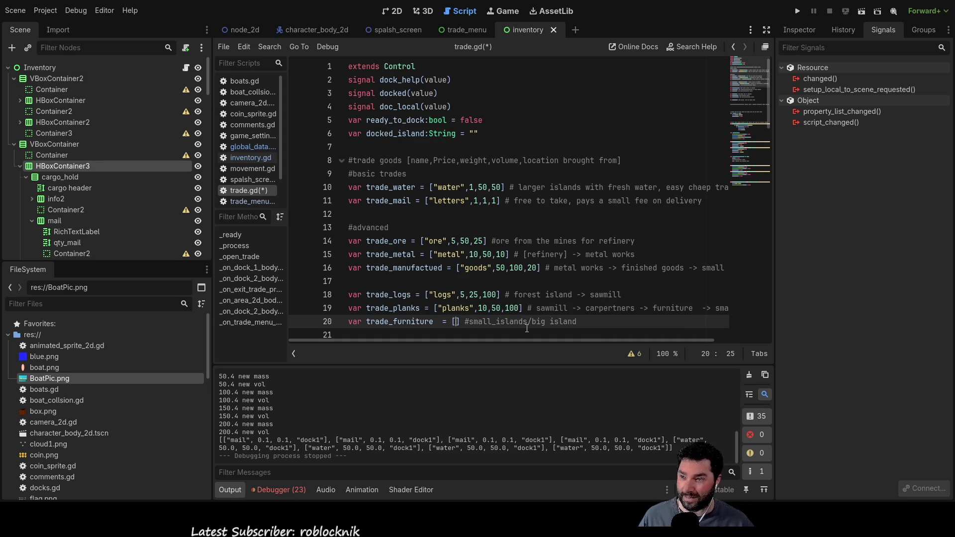
Type "furn",100,50,300 into trade_furniture, fixing the volume from 200 to 300.
key(Left)
key(Left)
key(Left)
text("furn")
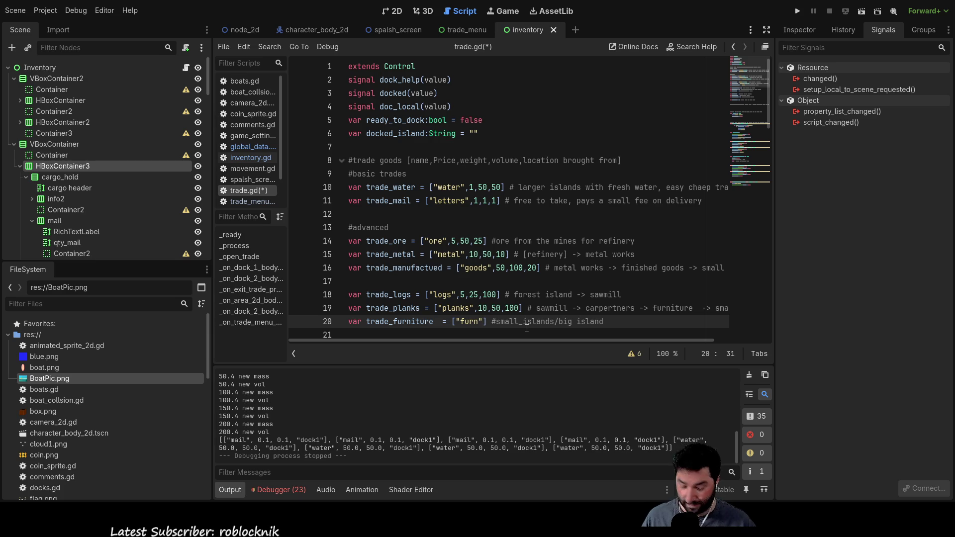
text(,100,)
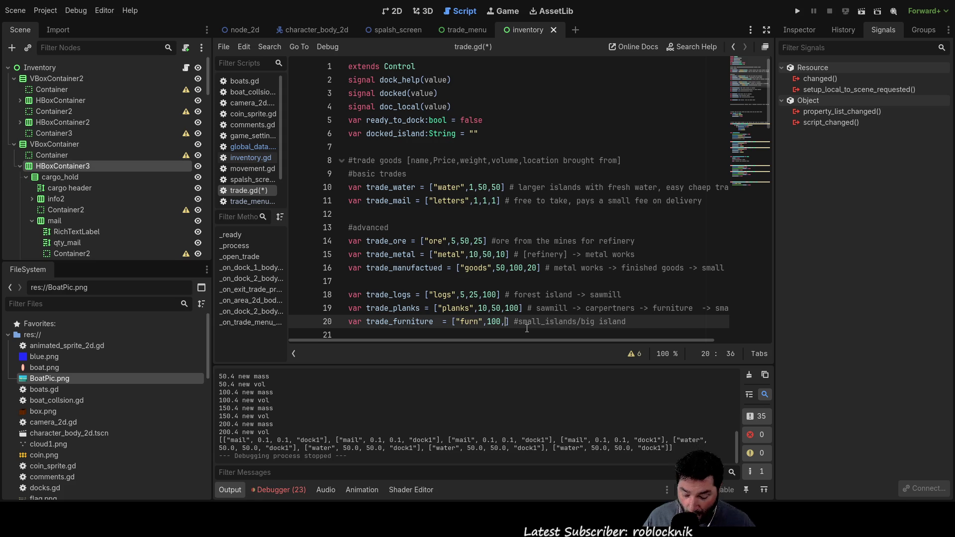
text(50)
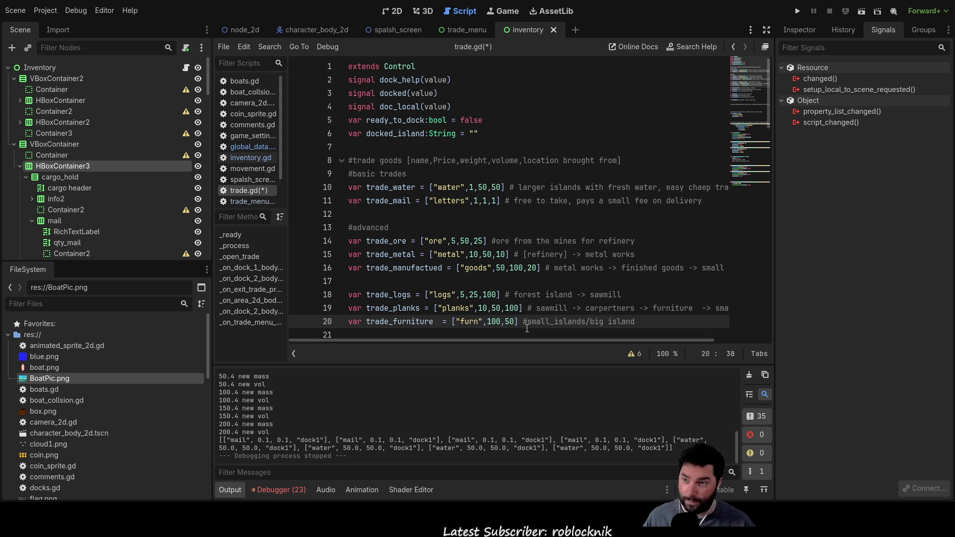
text(,)
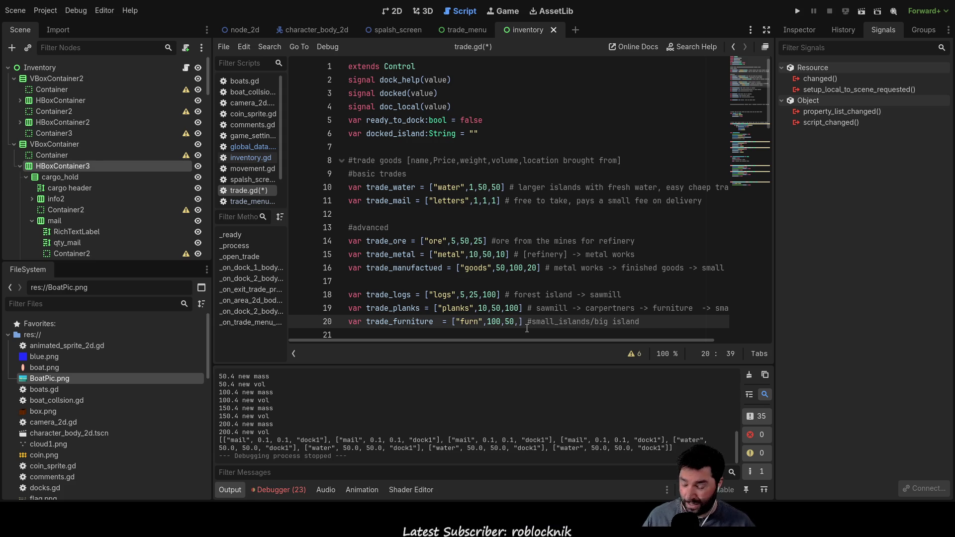
text(200)
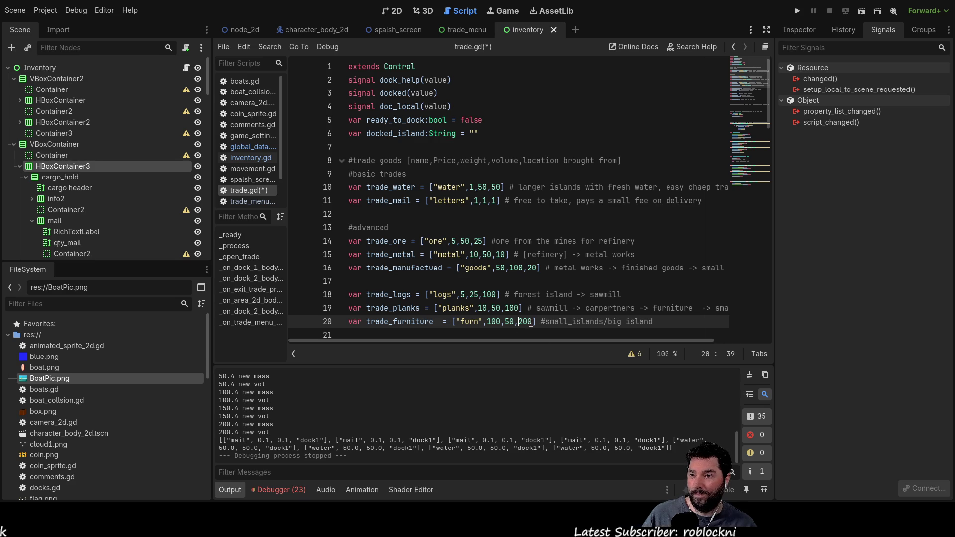
key(Delete)
text(3)
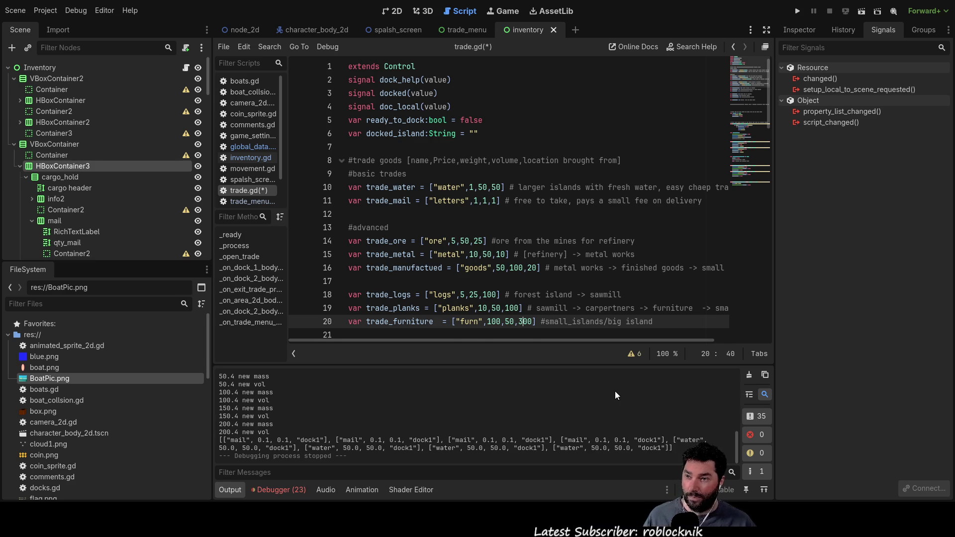
key(Down)
key(Down)
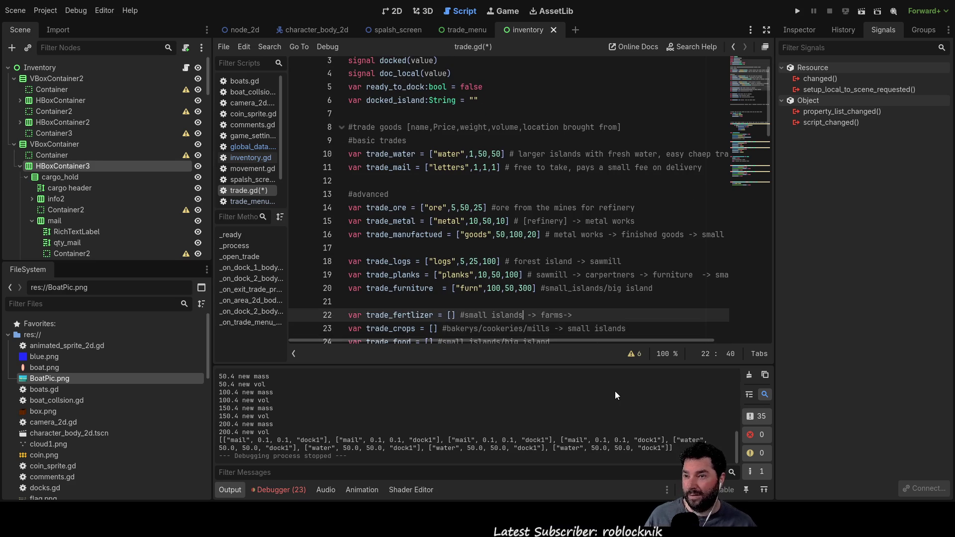